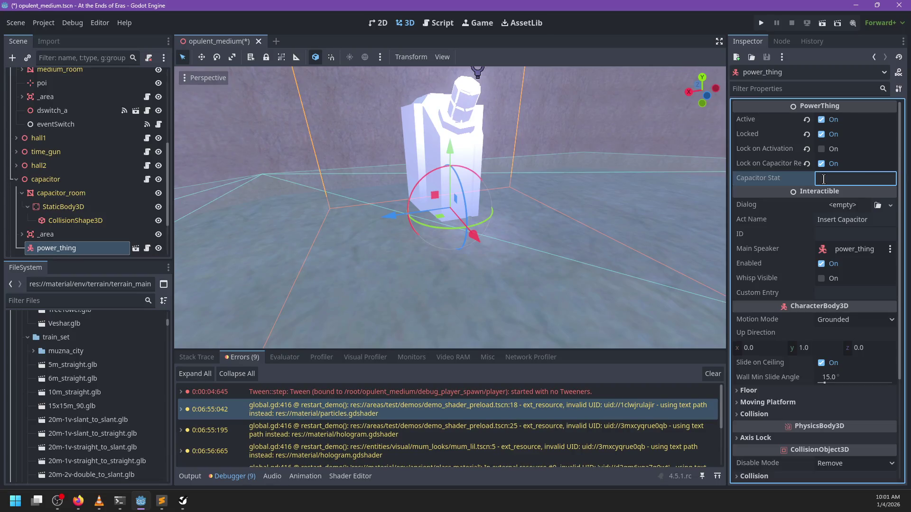
# Move opulent_capacitor out of Capacitor Stat and into power_thing's ID field.
pyautogui.write('charge')
pyautogui.hotkey('ctrl', 'z')
pyautogui.write('opulent_capacitor')
pyautogui.hotkey('ctrl', 'a')
pyautogui.hotkey('ctrl', 'x')
pyautogui.click(830, 235)
pyautogui.hotkey('ctrl', 'v')
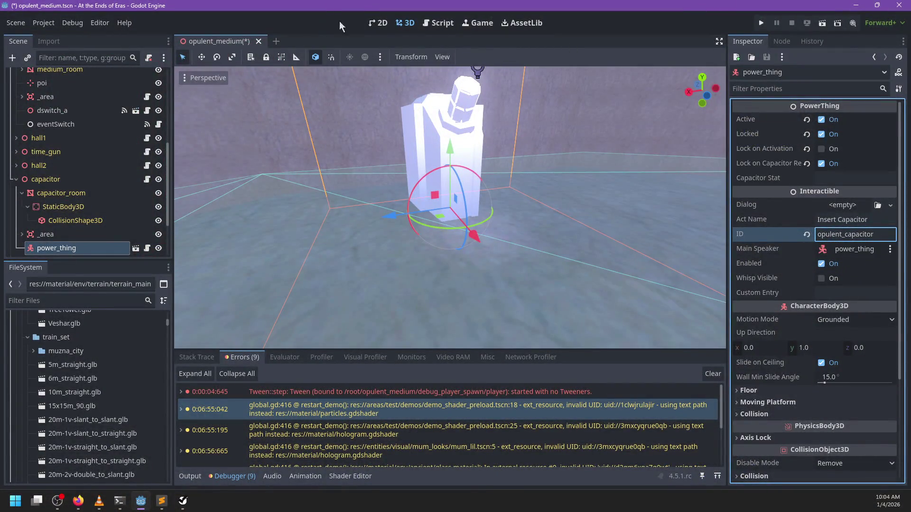
# Frame and orbit around the power_thing model, then bring up the Sublime Text quest notes.
pyautogui.scroll(-5, 378, 270)
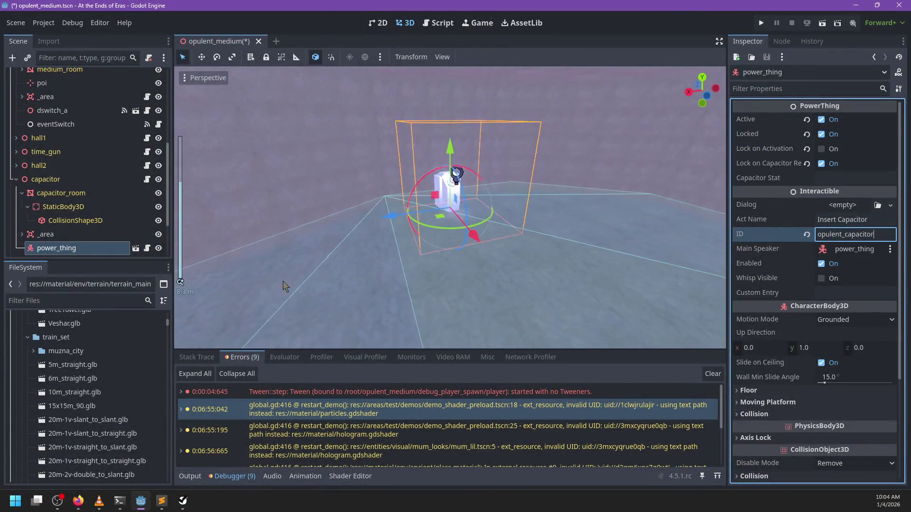
pyautogui.write('f')
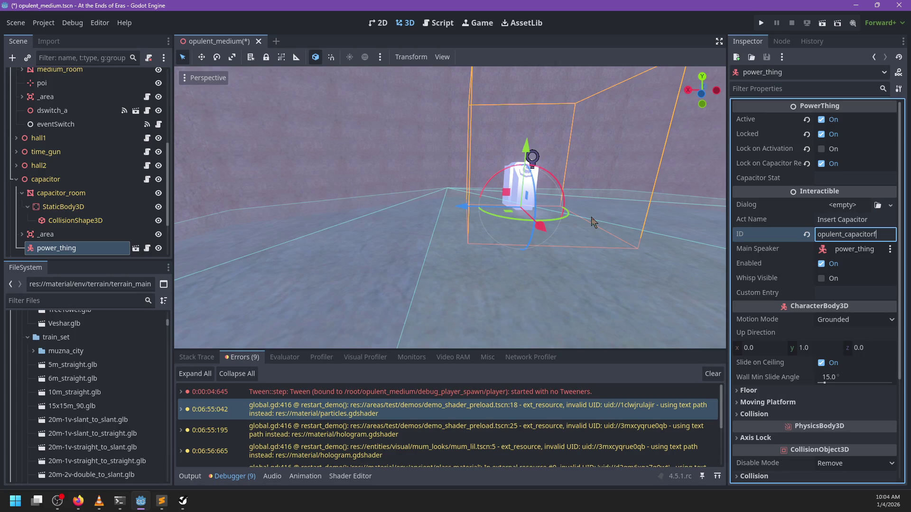
pyautogui.write('f')
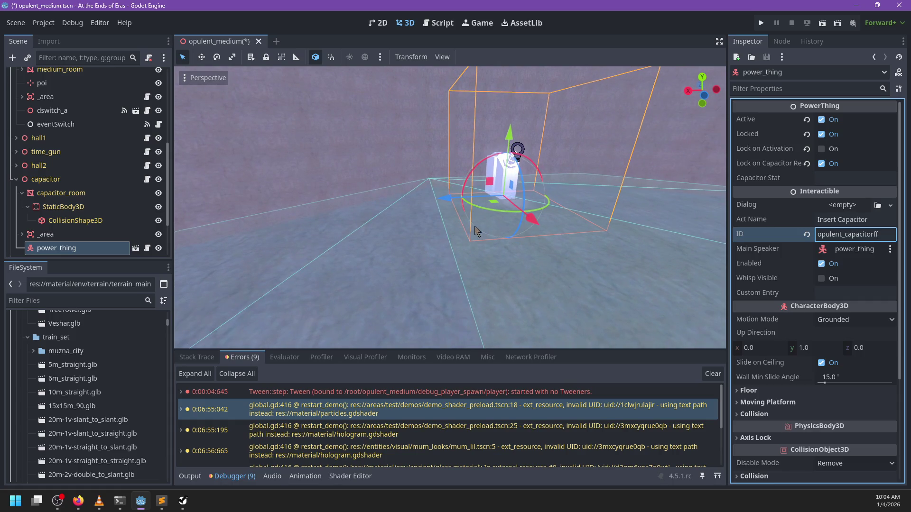
pyautogui.scroll(5, 463, 226)
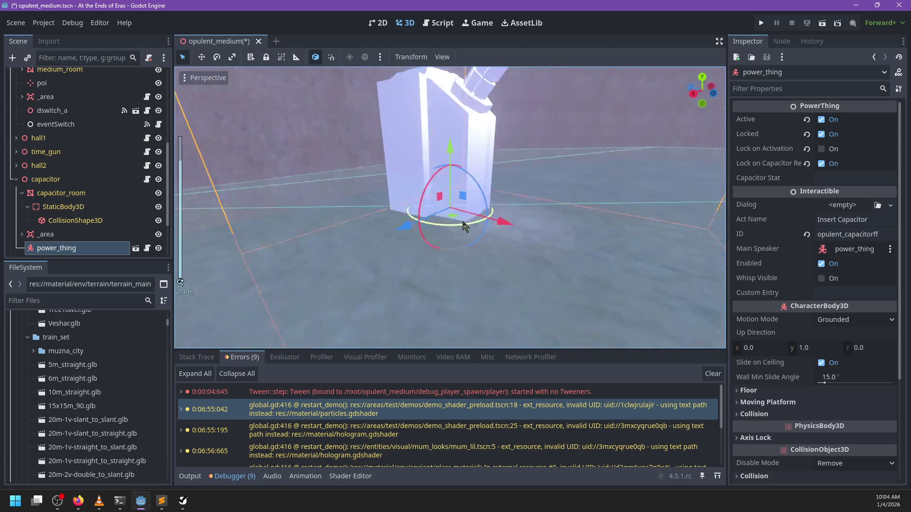
pyautogui.moveTo(463, 226)
pyautogui.mouseDown()
pyautogui.moveTo(523, 172)
pyautogui.moveTo(457, 203)
pyautogui.moveTo(508, 225)
pyautogui.moveTo(499, 237)
pyautogui.moveTo(304, 246)
pyautogui.mouseUp()
pyautogui.scroll(-3, 508, 225)
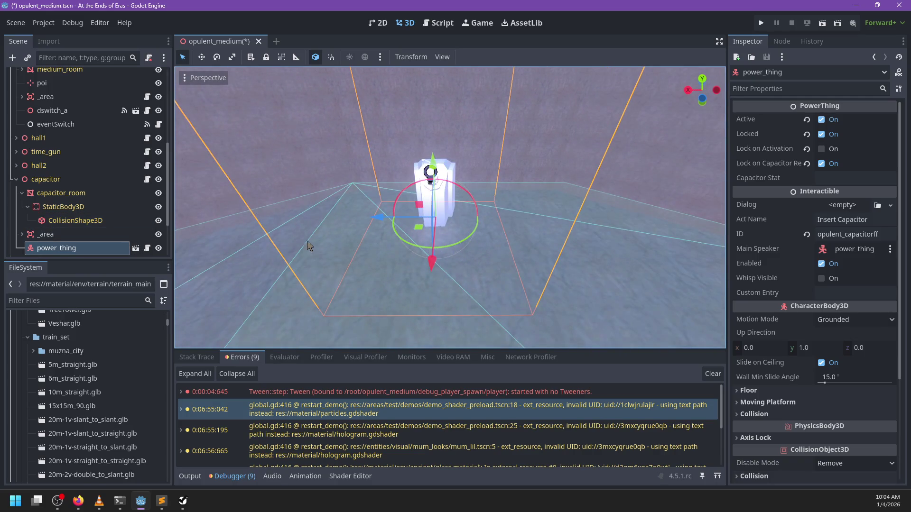
pyautogui.hotkey('alt', 'Tab')
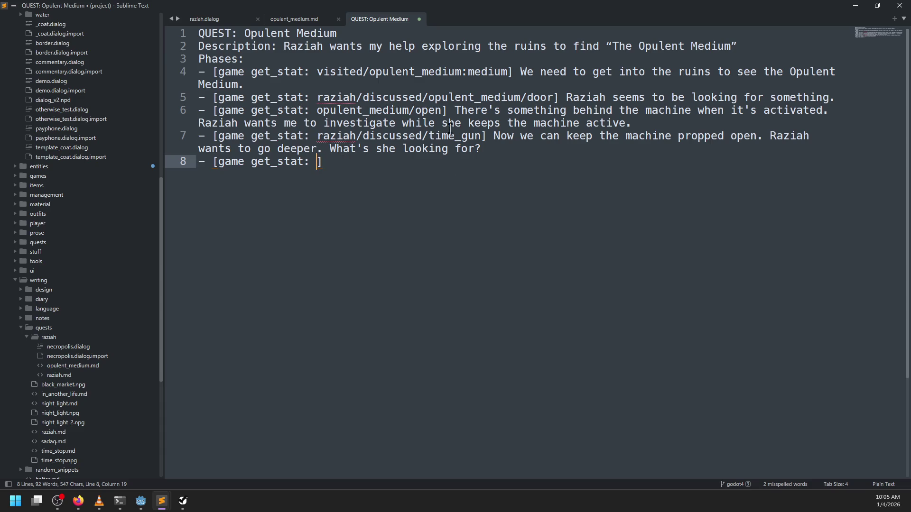
# Review the quest phases and try a stat name in line 8's brackets, then leave it blank.
pyautogui.moveTo(225, 59); pyautogui.dragTo(426, 168)
pyautogui.click(318, 162)
pyautogui.write('raziah')
pyautogui.hotkey('ctrl', 'z')
pyautogui.hotkey('alt', 'Tab')
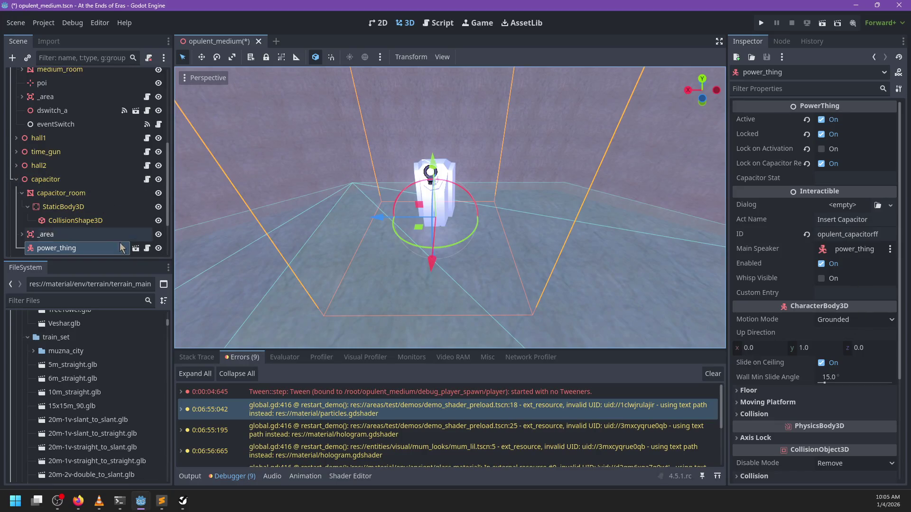
# Look up every use of capacitor_stat in the power_thing.gd script.
pyautogui.click(147, 248)
pyautogui.scroll(-1, 434, 231)
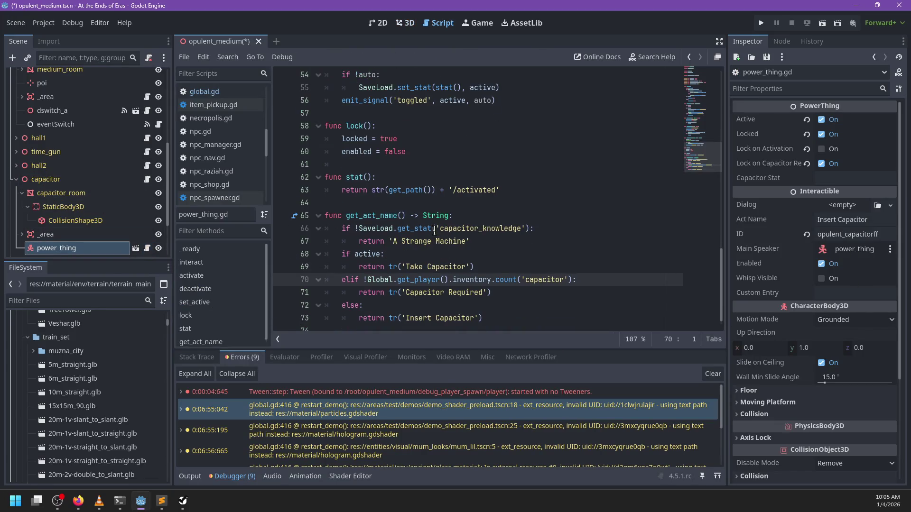
pyautogui.scroll(4, 527, 204)
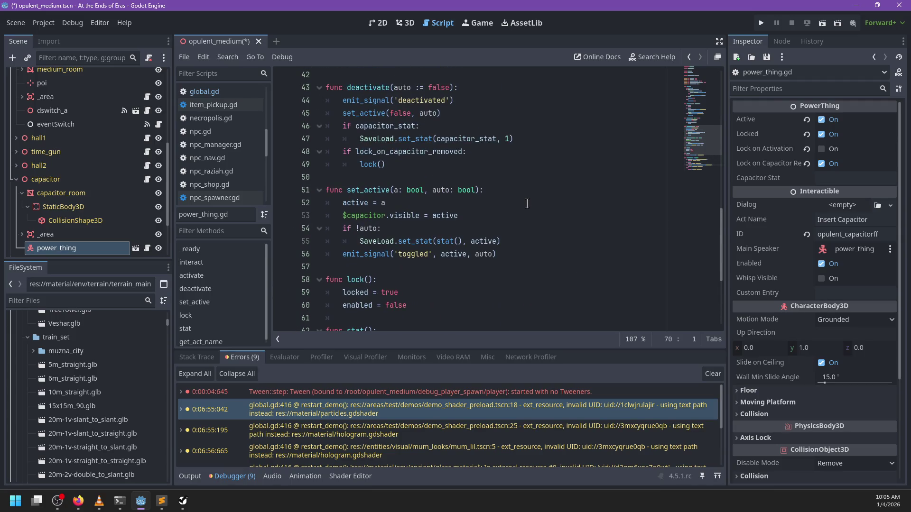
pyautogui.scroll(-2, 527, 203)
pyautogui.scroll(15, 425, 266)
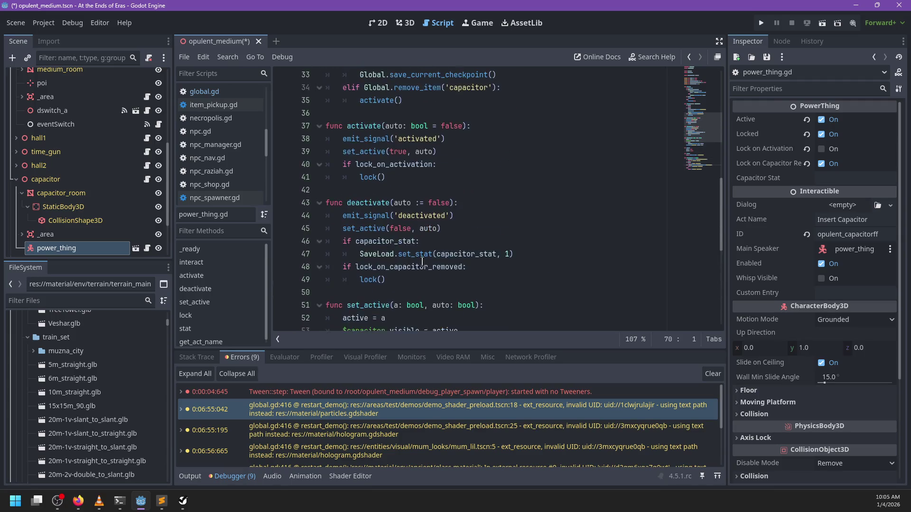
pyautogui.doubleClick(420, 228)
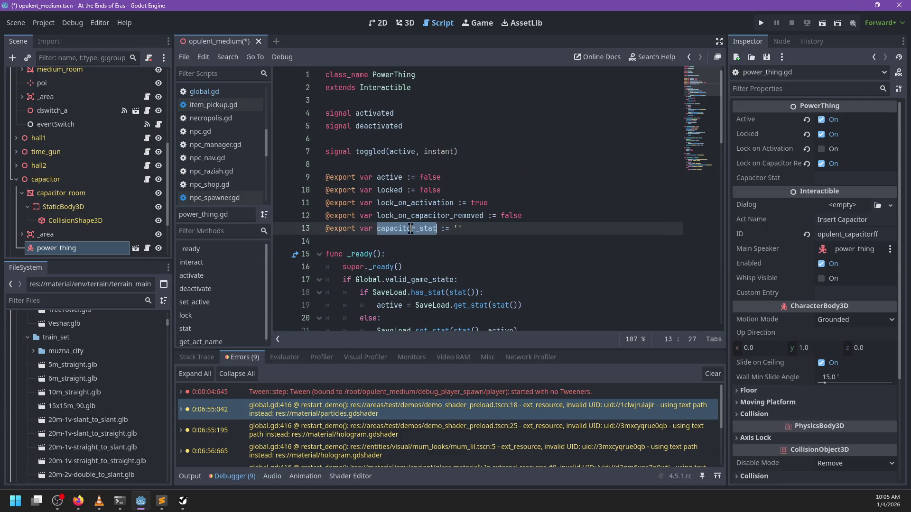
pyautogui.scroll(-4, 539, 177)
pyautogui.scroll(-3, 538, 178)
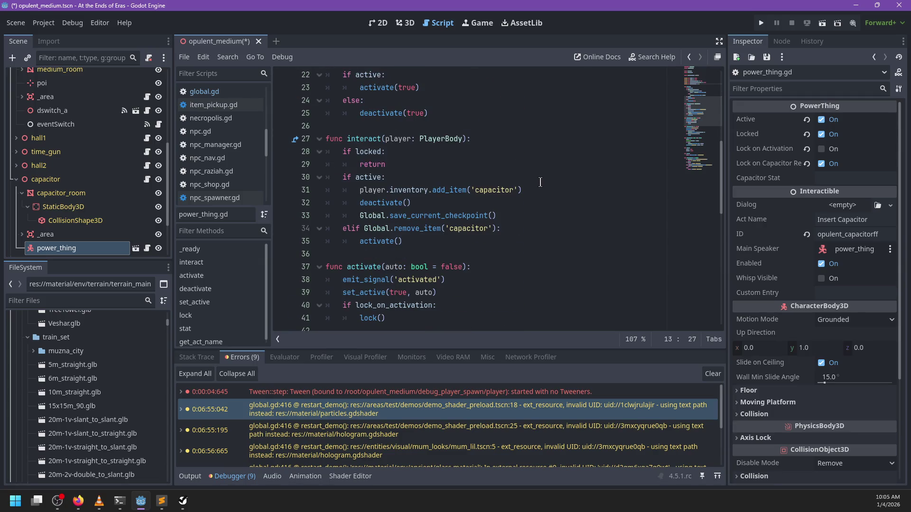
pyautogui.hotkey('ctrl', 'f')
pyautogui.press('Return')
pyautogui.press('Return')
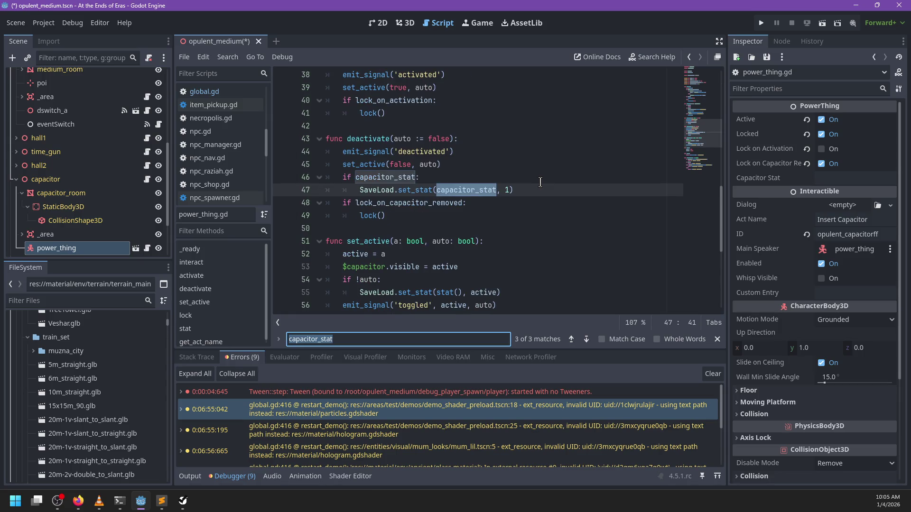
pyautogui.press('Return')
pyautogui.press('Return')
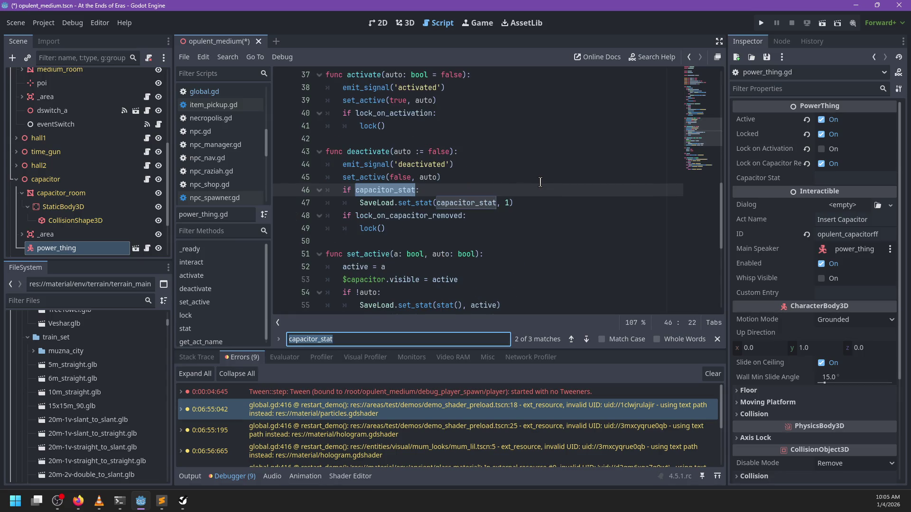
pyautogui.press('Return')
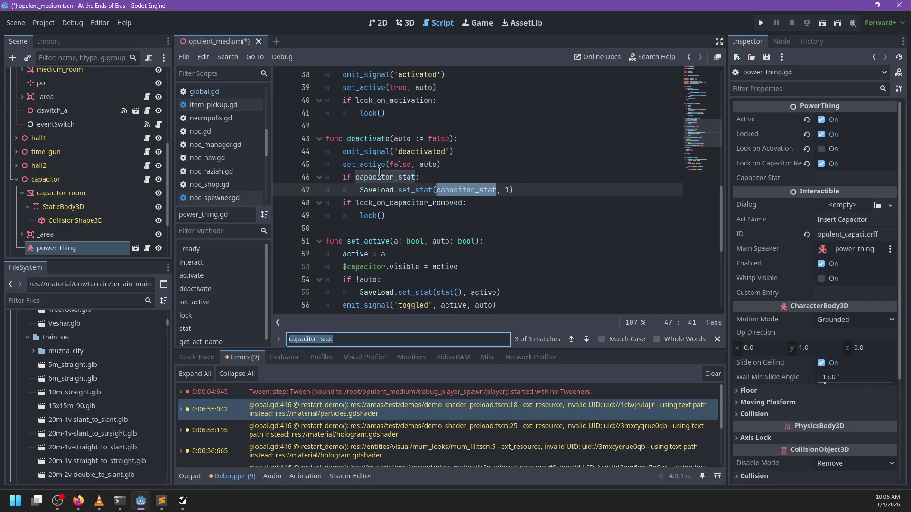
pyautogui.scroll(2, 380, 176)
pyautogui.scroll(-3, 380, 176)
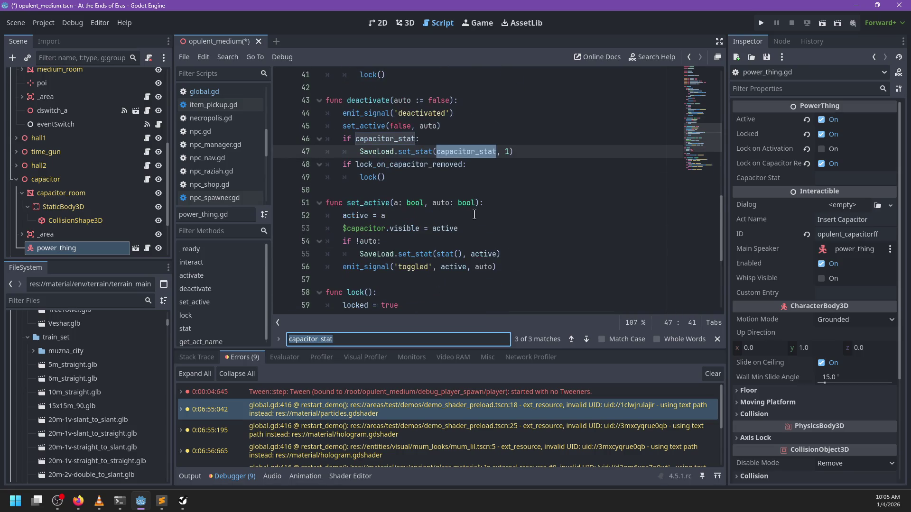
pyautogui.press('Escape')
# Reset power_thing's ID to empty and set its Capacitor Stat to opulent_capacitor.
pyautogui.click(794, 238)
pyautogui.click(806, 235)
pyautogui.click(833, 179)
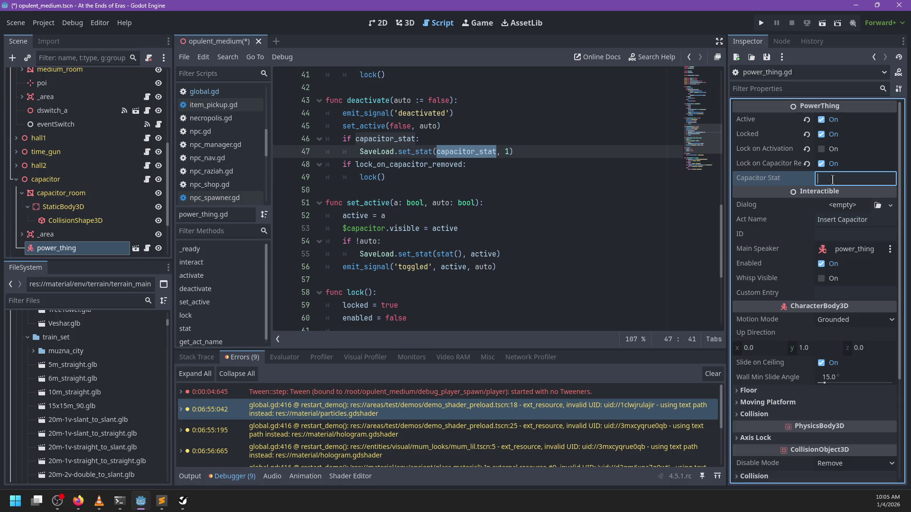
pyautogui.write('opulent_cap')
pyautogui.write('acitor')
pyautogui.press('Return')
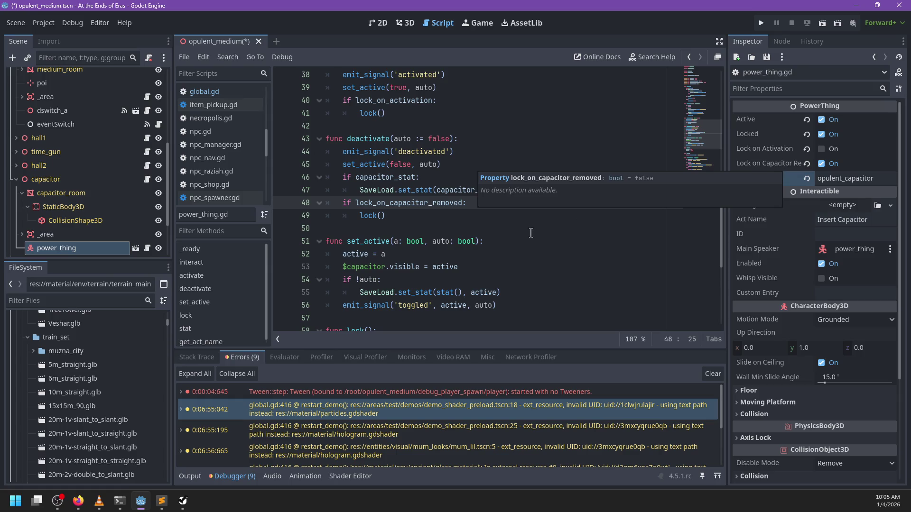
pyautogui.doubleClick(854, 181)
pyautogui.hotkey('alt', 'Tab')
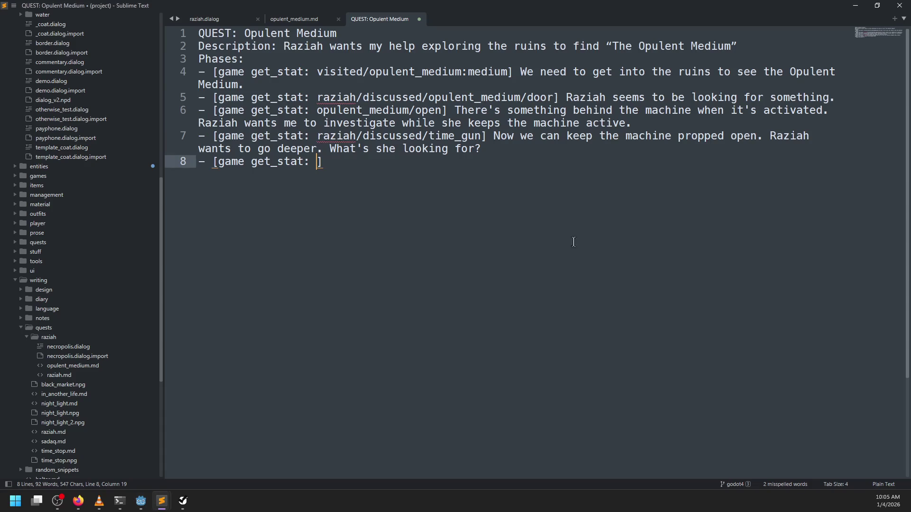
# Rewrite Godot's Capacitor Stat as capacitor/opulent and copy it.
pyautogui.hotkey('alt', 'Tab')
pyautogui.write('cap')
pyautogui.write('acitor.o')
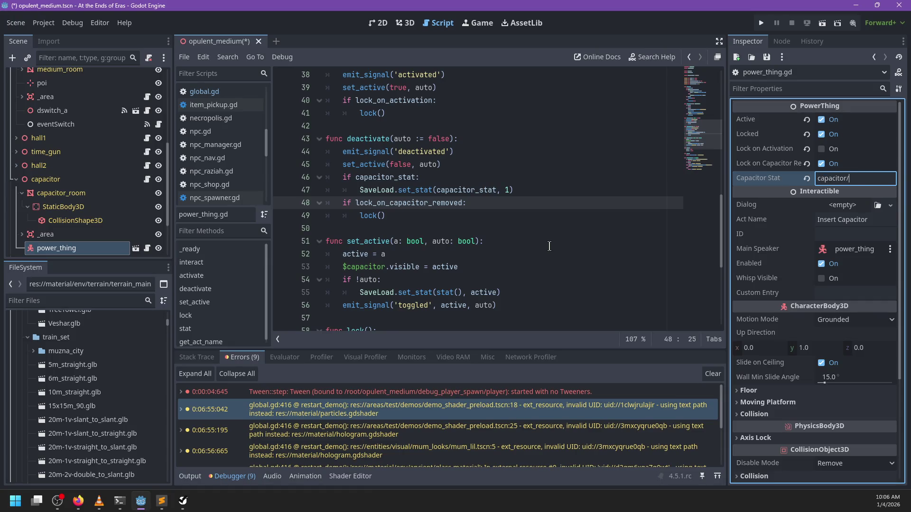
pyautogui.write('opened')
pyautogui.hotkey('ctrl', 'a')
# Paste capacitor/opulent into phase 8's brackets with the note 'Raziah took the capacitor'.
pyautogui.hotkey('alt', 'Tab')
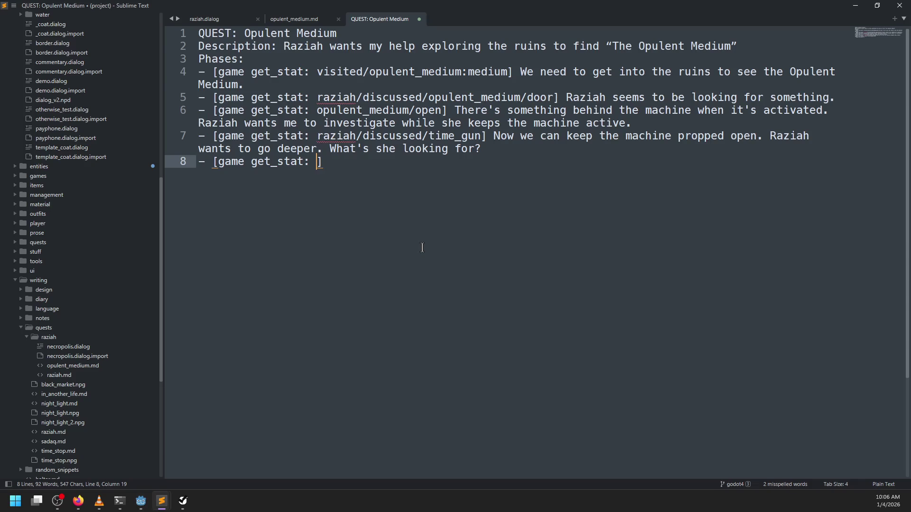
pyautogui.hotkey('ctrl', 'v')
pyautogui.press('End')
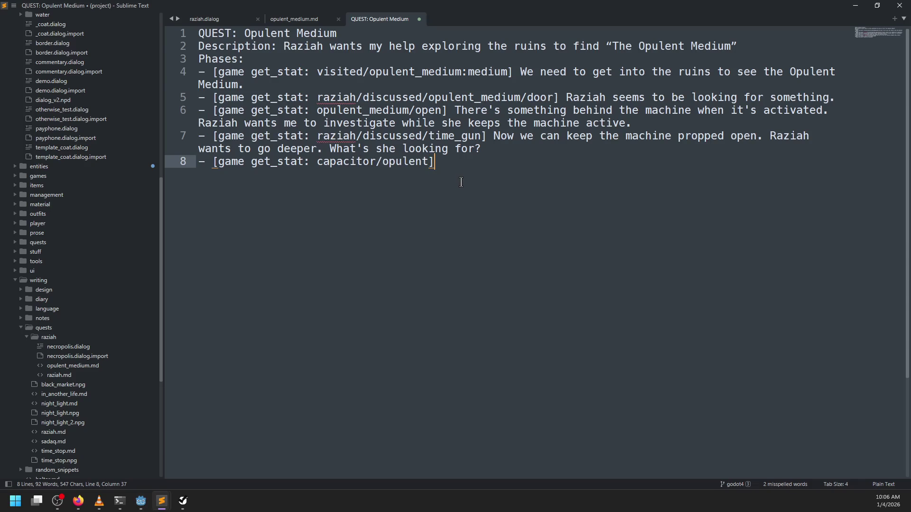
pyautogui.write(' Raziah took t')
pyautogui.write('he capac')
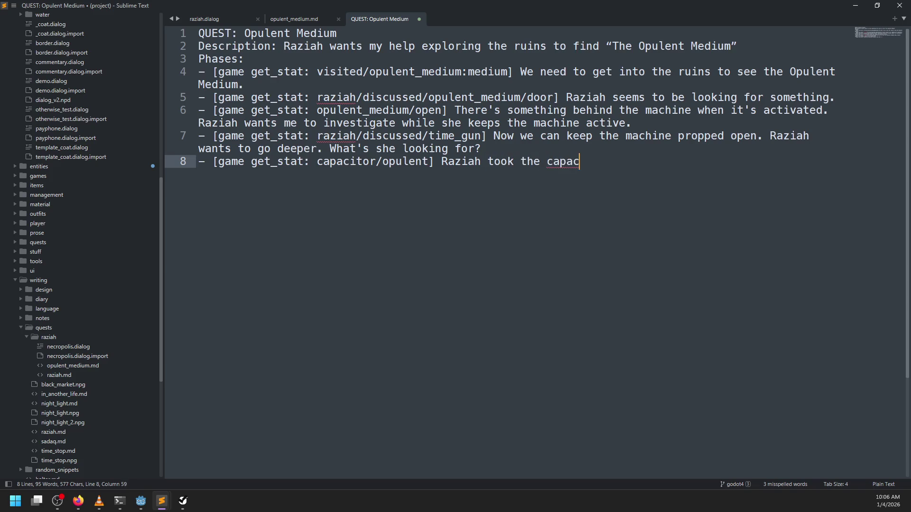
pyautogui.write('itor')
pyautogui.hotkey('alt', 'Tab')
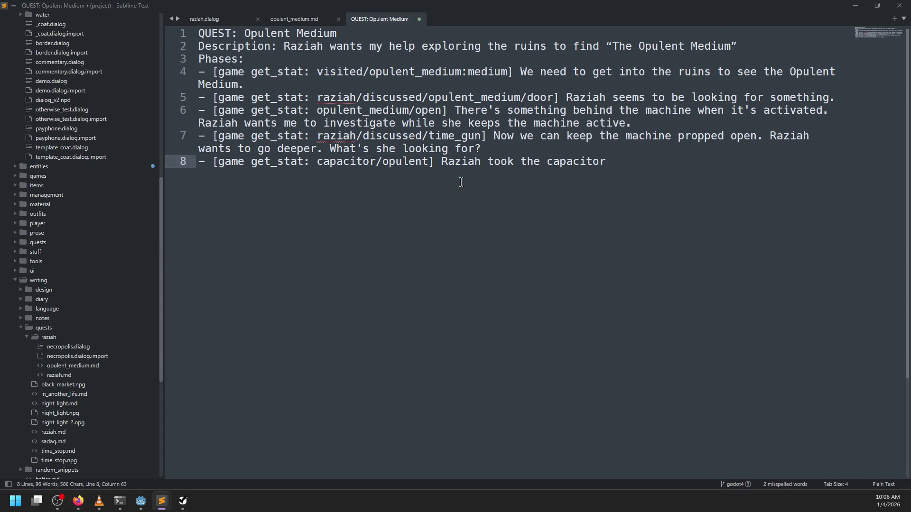
pyautogui.click(406, 23)
pyautogui.scroll(-5, 434, 226)
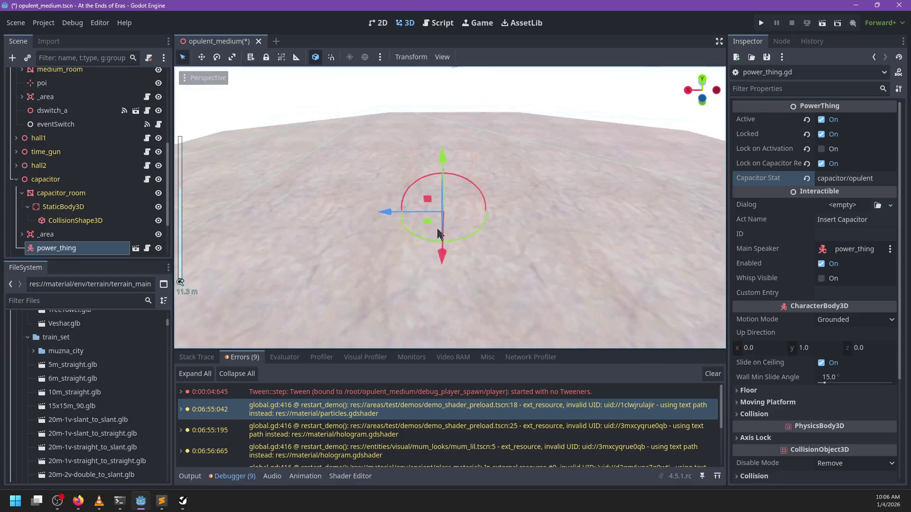
# Locate and frame the opulent_medium area and its collision shape in the scene tree.
pyautogui.scroll(-2, 564, 208)
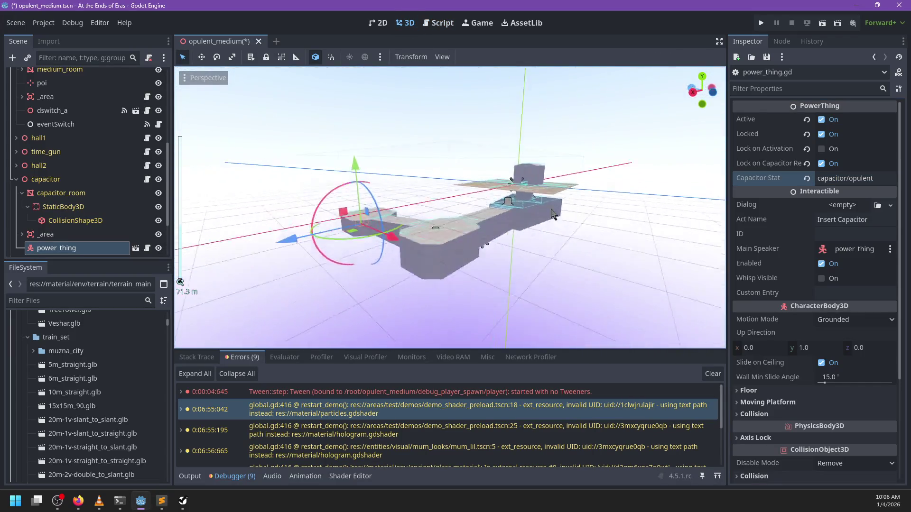
pyautogui.scroll(2, 477, 240)
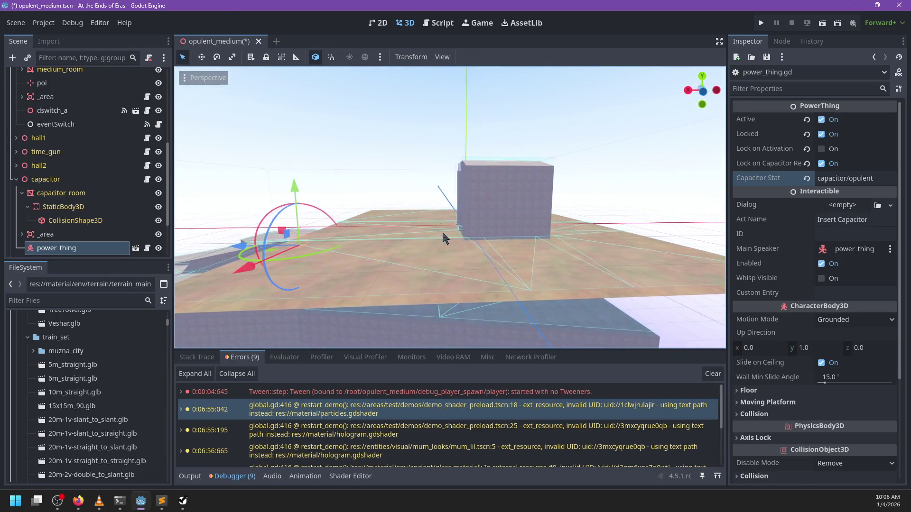
pyautogui.hotkey('alt', 'Tab')
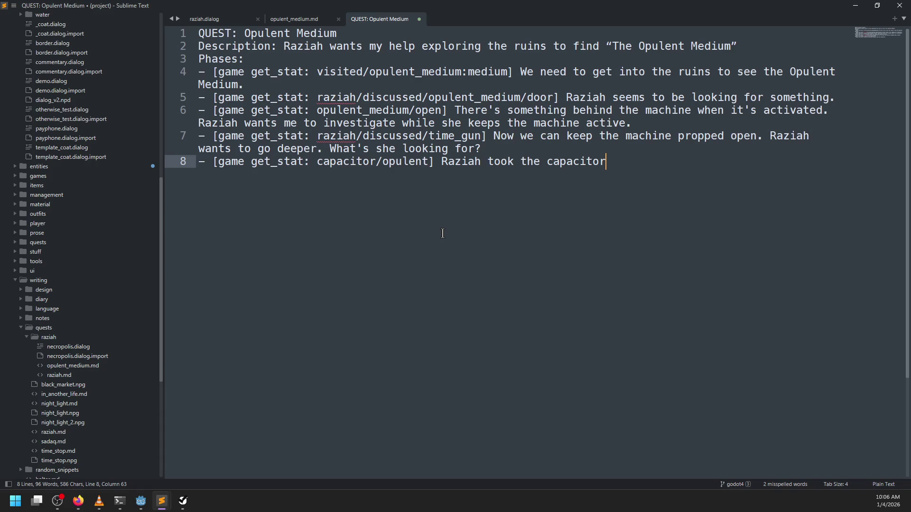
pyautogui.hotkey('alt', 'Tab')
pyautogui.click(475, 218)
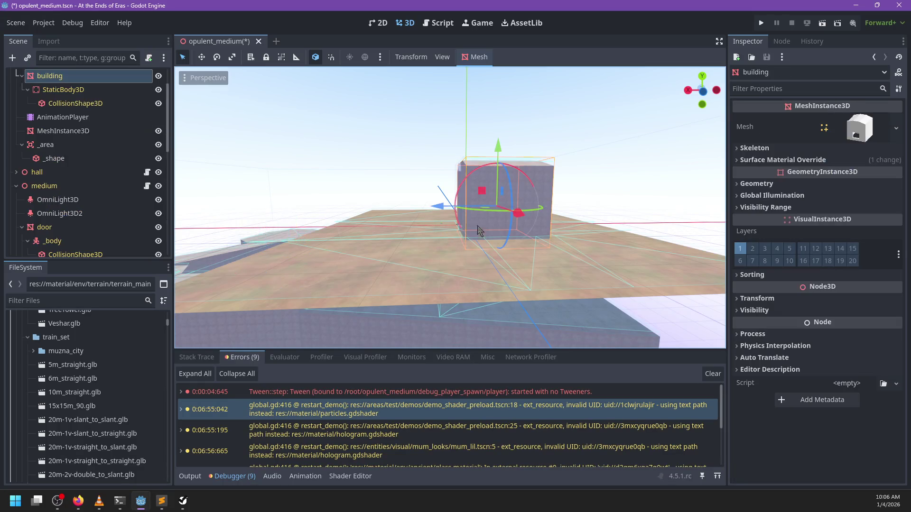
pyautogui.scroll(3, 98, 144)
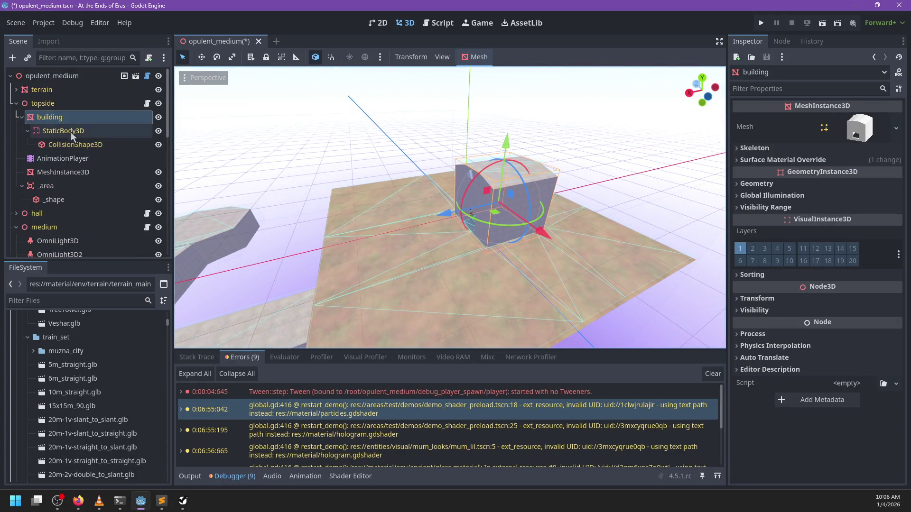
pyautogui.click(22, 116)
pyautogui.scroll(-5, 361, 161)
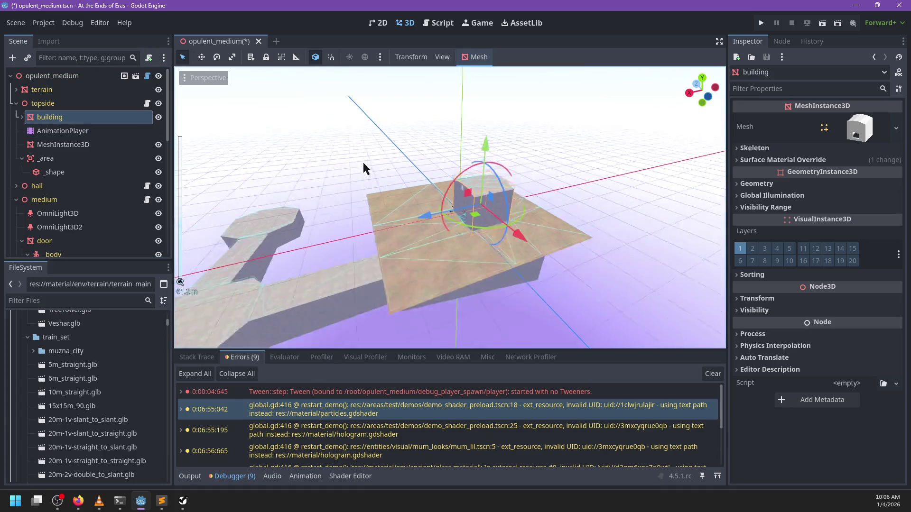
pyautogui.scroll(6, 425, 215)
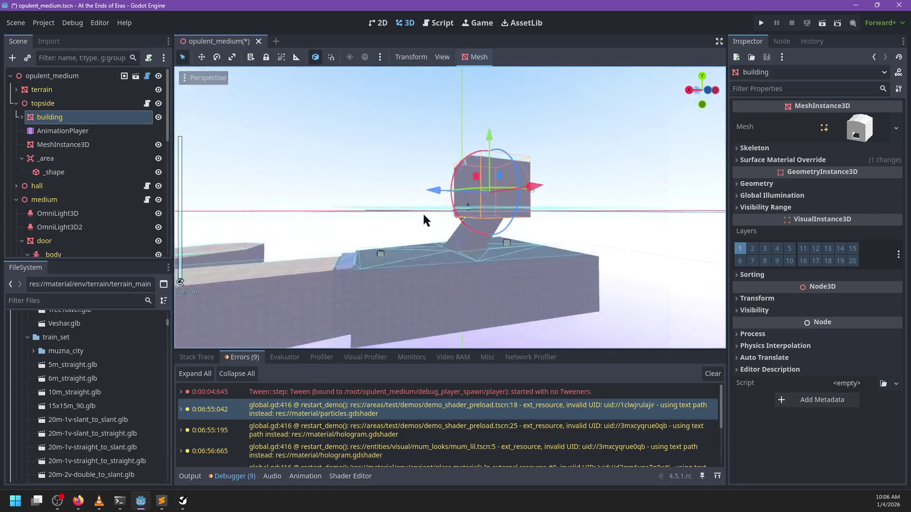
pyautogui.click(16, 103)
pyautogui.scroll(-2, 78, 223)
pyautogui.scroll(-5, 79, 223)
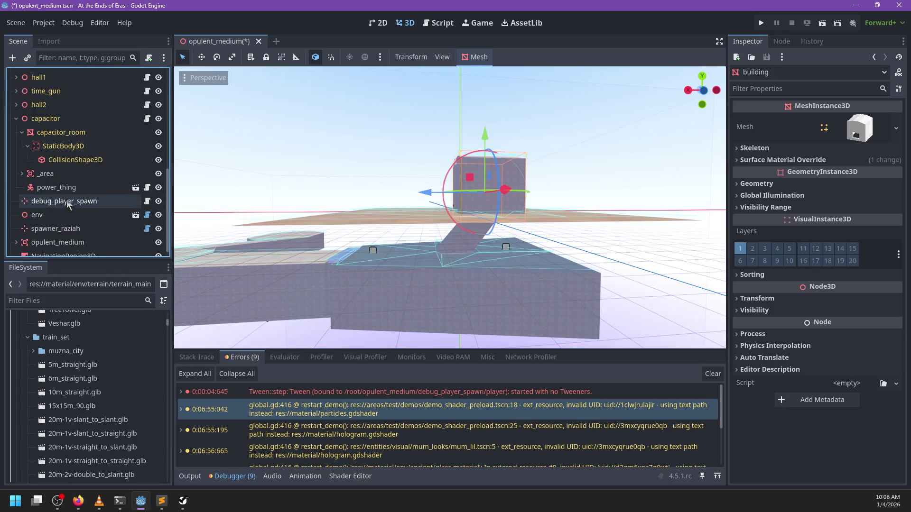
pyautogui.click(58, 235)
pyautogui.press('f')
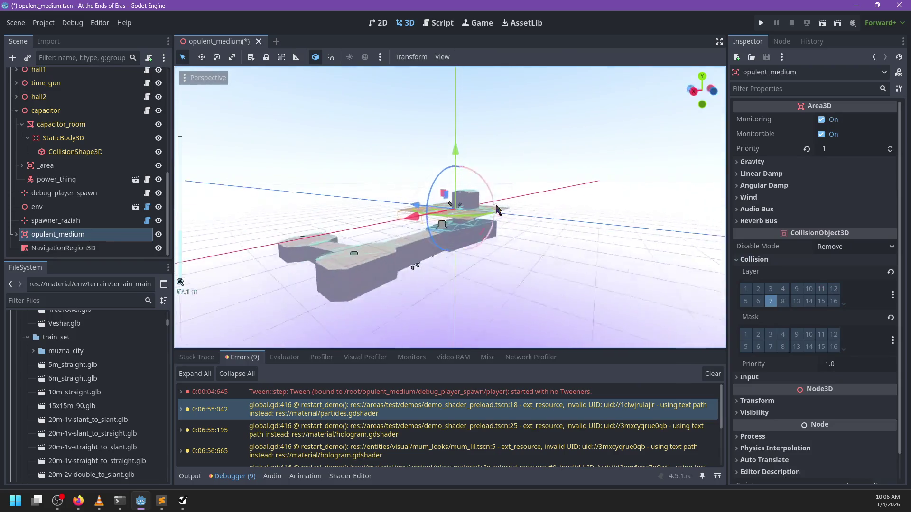
pyautogui.click(16, 234)
pyautogui.click(64, 249)
pyautogui.moveTo(383, 206)
pyautogui.mouseDown()
pyautogui.moveTo(545, 181)
pyautogui.moveTo(452, 144)
pyautogui.moveTo(315, 188)
pyautogui.moveTo(171, 204)
pyautogui.mouseUp()
pyautogui.click(87, 234)
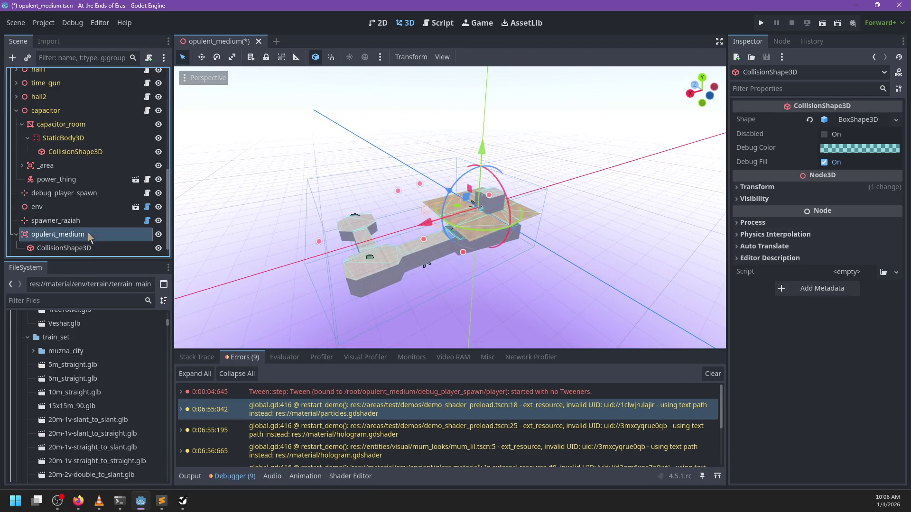
# Duplicate opulent_medium, move the copy vertically, and rename it opulent_medium_underground.
pyautogui.hotkey('ctrl', 'd')
pyautogui.moveTo(481, 150)
pyautogui.mouseDown()
pyautogui.moveTo(480, 184)
pyautogui.moveTo(472, 150)
pyautogui.moveTo(454, 137)
pyautogui.moveTo(450, 148)
pyautogui.moveTo(450, 132)
pyautogui.mouseUp()
pyautogui.scroll(5, 511, 173)
pyautogui.click(98, 251)
pyautogui.click(99, 252)
pyautogui.write('underground')
pyautogui.press('Return')
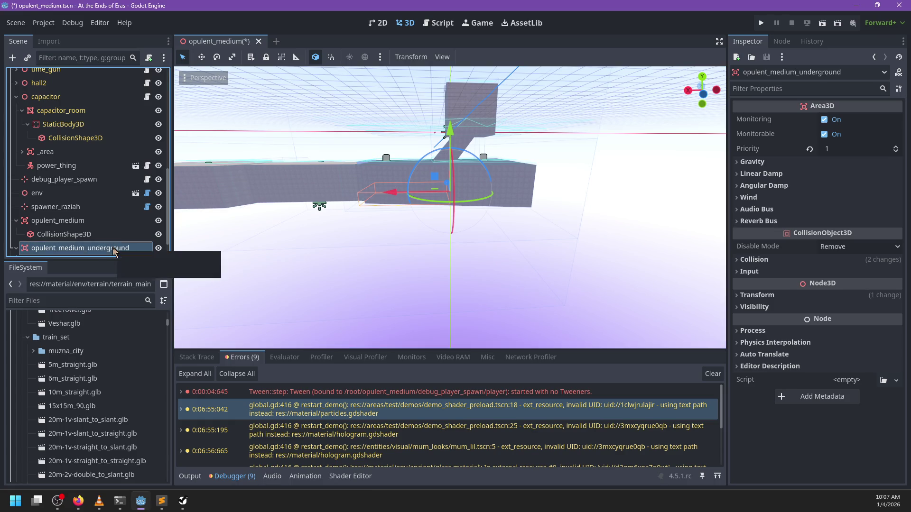
# Replace phase 8's note with 'The power's out. We need to leave.'.
pyautogui.hotkey('alt', 'Tab')
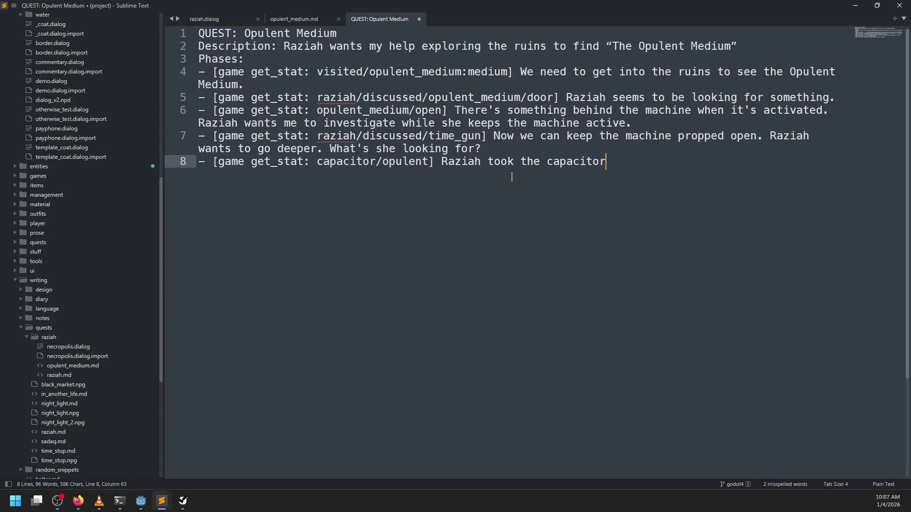
pyautogui.hotkey('ctrl', 'BackSpace')
pyautogui.hotkey('ctrl', 'BackSpace')
pyautogui.hotkey('ctrl', 'BackSpace')
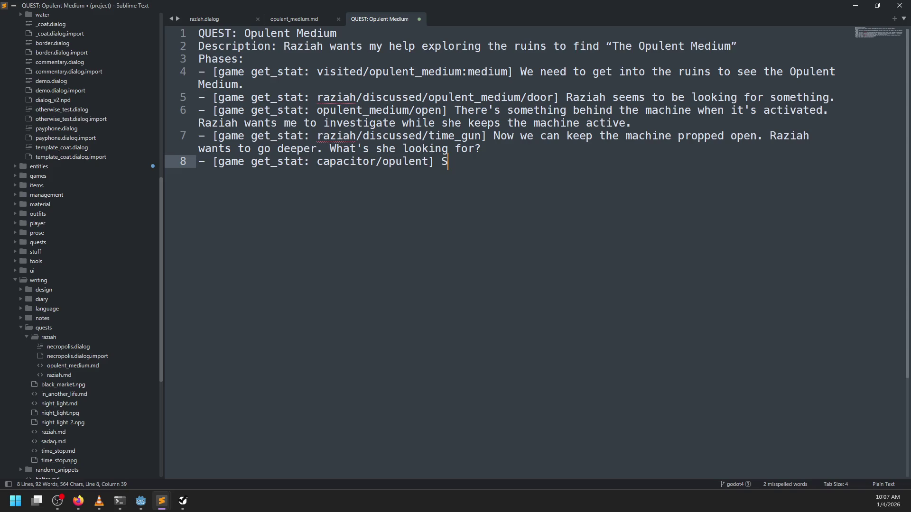
pyautogui.write("The power's ")
pyautogui.write('out. We need')
pyautogui.write(' to leave.')
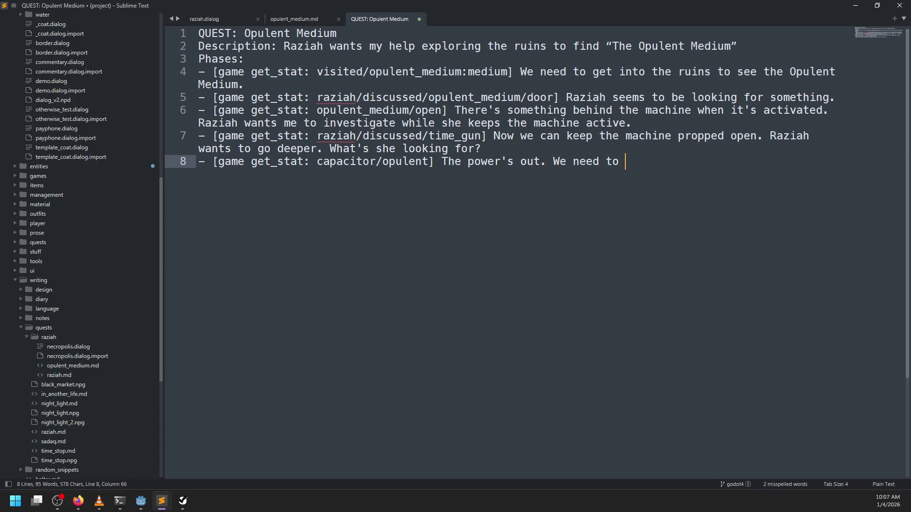
# Add a new phase line checking raziah/discussed/opulent_medium/complete.
pyautogui.press('Return')
pyautogui.write('- [game get_st')
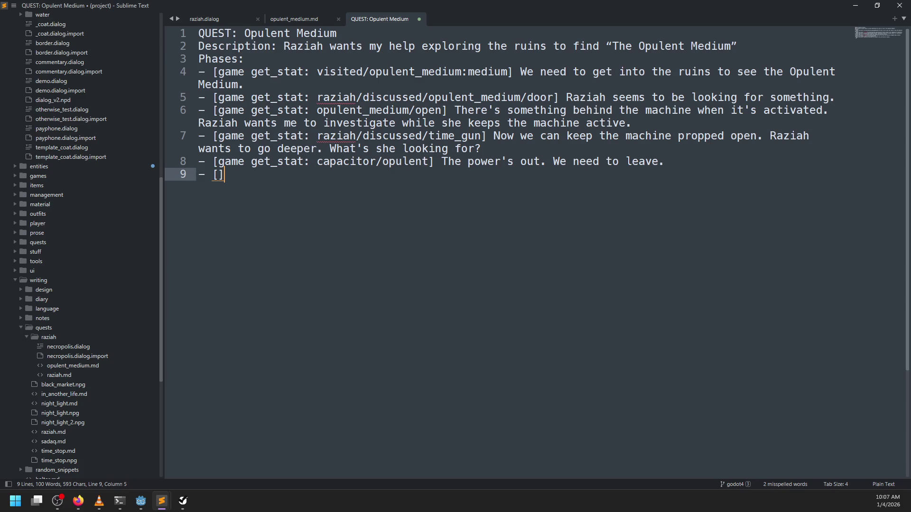
pyautogui.write('at: d')
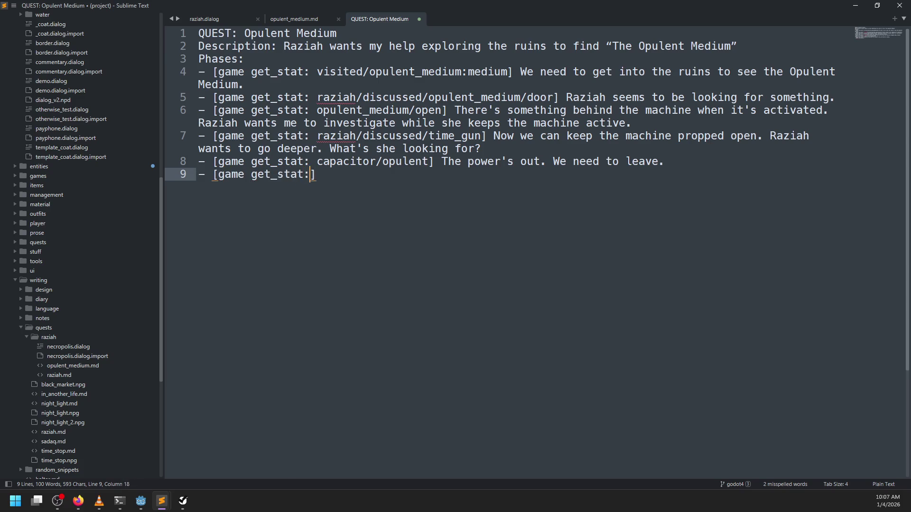
pyautogui.press('BackSpace')
pyautogui.write('ri')
pyautogui.press('BackSpace')
pyautogui.write('aziah/')
pyautogui.write('discussed/o')
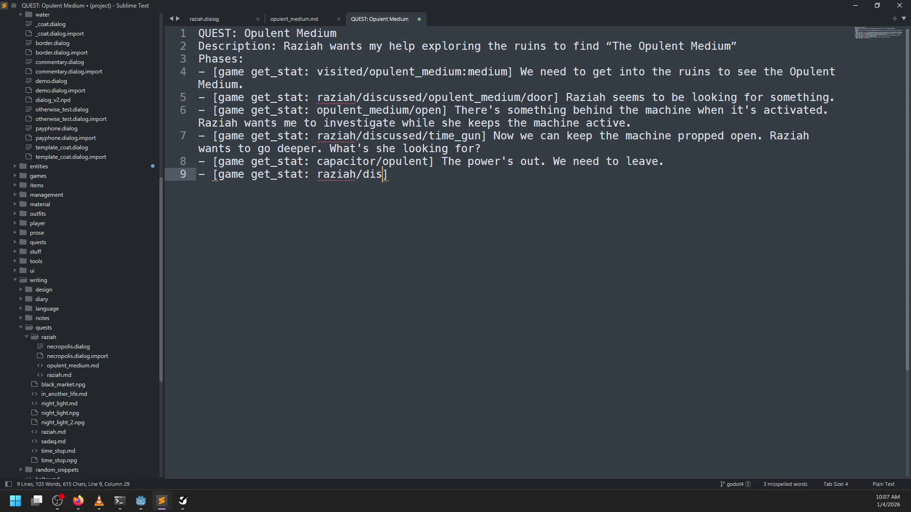
pyautogui.press('BackSpace')
pyautogui.write('ussed/o')
pyautogui.write('puelt_medium')
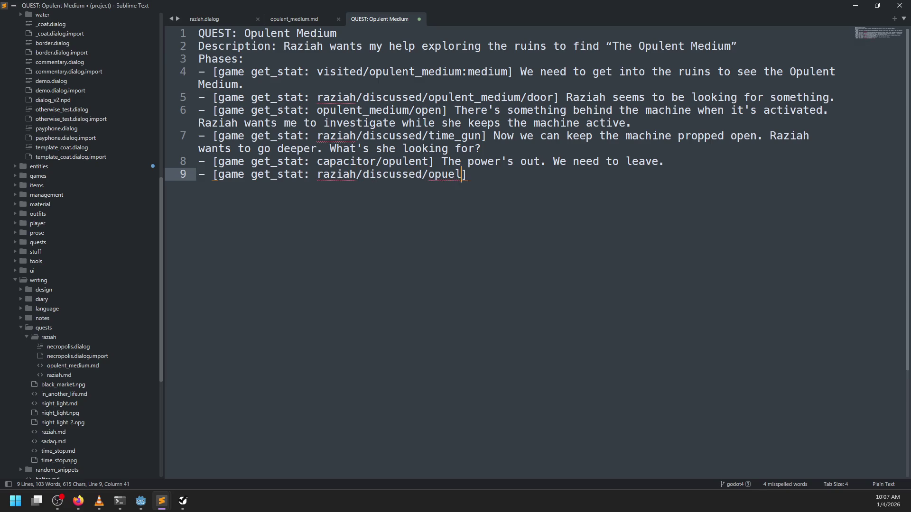
pyautogui.write('/complete')
# Fix the opulent_medium spelling and add the text 'Does Raziah know what happened?'.
pyautogui.doubleClick(477, 98)
pyautogui.hotkey('ctrl', 'c')
pyautogui.doubleClick(449, 174)
pyautogui.hotkey('ctrl', 'v')
pyautogui.click(642, 174)
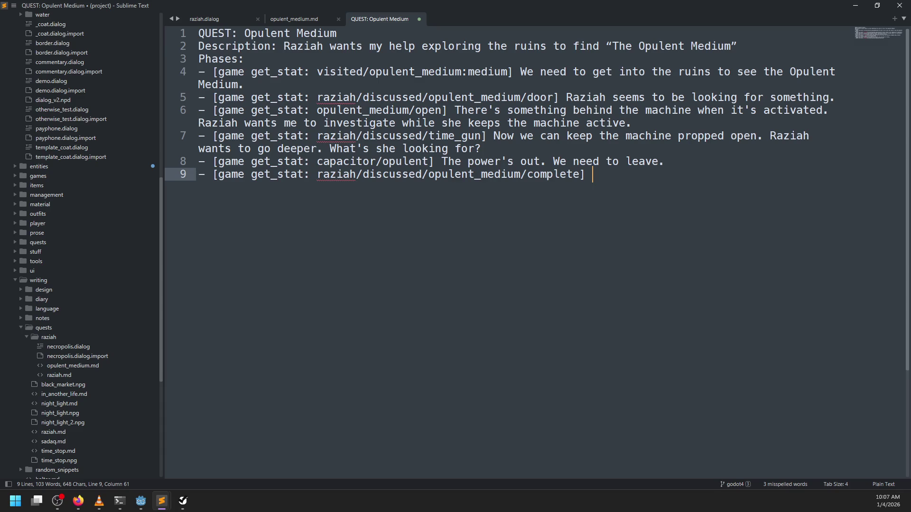
pyautogui.write('Does Raziah')
pyautogui.write(' know wh')
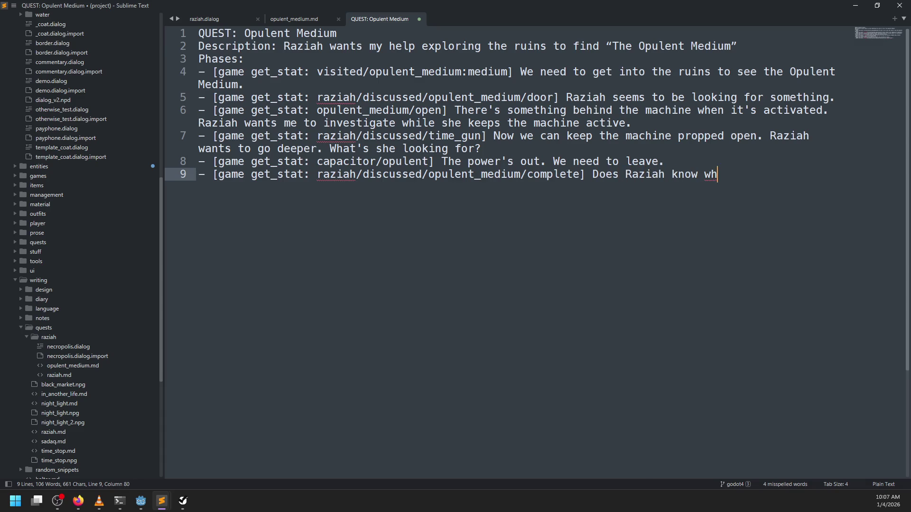
pyautogui.write('at happened?')
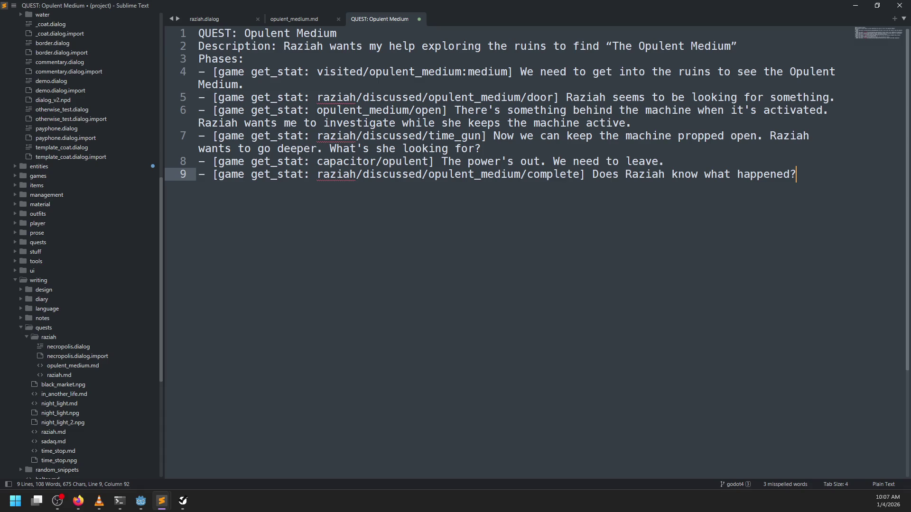
pyautogui.press('Up')
pyautogui.press('Up')
pyautogui.press('Up')
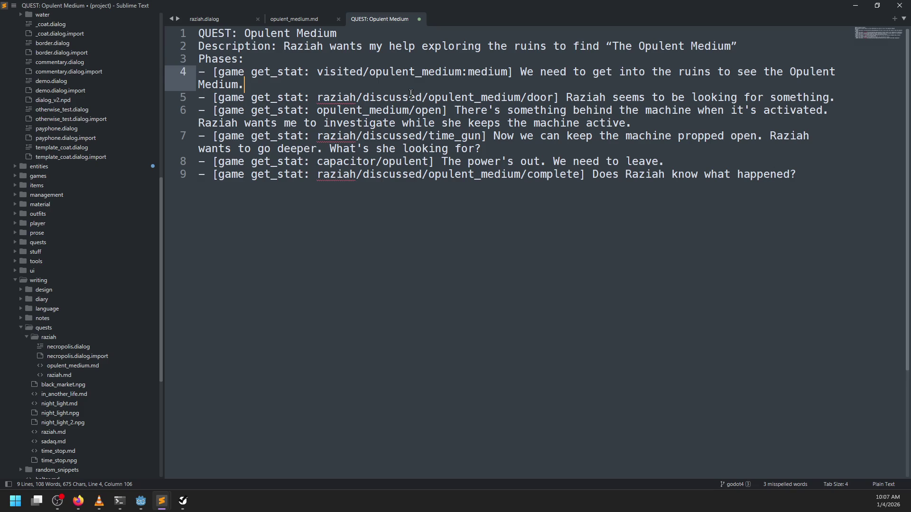
# Add an indented [raziah follow_player] action under the first phase.
pyautogui.press('Return')
pyautogui.press('Tab')
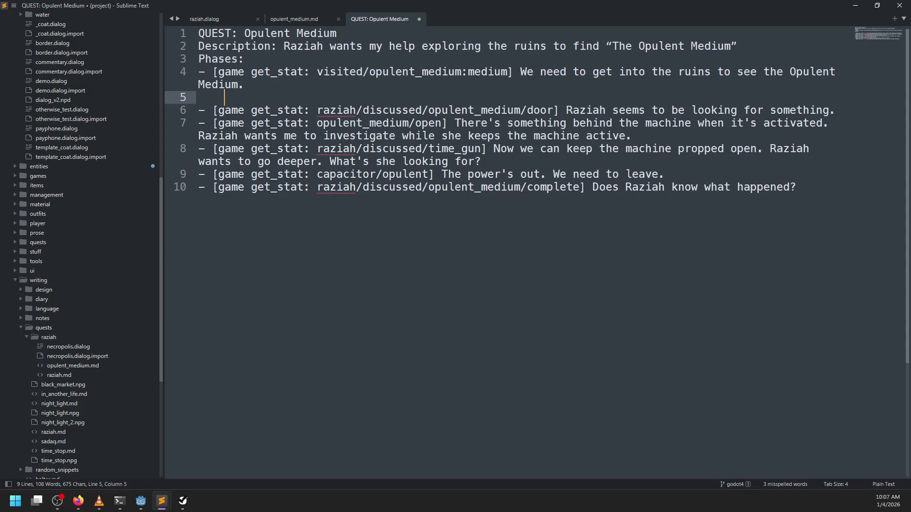
pyautogui.write('[')
pyautogui.write('raziah follow')
pyautogui.write('_player')
pyautogui.press('Down')
# Add an indented empty [] action line under the door phase.
pyautogui.press('End')
pyautogui.press('Return')
pyautogui.press('Tab')
pyautogui.write('[]')
pyautogui.press('Left')
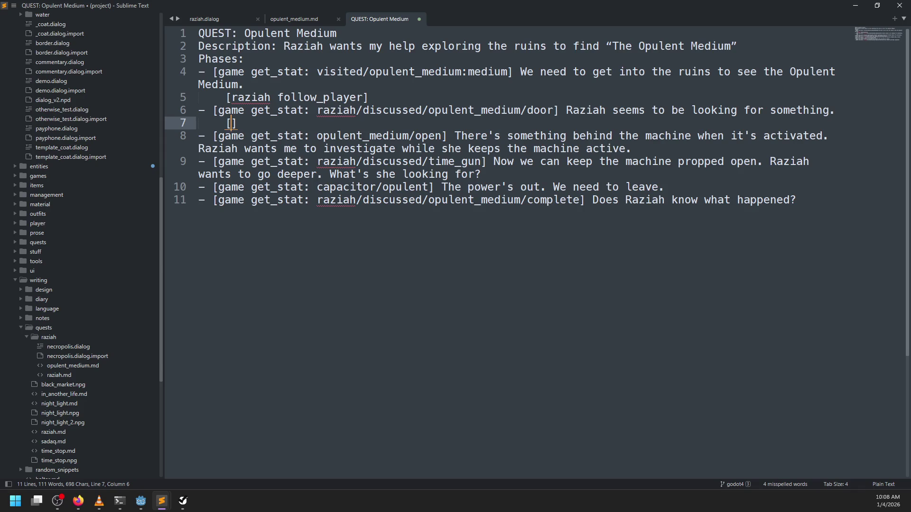
# Review the first phase's visited/opulent_medium:medium condition and its follow_player action.
pyautogui.moveTo(213, 72)
pyautogui.mouseDown()
pyautogui.moveTo(515, 68)
pyautogui.moveTo(514, 79)
pyautogui.mouseUp()
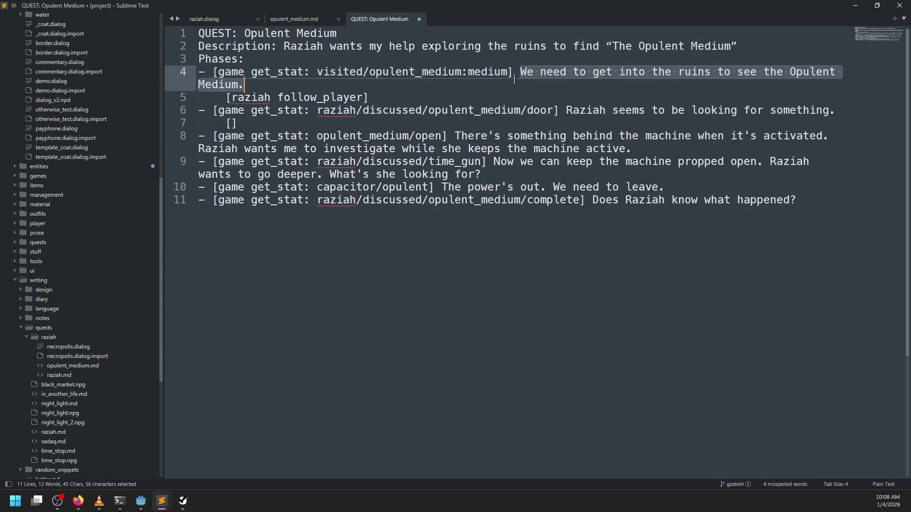
pyautogui.moveTo(226, 97); pyautogui.dragTo(399, 94)
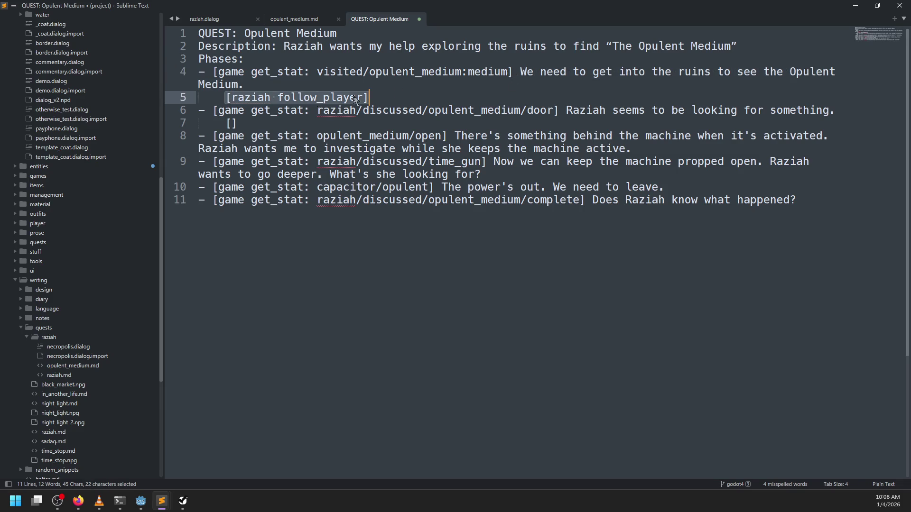
pyautogui.click(231, 125)
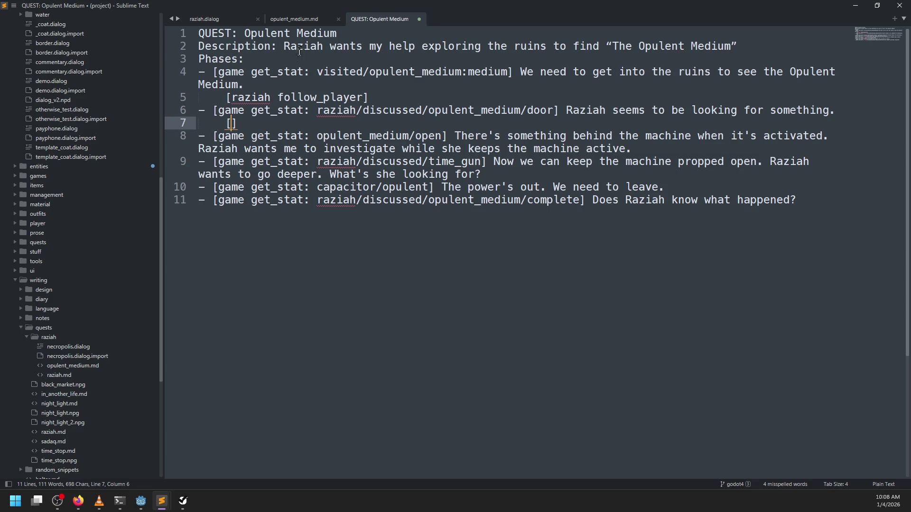
pyautogui.click(287, 72)
pyautogui.moveTo(514, 71)
pyautogui.mouseDown()
pyautogui.moveTo(203, 76)
pyautogui.moveTo(214, 76)
pyautogui.mouseUp()
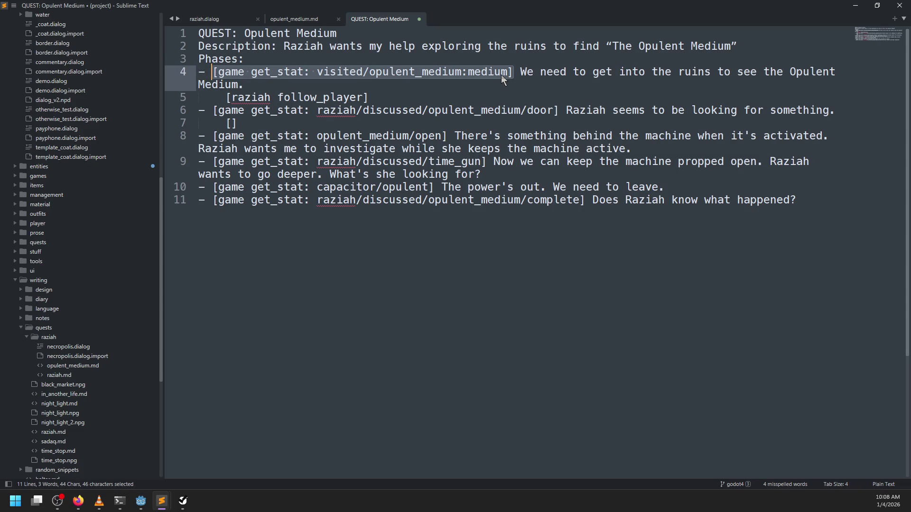
pyautogui.click(390, 97)
pyautogui.moveTo(390, 98); pyautogui.dragTo(390, 90)
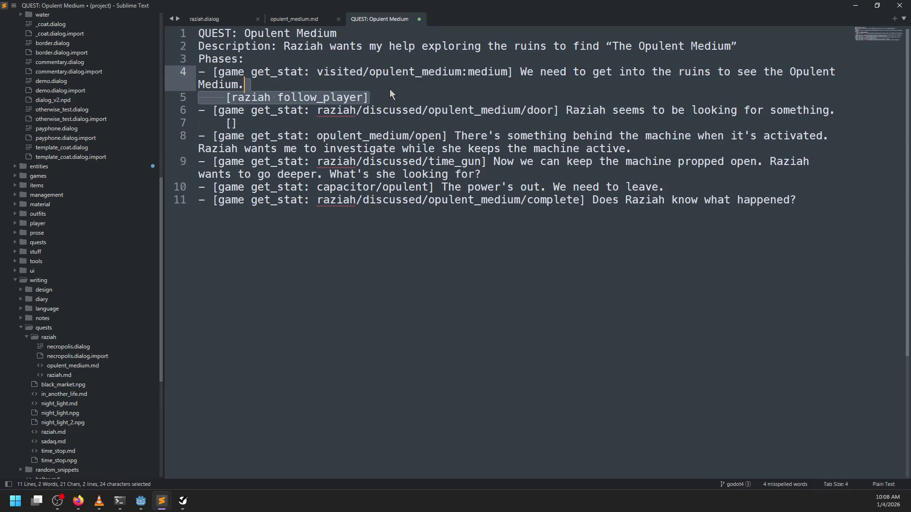
pyautogui.click(371, 124)
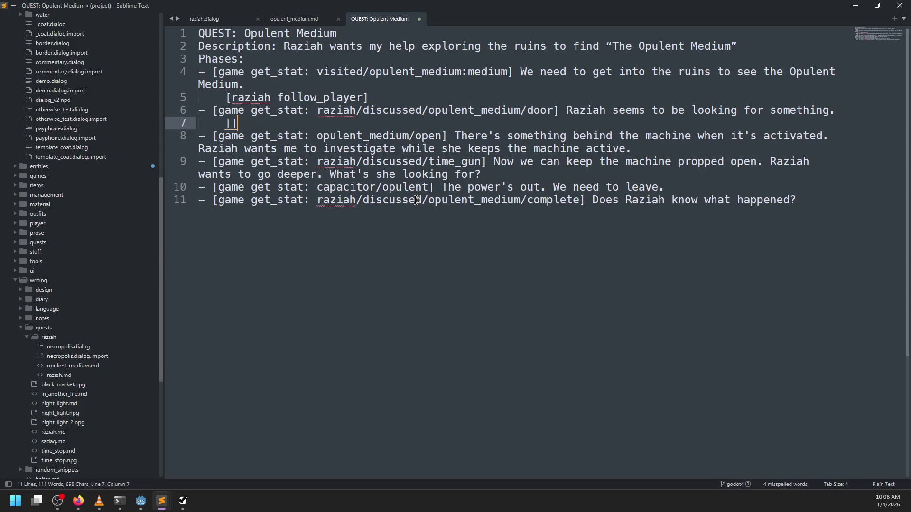
pyautogui.moveTo(316, 72)
pyautogui.mouseDown()
pyautogui.moveTo(519, 80)
pyautogui.moveTo(504, 75)
pyautogui.mouseUp()
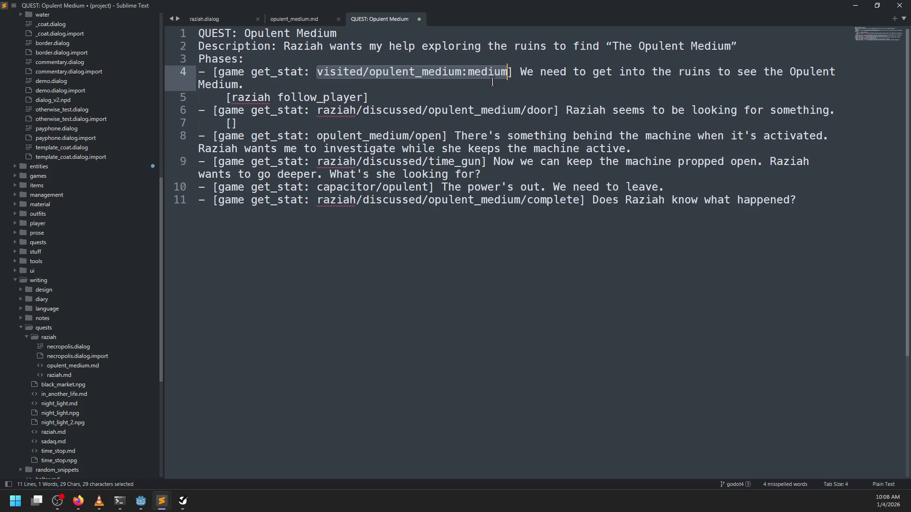
pyautogui.hotkey('alt', 'Tab')
# Collapse the scene tree back to the opulent_medium root.
pyautogui.scroll(5, 140, 214)
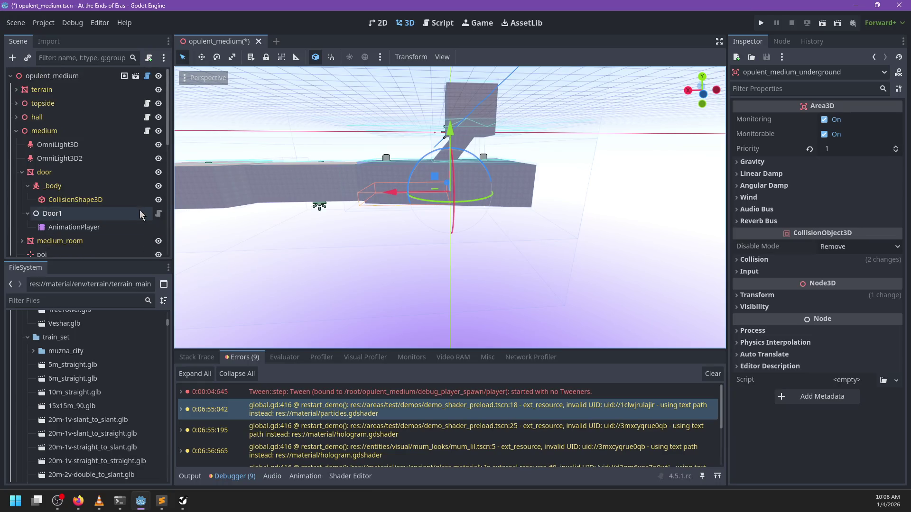
pyautogui.click(10, 76)
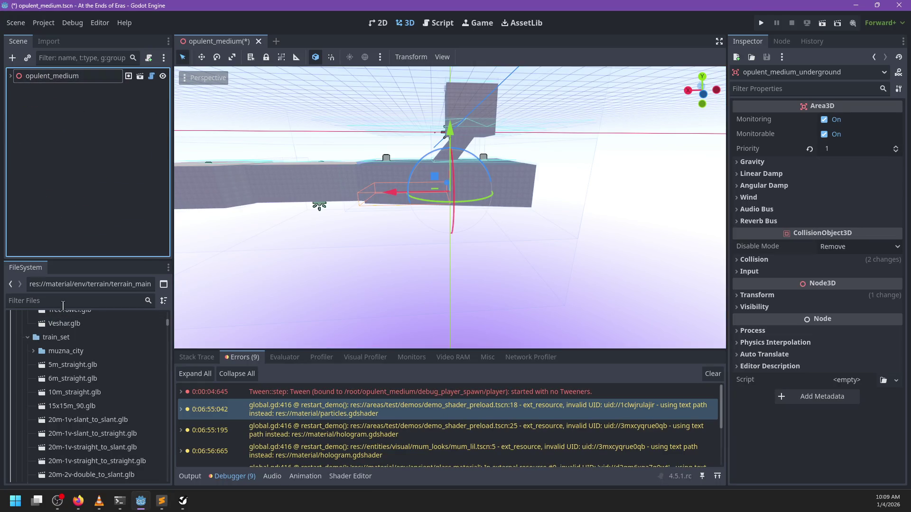
pyautogui.click(10, 76)
pyautogui.rightClick(53, 84)
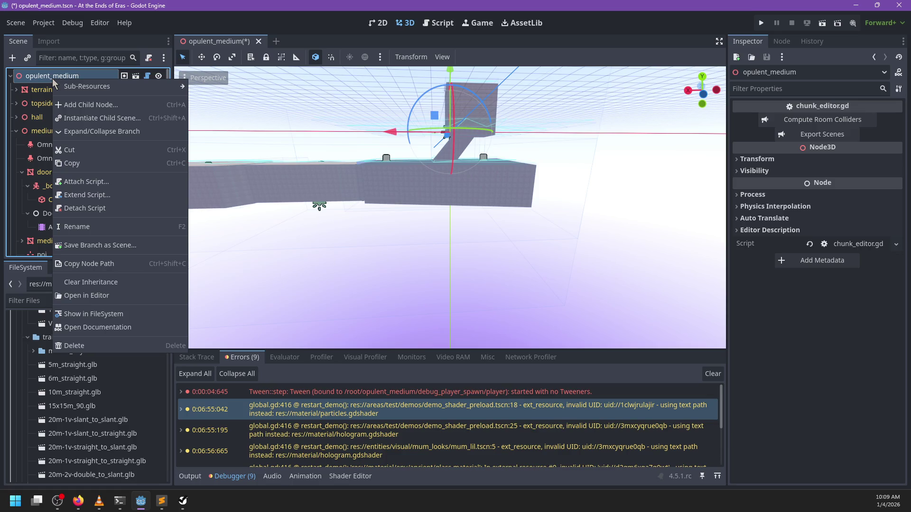
pyautogui.click(52, 301)
# Filter the FileSystem by 'quest' and open quests/quest.gd.
pyautogui.click(52, 300)
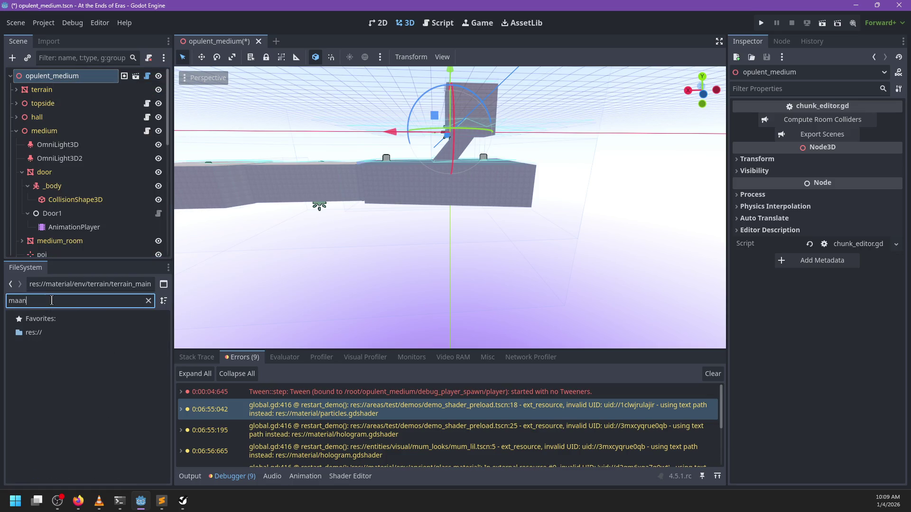
pyautogui.write(',a')
pyautogui.press('BackSpace')
pyautogui.press('BackSpace')
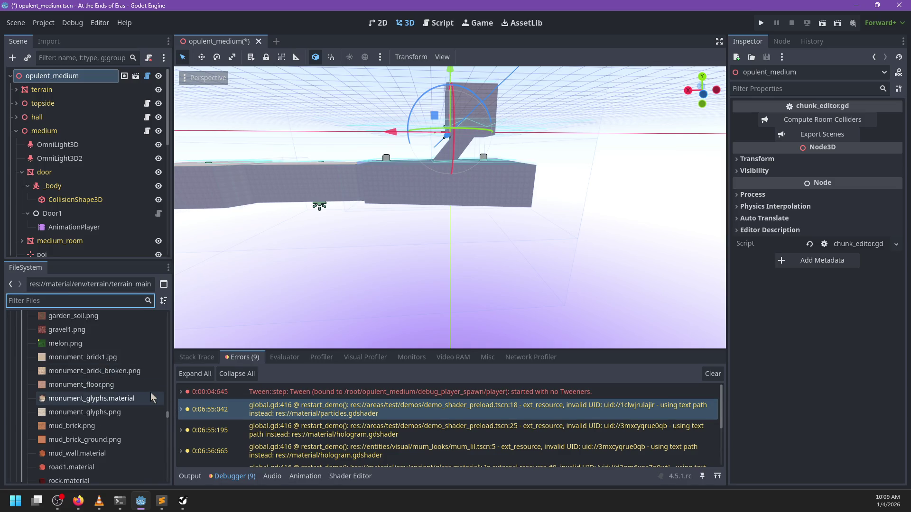
pyautogui.write('quest')
pyautogui.scroll(3, 67, 382)
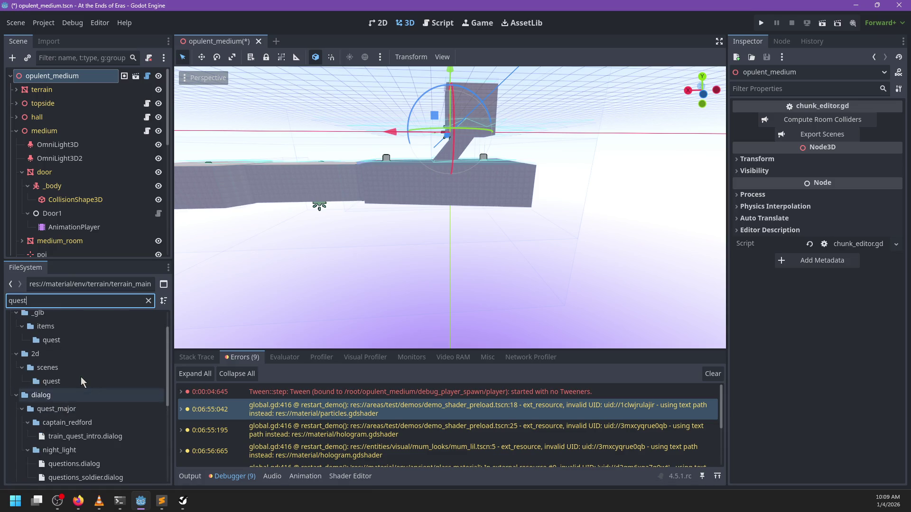
pyautogui.click(15, 395)
pyautogui.doubleClick(50, 422)
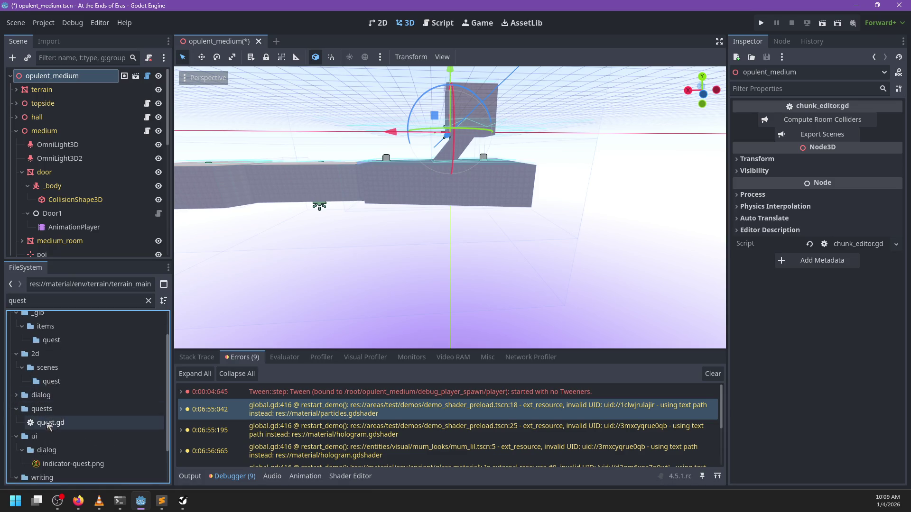
# Scroll through quest.gd to review its existing code.
pyautogui.scroll(5, 439, 223)
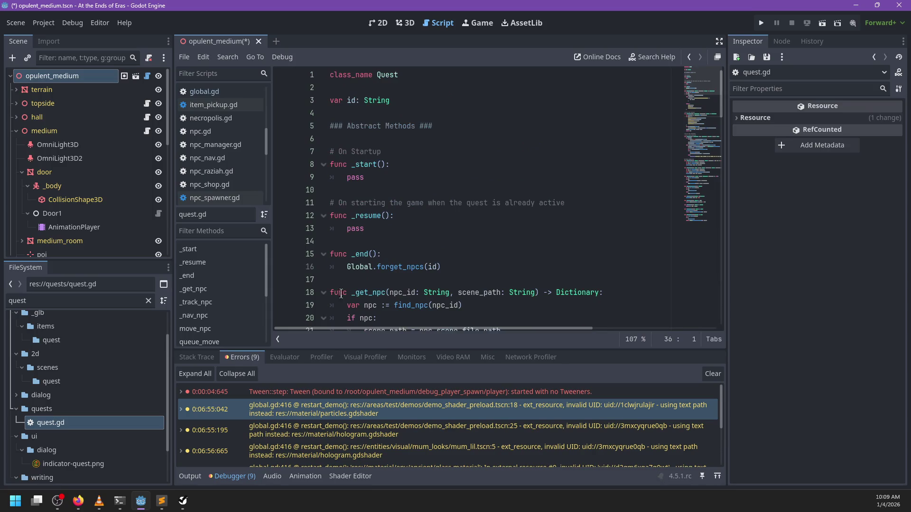
pyautogui.scroll(-14, 347, 285)
pyautogui.scroll(-14, 348, 285)
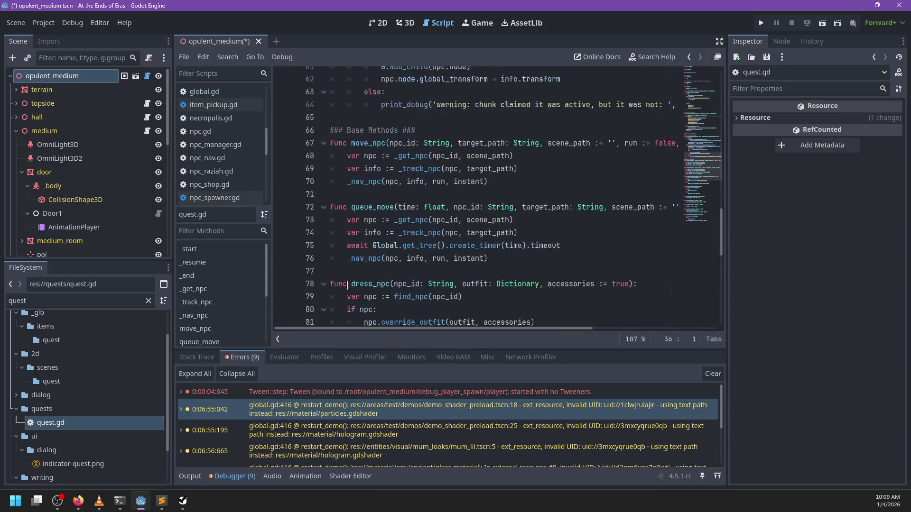
pyautogui.scroll(20, 346, 285)
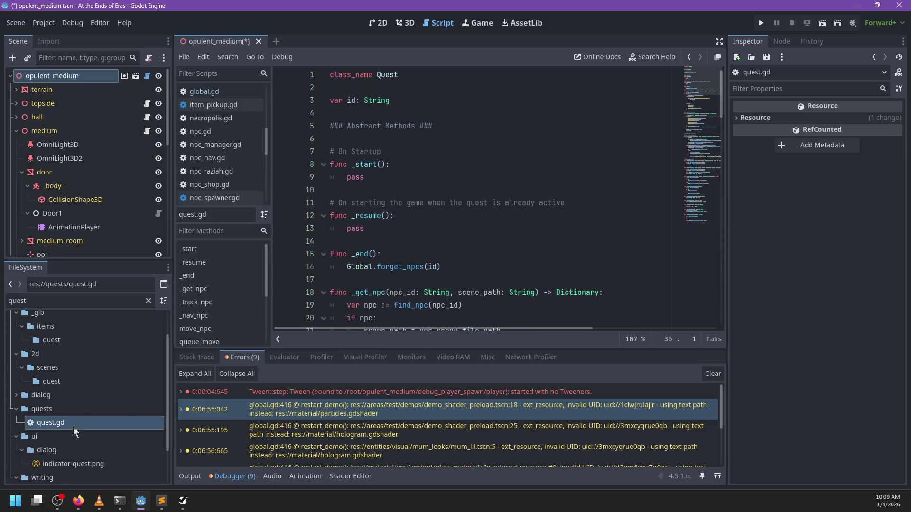
# Clear the FileSystem filter so the whole project tree is listed.
pyautogui.click(148, 301)
pyautogui.scroll(-2, 95, 426)
pyautogui.scroll(-1, 95, 425)
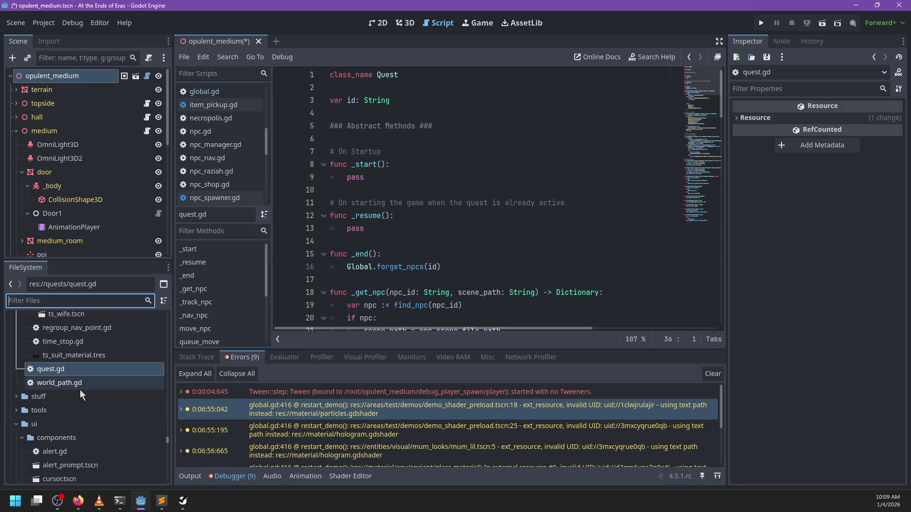
pyautogui.scroll(8, 81, 394)
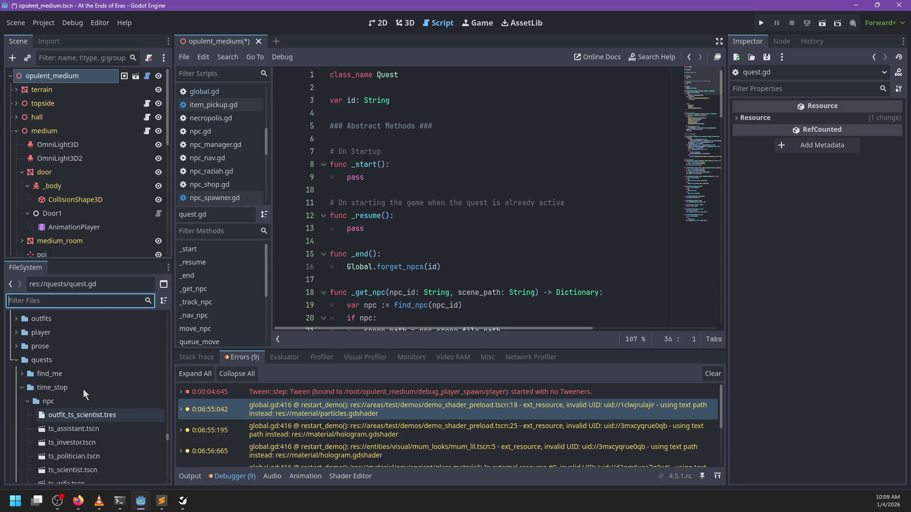
# Collapse the time_stop and ui folders and bring up actions for the quests folder.
pyautogui.click(22, 388)
pyautogui.scroll(-2, 486, 207)
pyautogui.scroll(-8, 486, 207)
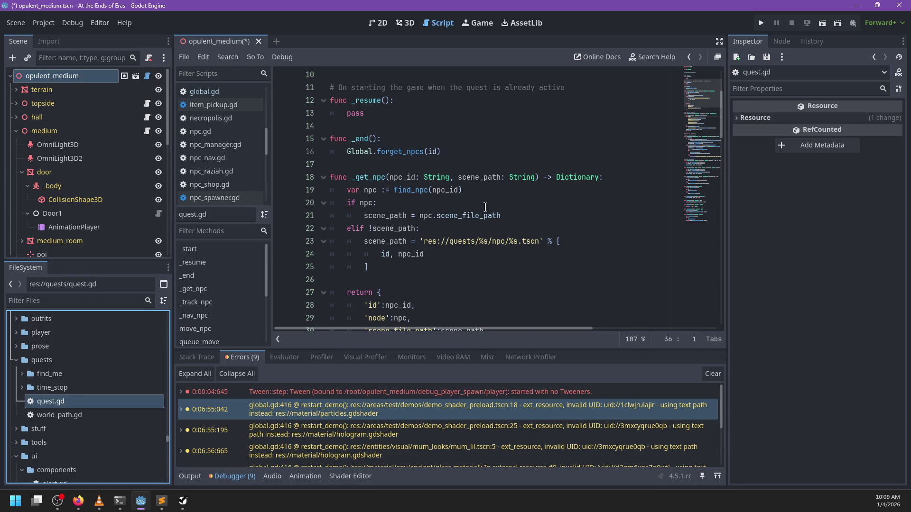
pyautogui.scroll(-5, 452, 217)
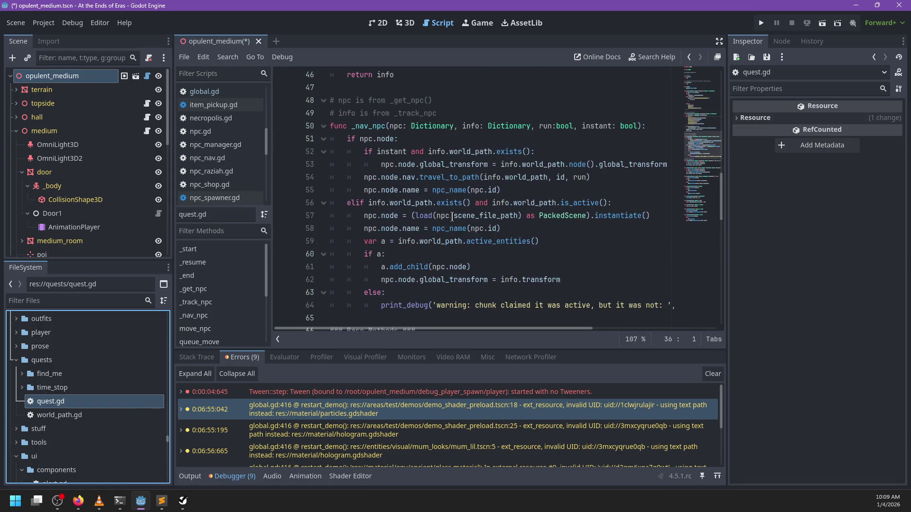
pyautogui.scroll(4, 452, 217)
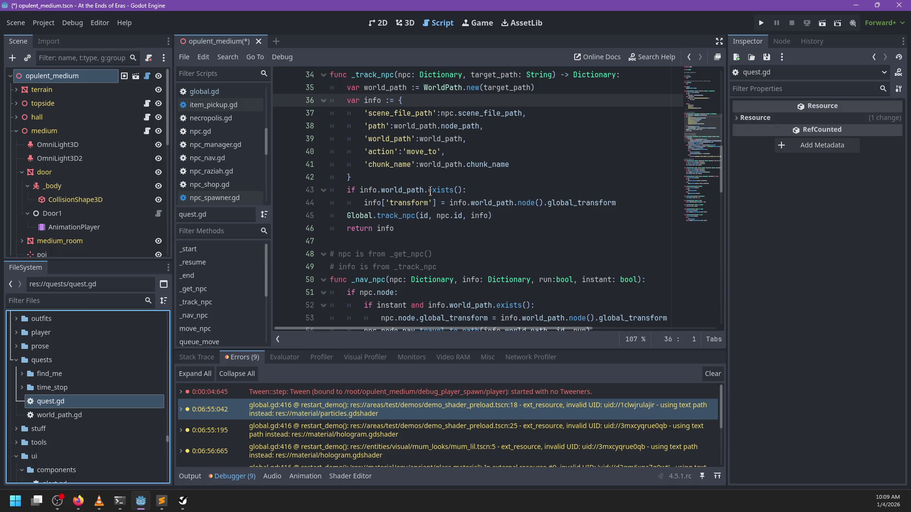
pyautogui.scroll(-3, 19, 394)
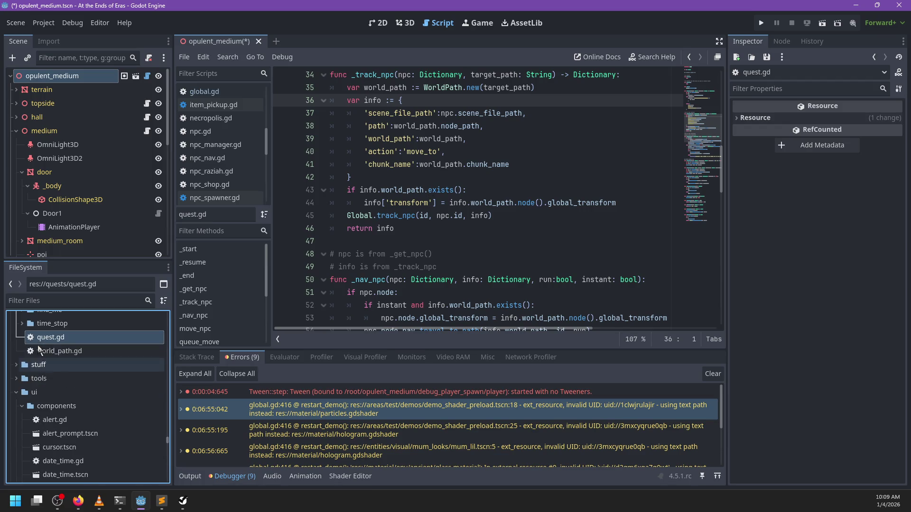
pyautogui.click(16, 394)
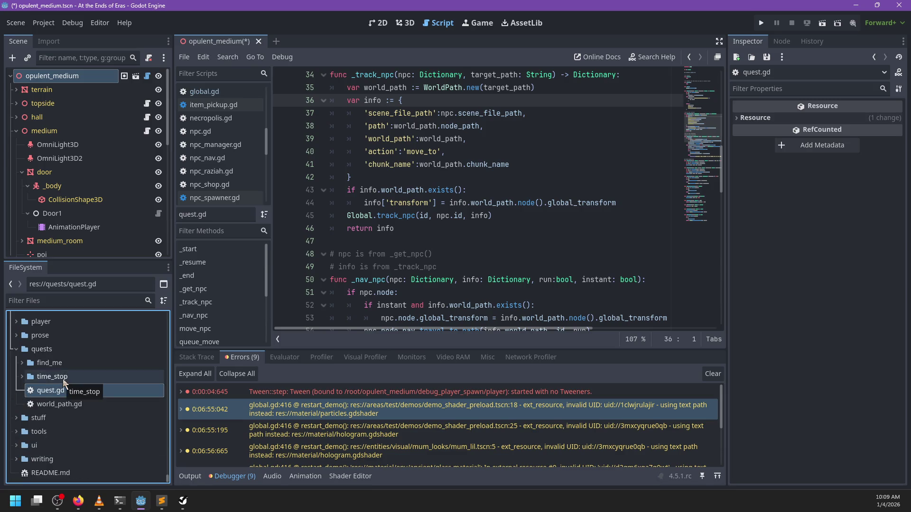
pyautogui.scroll(-20, 451, 213)
pyautogui.scroll(20, 451, 214)
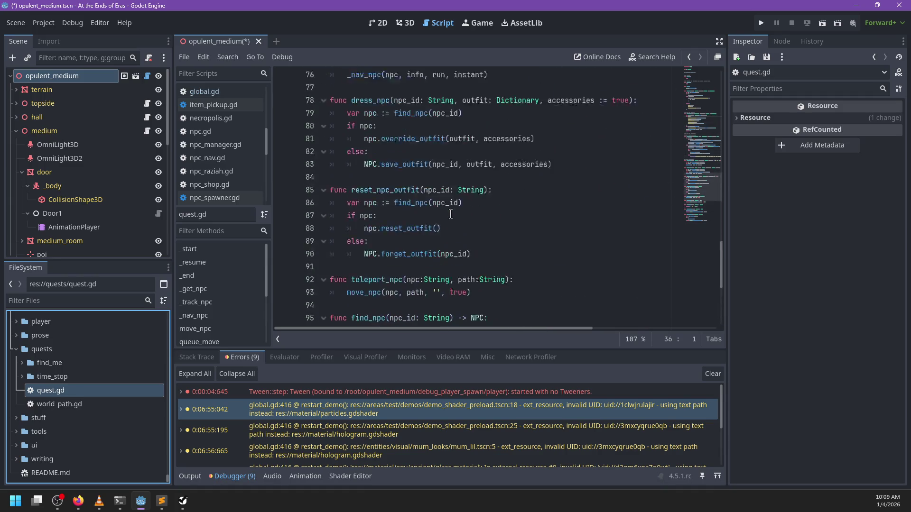
pyautogui.rightClick(53, 350)
# Create a new Node script at res://quests/opulent_quest.gd and start editing it.
pyautogui.moveTo(118, 297)
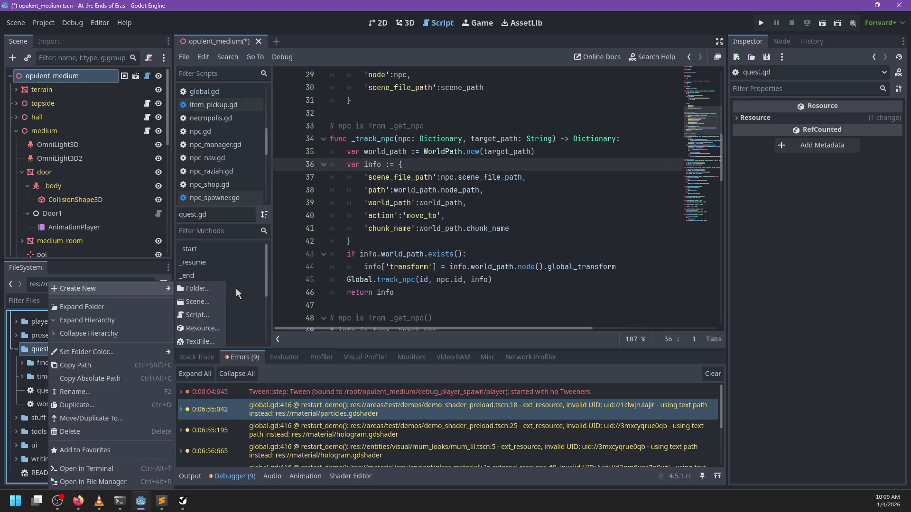
pyautogui.click(197, 315)
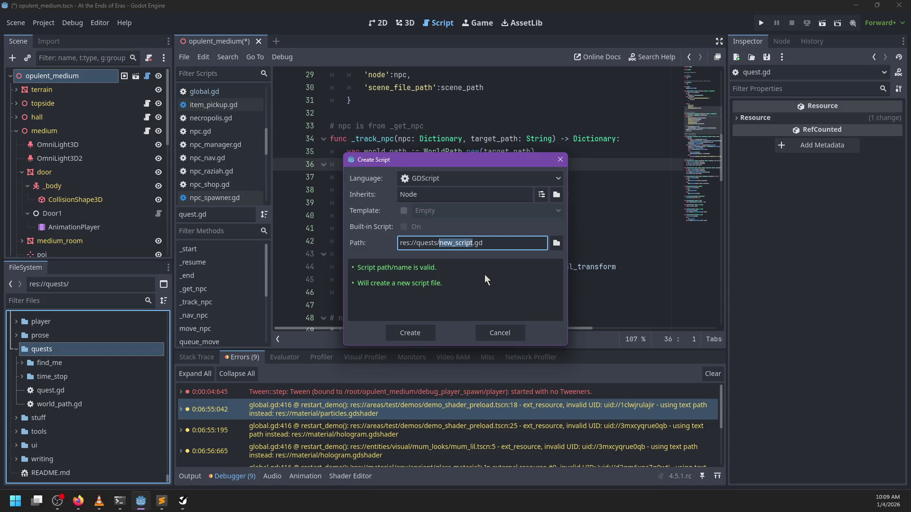
pyautogui.press('BackSpace')
pyautogui.write('opulent_q')
pyautogui.write('uest')
pyautogui.click(410, 332)
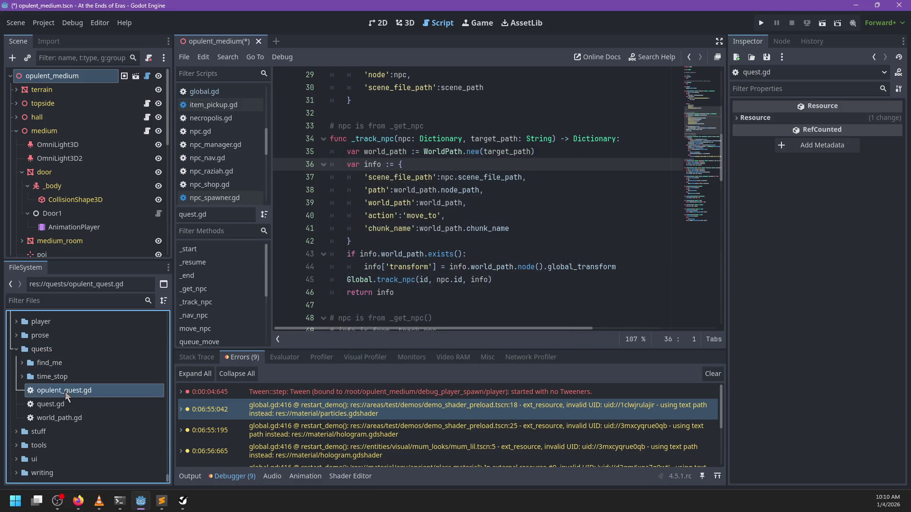
pyautogui.press('Up')
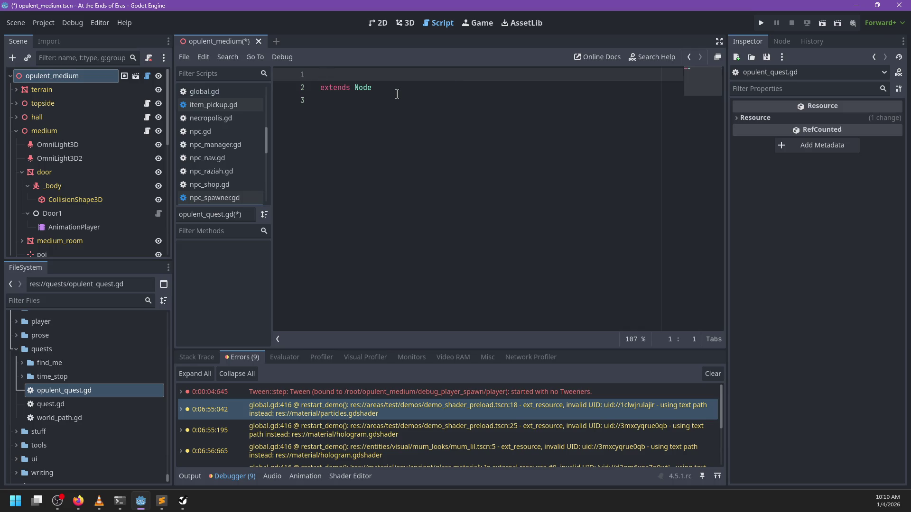
# Add class_name OpulentQuest below the comment and change the base type to Object.
pyautogui.write('or testing')
pyautogui.press('Return')
pyautogui.write('clas')
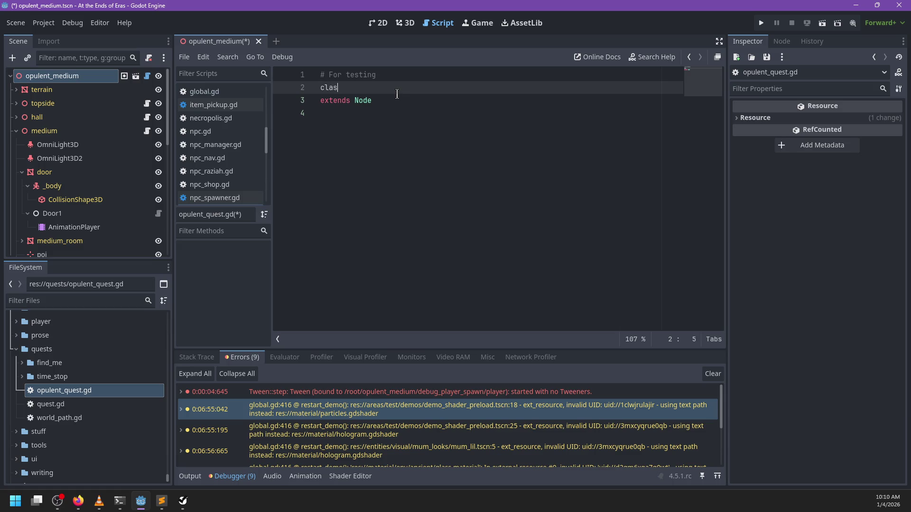
pyautogui.write('s_name OpulentQ')
pyautogui.write('uest')
pyautogui.press('Down')
pyautogui.hotkey('ctrl', 'BackSpace')
pyautogui.write('Object')
pyautogui.press('Return')
pyautogui.press('Return')
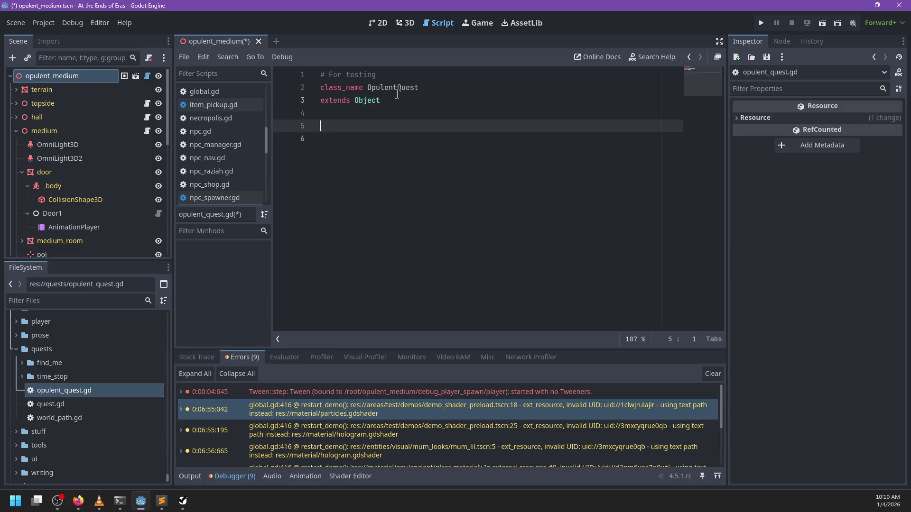
# Declare an inner class Stage holding a description: String variable.
pyautogui.hotkey('alt', 'Tab')
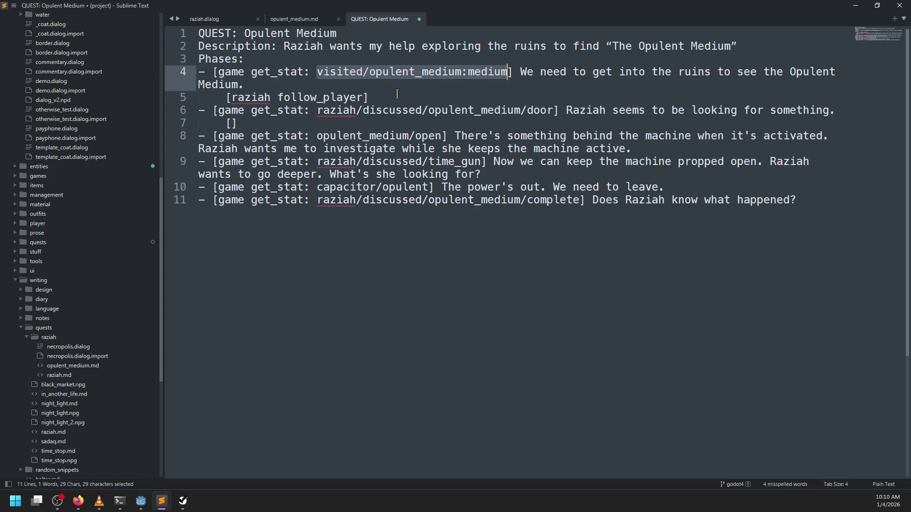
pyautogui.hotkey('alt', 'Tab')
pyautogui.write('class Stage:')
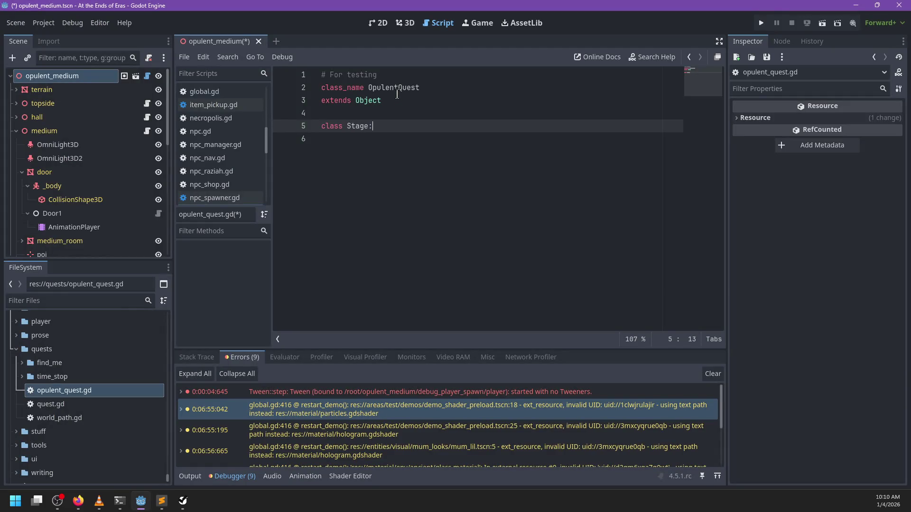
pyautogui.press('Return')
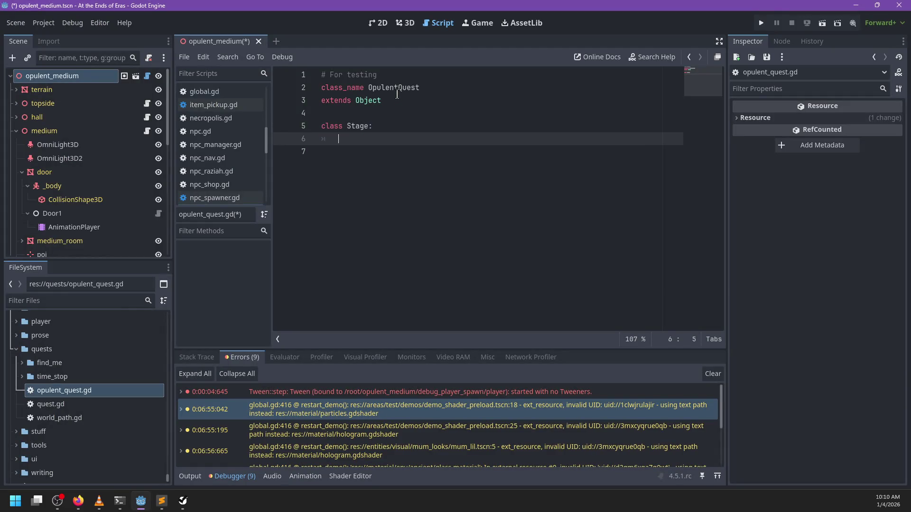
pyautogui.write('var des')
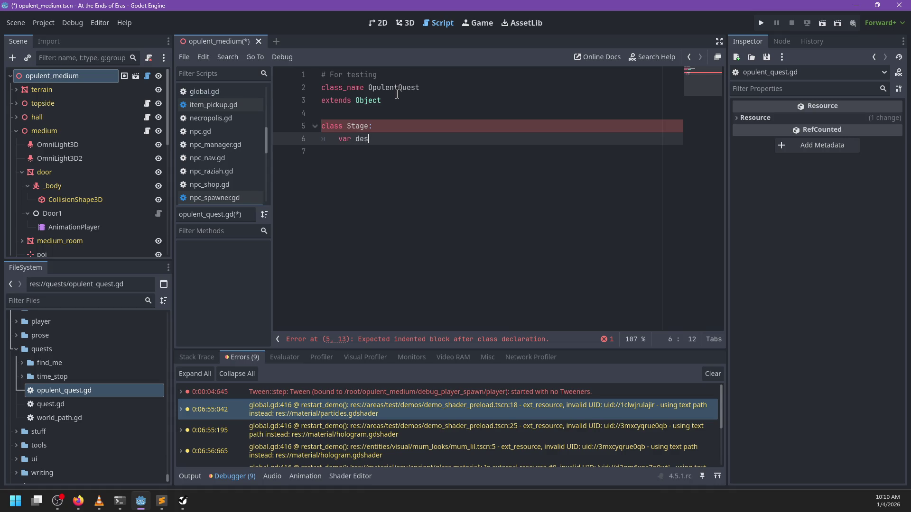
pyautogui.write('cription: String')
pyautogui.press('Return')
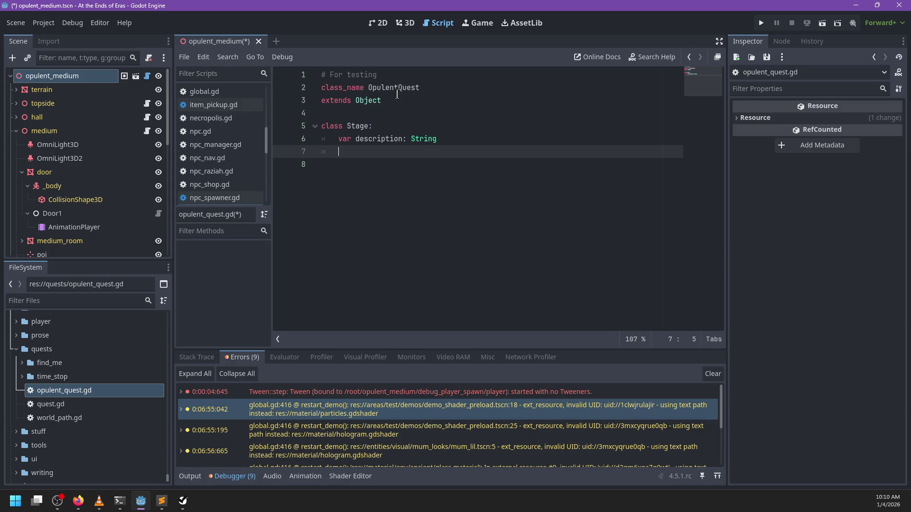
# Add a pass-only Stage method first named _is_active, then renamed to _is_complete.
pyautogui.write('func')
pyautogui.press('BackSpace')
pyautogui.write('_')
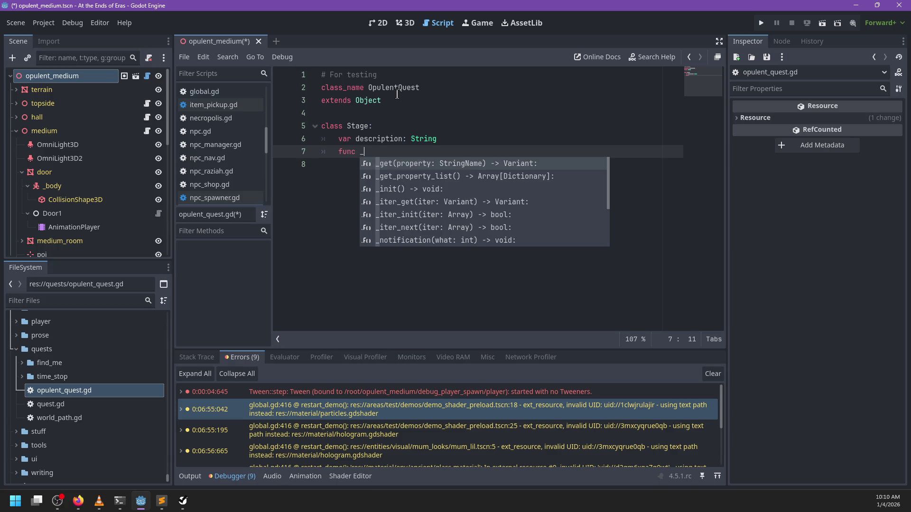
pyautogui.write('isA')
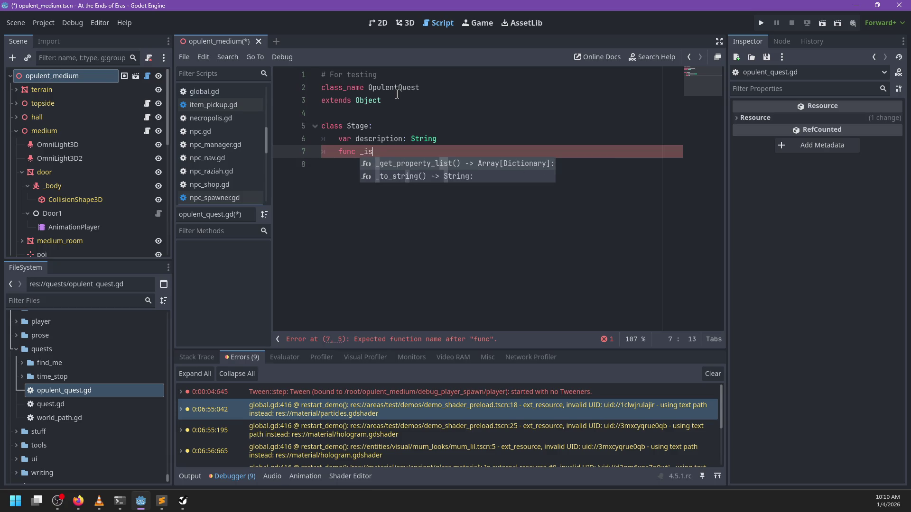
pyautogui.press('BackSpace')
pyautogui.write('_active():')
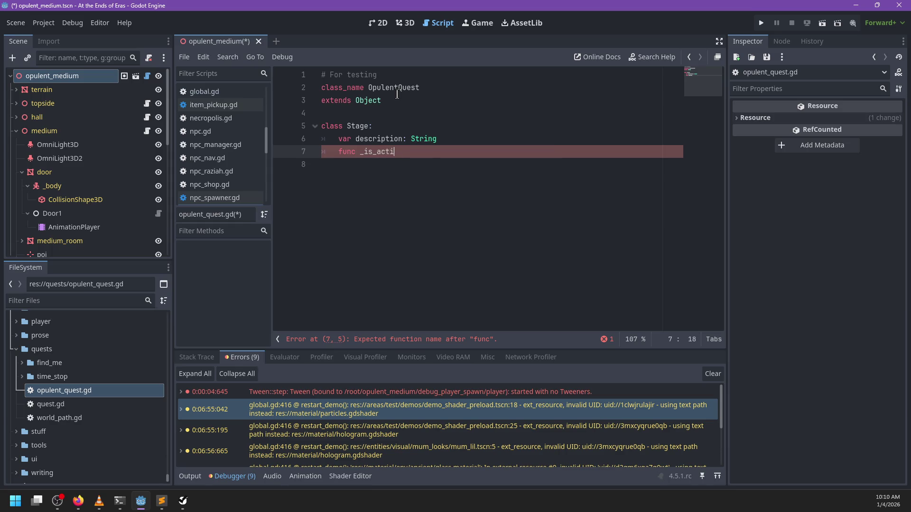
pyautogui.press('Return')
pyautogui.write('pass')
pyautogui.press('Return')
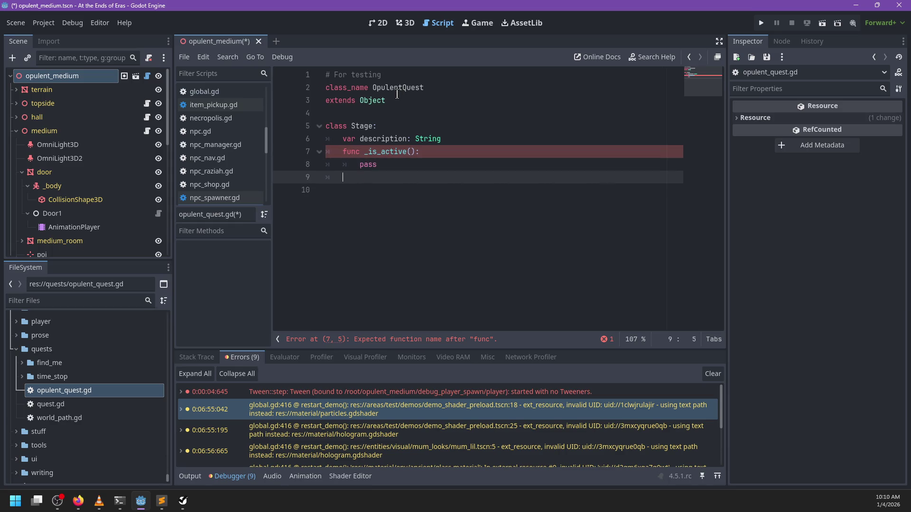
pyautogui.press('Up')
pyautogui.press('Up')
pyautogui.hotkey('ctrl', 'Delete')
pyautogui.hotkey('ctrl', 'Delete')
pyautogui.write('_is_complete')
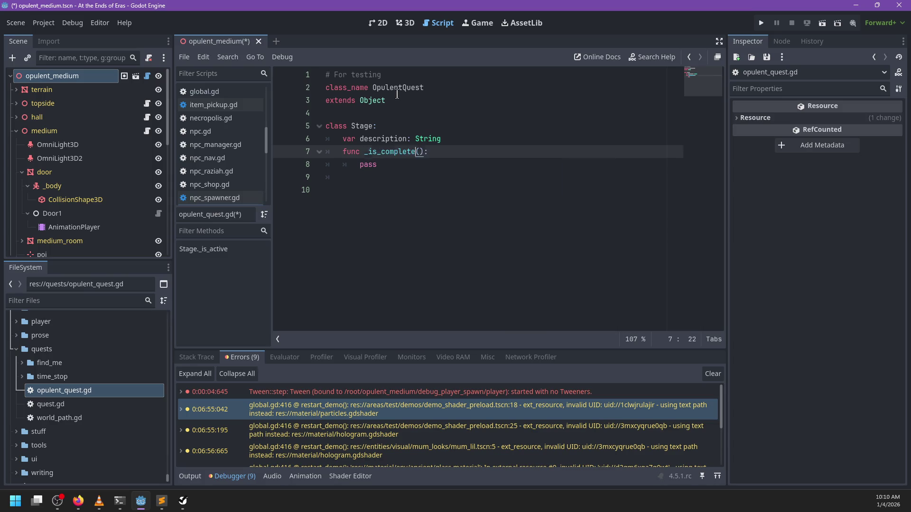
pyautogui.press('Down')
pyautogui.press('Down')
# Add an _on_start() method stub to Stage that just passes.
pyautogui.write('nc ')
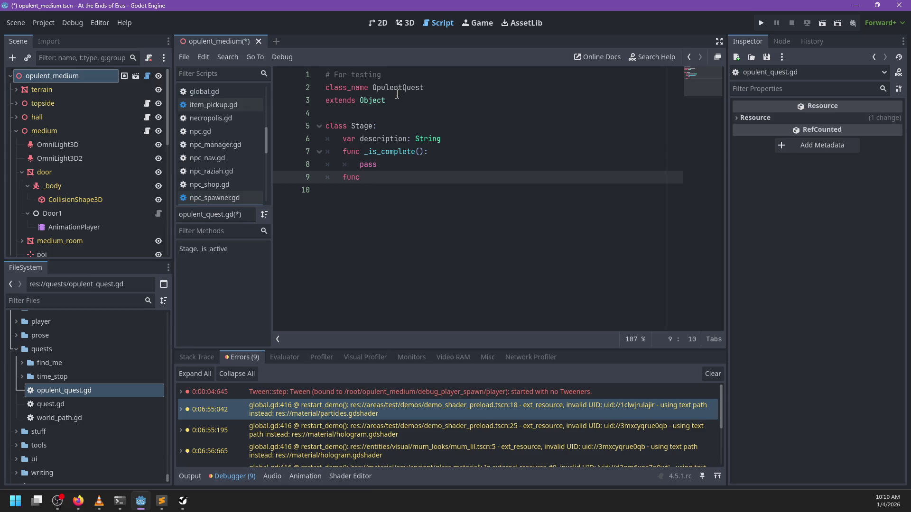
pyautogui.write('_on_a')
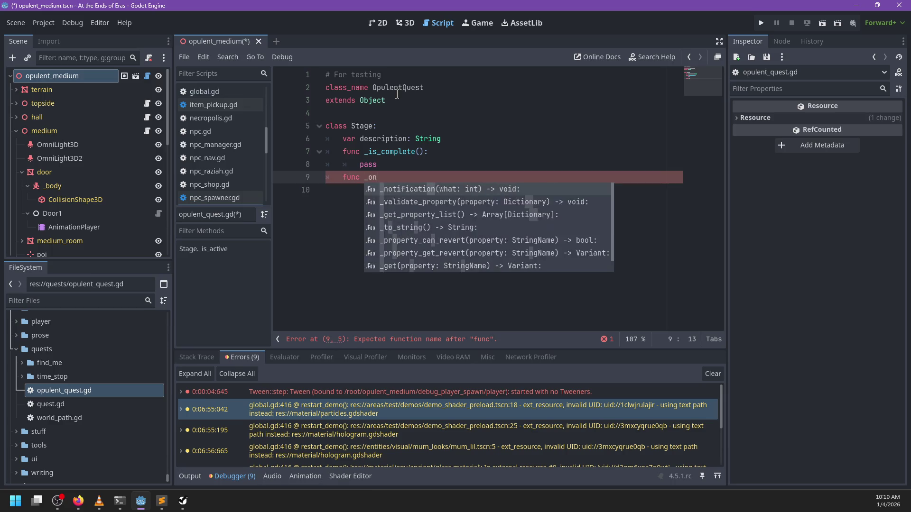
pyautogui.press('BackSpace')
pyautogui.write('start():')
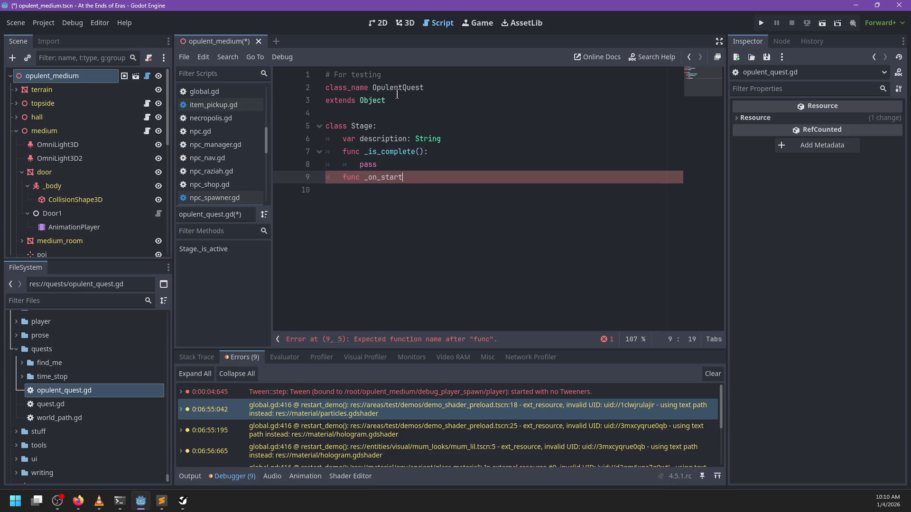
pyautogui.press('Return')
pyautogui.write('pass')
# Insert an _is_started() method stub with pass above _is_complete.
pyautogui.press('Up')
pyautogui.press('Up')
pyautogui.press('Up')
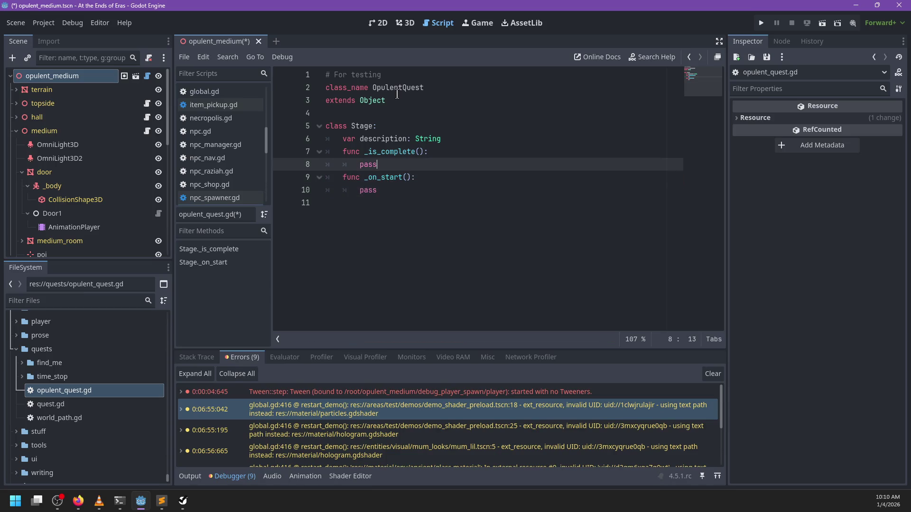
pyautogui.press('Up')
pyautogui.press('End')
pyautogui.press('Return')
pyautogui.write('func i')
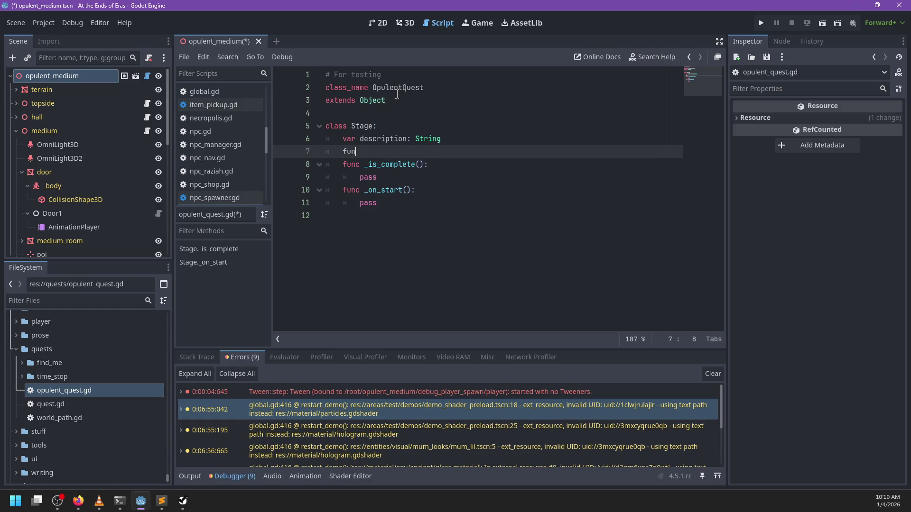
pyautogui.press('BackSpace')
pyautogui.write('_is_s')
pyautogui.write('tarted():')
pyautogui.press('Return')
pyautogui.write('pass')
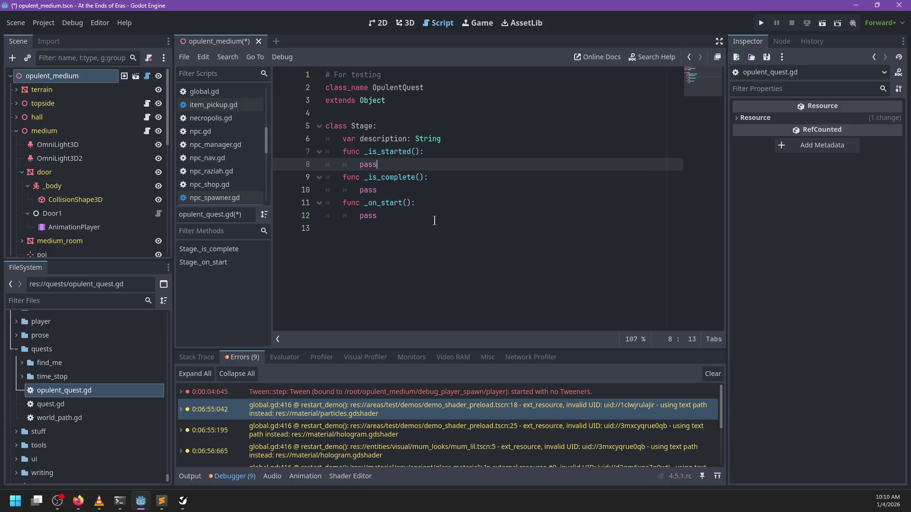
pyautogui.click(418, 230)
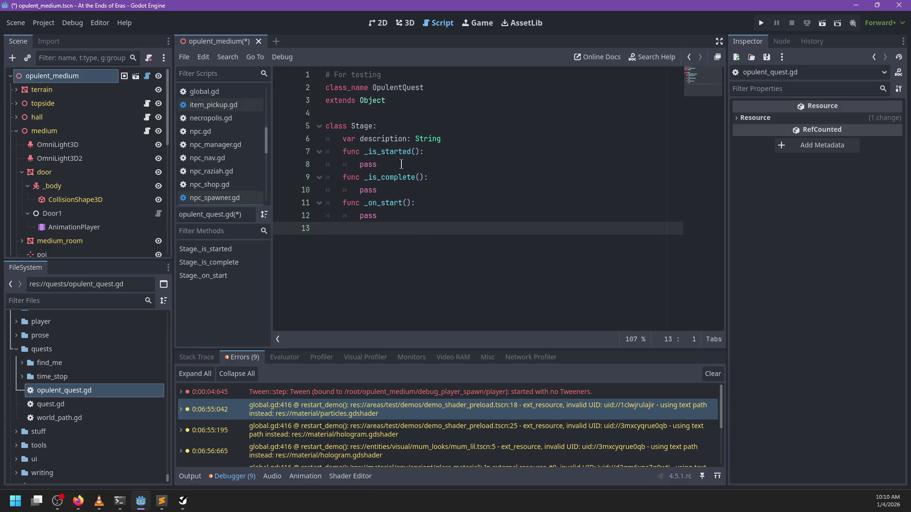
# Replace the description variable with a func _description(): pass stub.
pyautogui.doubleClick(366, 139)
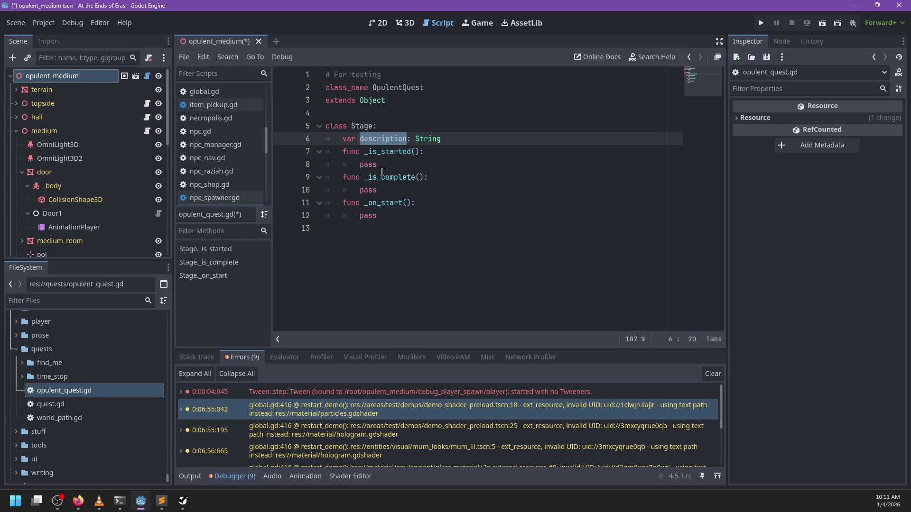
pyautogui.click(388, 136)
pyautogui.moveTo(468, 138); pyautogui.dragTo(343, 138)
pyautogui.press('BackSpace')
pyautogui.write('func _de')
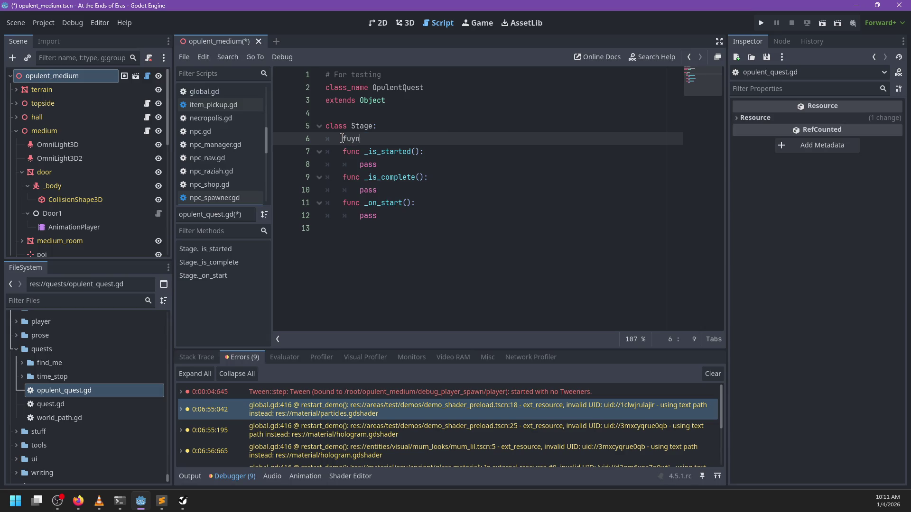
pyautogui.write('scr')
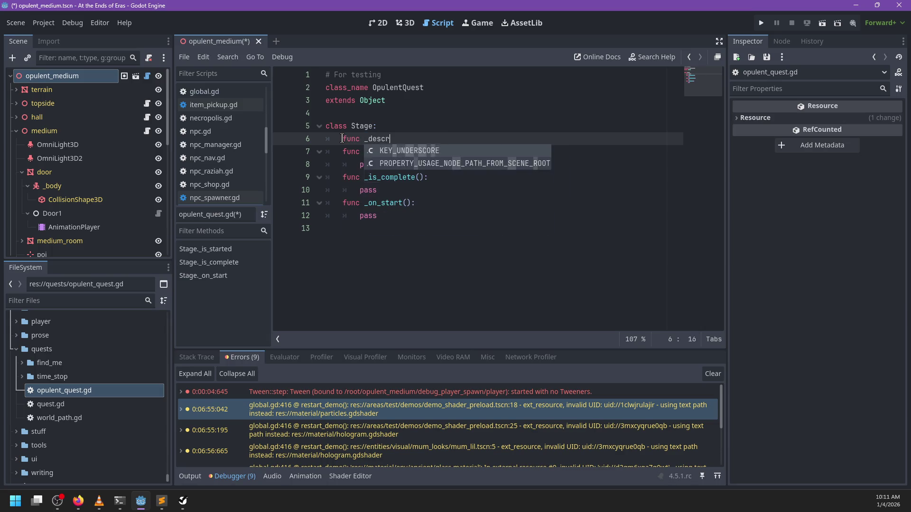
pyautogui.write('iption():')
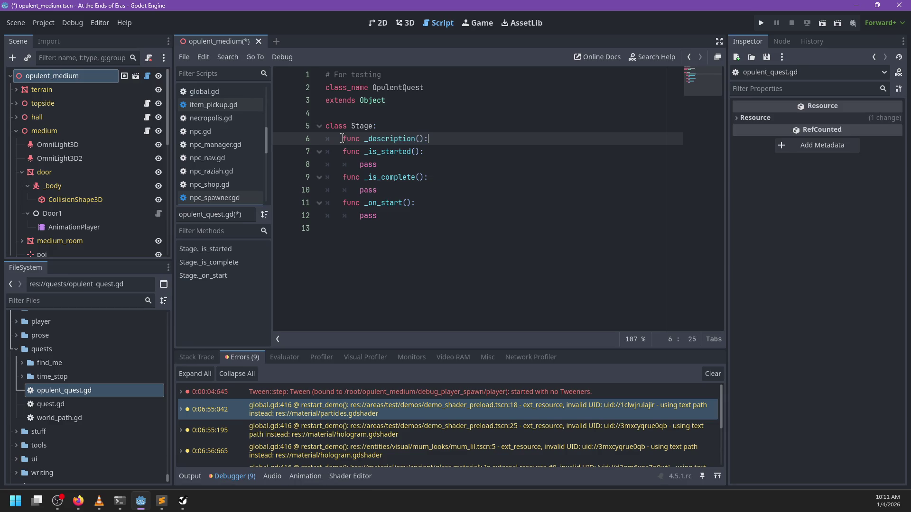
pyautogui.press('Return')
pyautogui.write('pass')
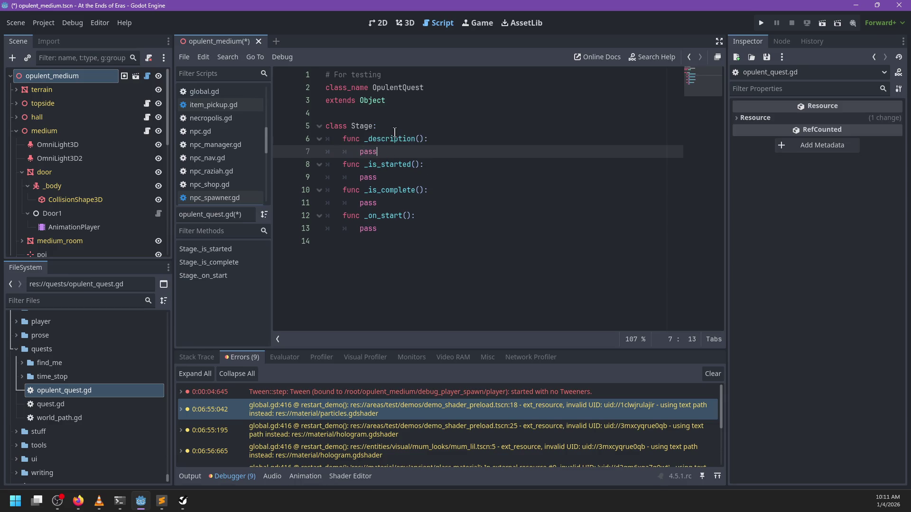
pyautogui.doubleClick(400, 141)
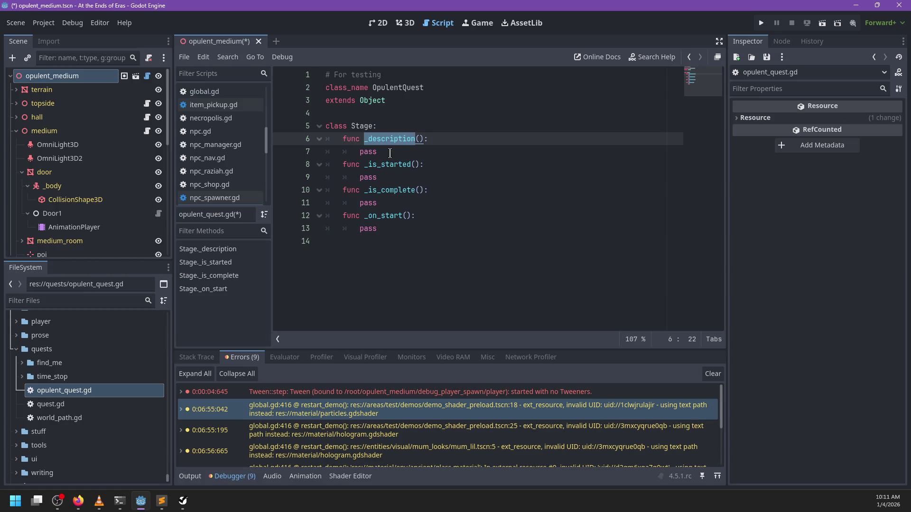
# Strip the leading underscore from _description, _is_started, _is_complete and _on_start, then add a line below Stage.
pyautogui.press('Left')
pyautogui.press('Left')
pyautogui.press('Left')
pyautogui.press('BackSpace')
pyautogui.click(369, 165)
pyautogui.press('BackSpace')
pyautogui.click(369, 191)
pyautogui.press('BackSpace')
pyautogui.click(369, 216)
pyautogui.press('BackSpace')
pyautogui.click(414, 237)
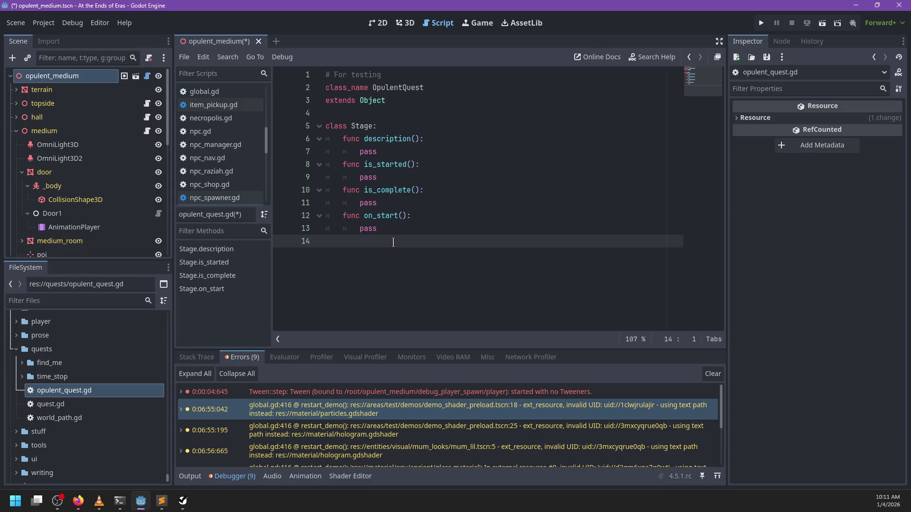
pyautogui.press('Return')
# Declare var id: String, var description: String and var stages: Array[Stage] below Stage.
pyautogui.write('v')
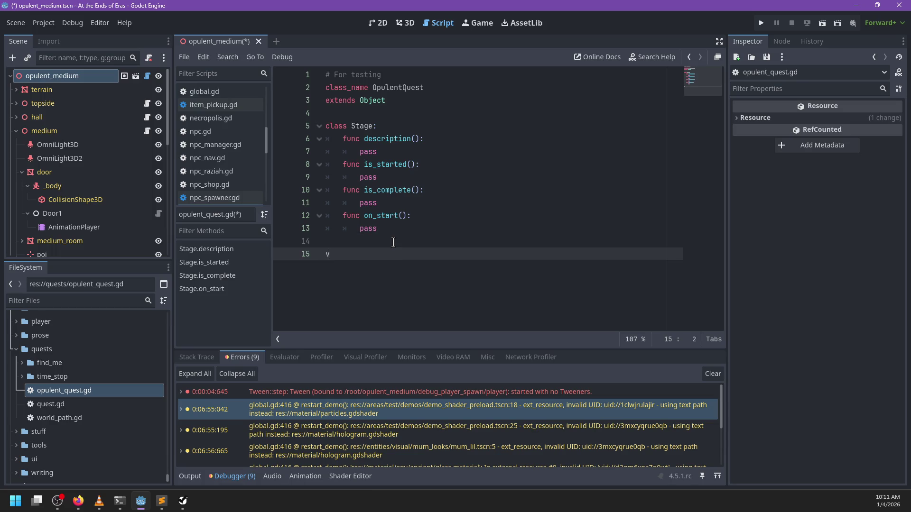
pyautogui.write('ar stages: Array[Stage]')
pyautogui.hotkey('ctrl', 'shift', 'Return')
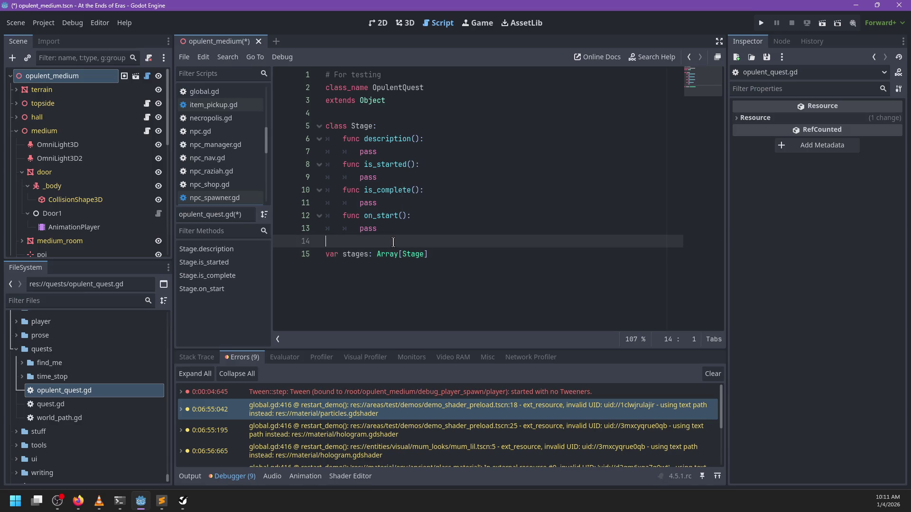
pyautogui.write('var ')
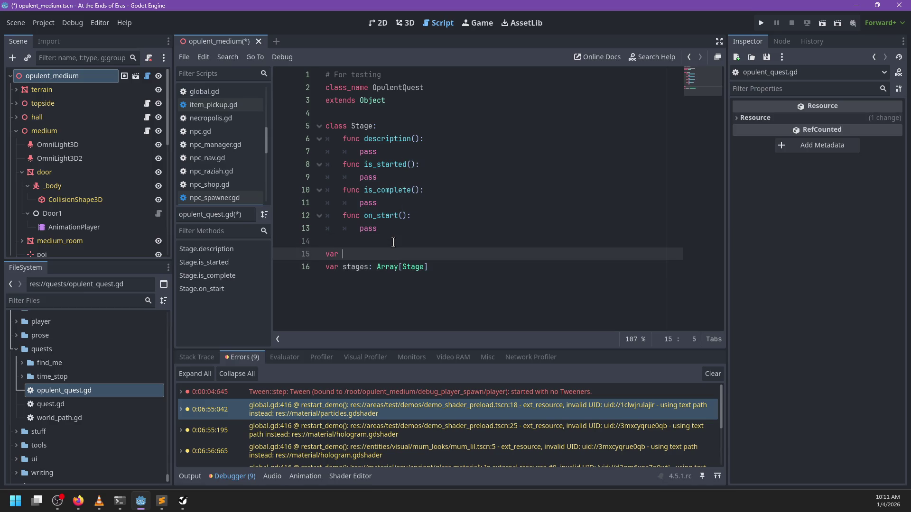
pyautogui.write('id: String')
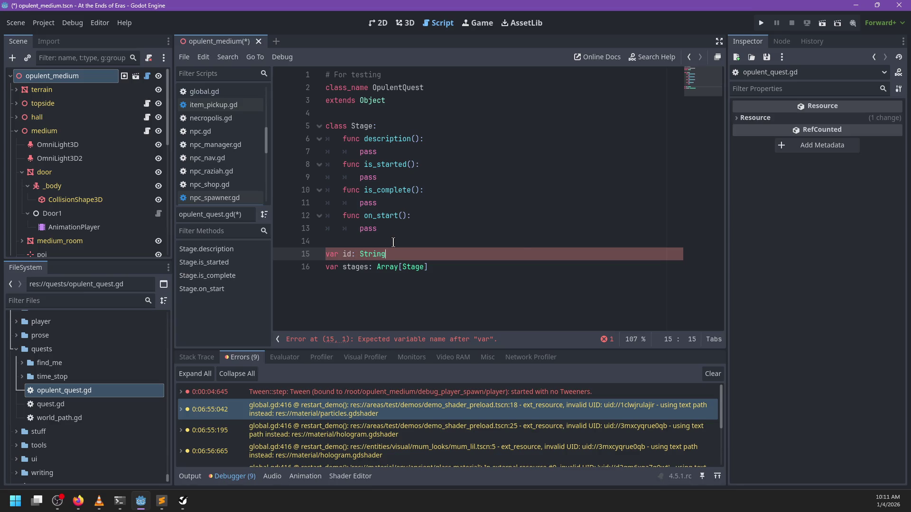
pyautogui.press('Return')
pyautogui.write('var descirp')
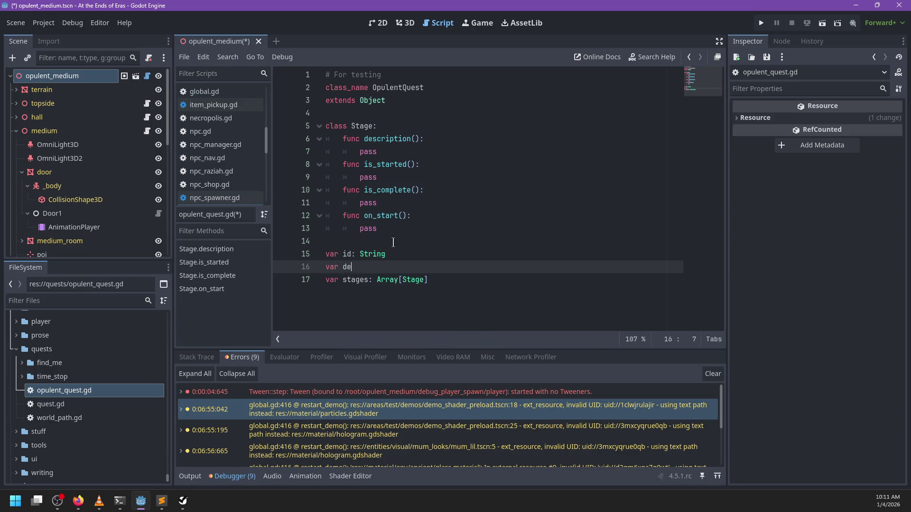
pyautogui.press('BackSpace')
pyautogui.press('BackSpace')
pyautogui.press('BackSpace')
pyautogui.write('ription: String')
# Change the script's base class from Object to Resource.
pyautogui.click(410, 106)
pyautogui.hotkey('ctrl', 'BackSpace')
pyautogui.write('Resource')
pyautogui.press('Return')
pyautogui.click(411, 223)
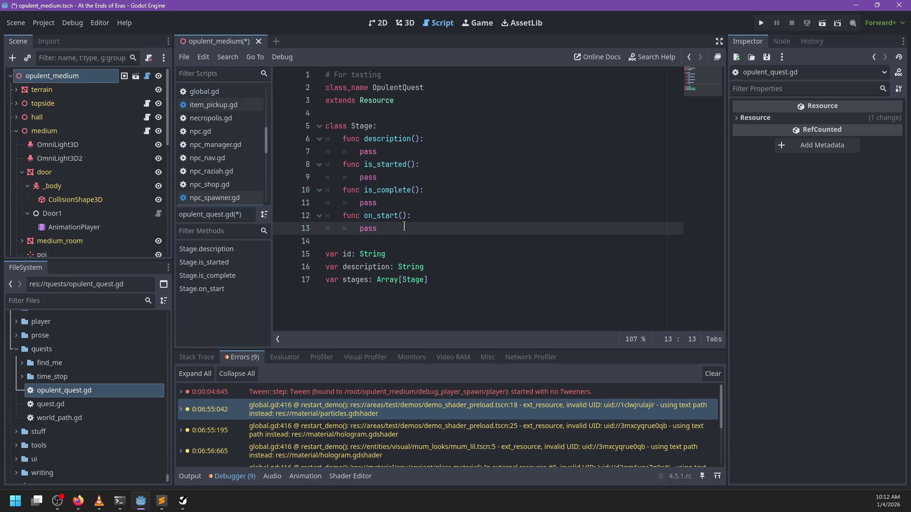
pyautogui.click(403, 88)
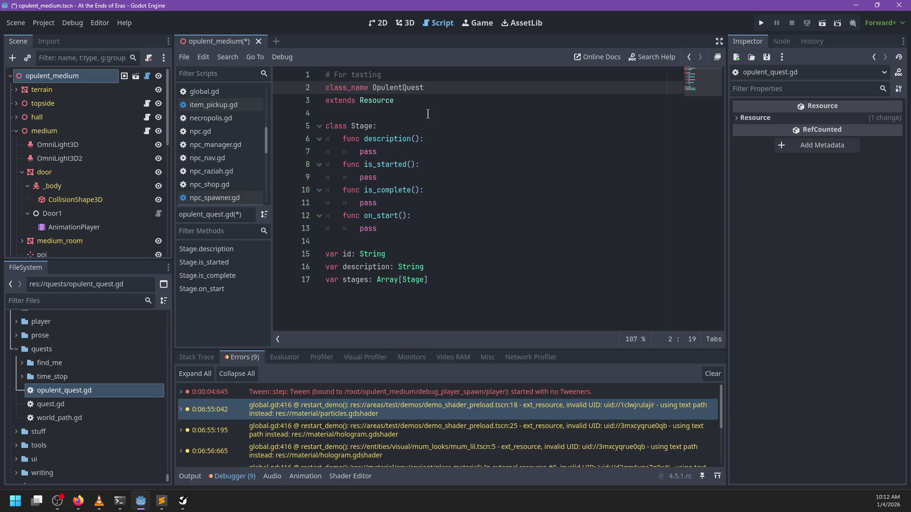
# Rename class_name OpulentQuest to NeoQuest and save.
pyautogui.hotkey('ctrl', 'BackSpace')
pyautogui.write('New')
pyautogui.press('BackSpace')
pyautogui.write('o')
pyautogui.press('End')
pyautogui.hotkey('ctrl', 's')
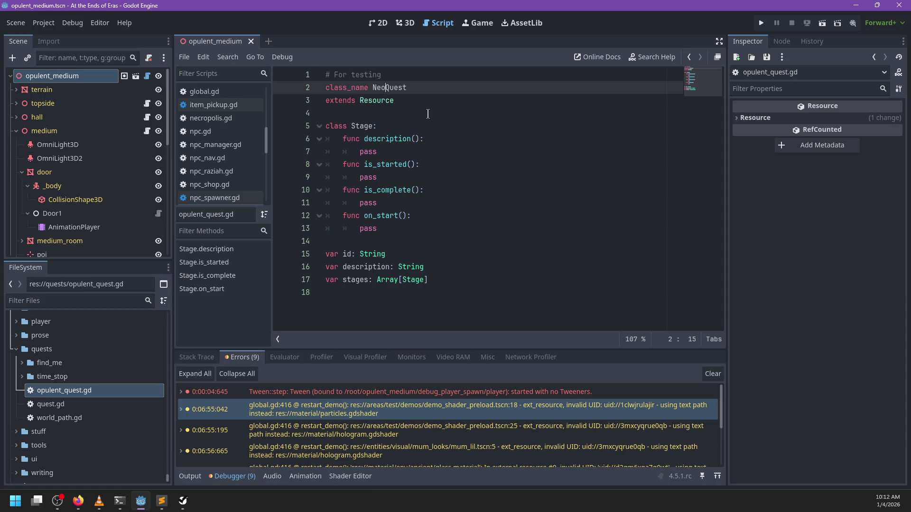
# Tidy the trailing blank lines at the end of the script and save again.
pyautogui.click(432, 292)
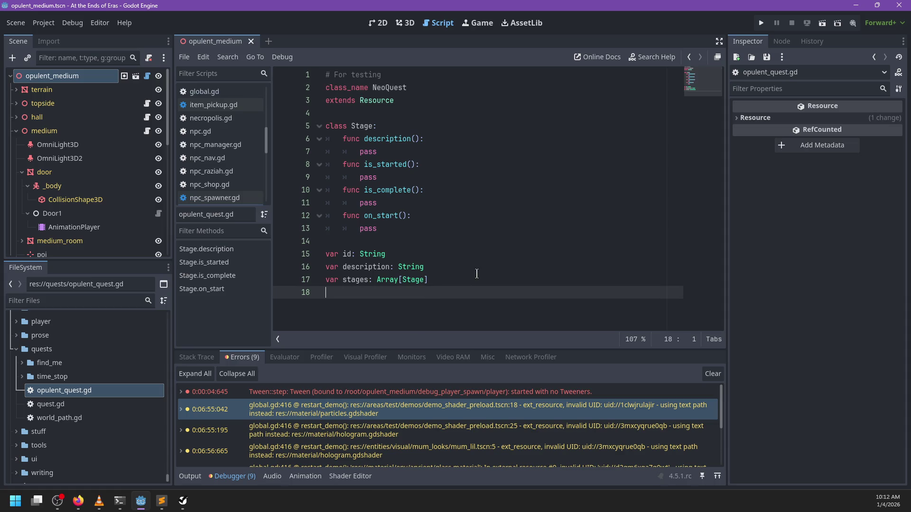
pyautogui.press('Return')
pyautogui.write('func')
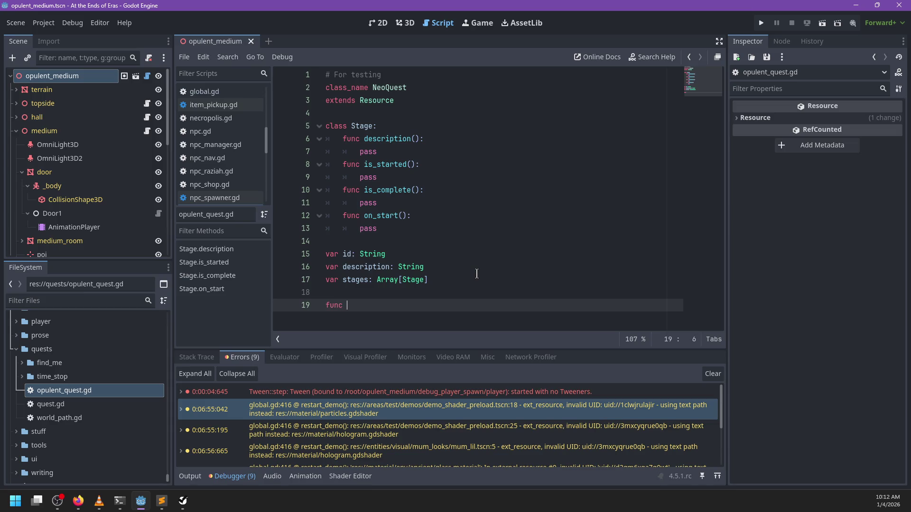
pyautogui.press('BackSpace')
pyautogui.press('BackSpace')
pyautogui.press('BackSpace')
pyautogui.press('Return')
pyautogui.press('BackSpace')
pyautogui.press('BackSpace')
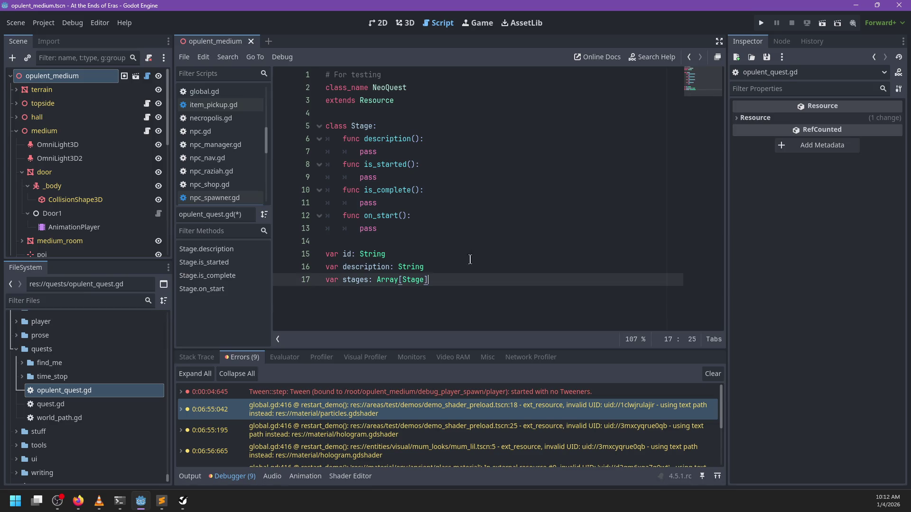
pyautogui.hotkey('ctrl', 's')
# Begin an active_ variable line and rename opulent_quest.gd to neo_quest.gd in FileSystem.
pyautogui.press('Return')
pyautogui.write('var ')
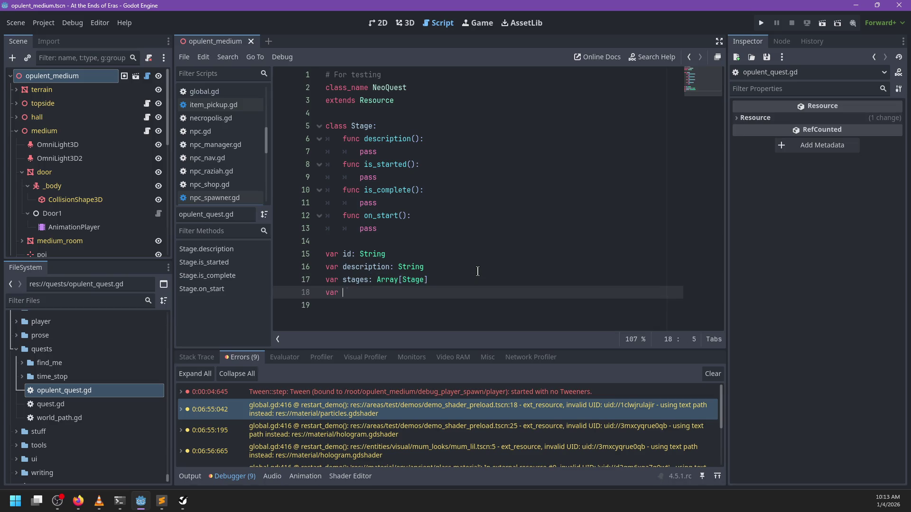
pyautogui.write('active_')
pyautogui.rightClick(54, 390)
pyautogui.click(82, 385)
pyautogui.write('neo_quest')
pyautogui.press('Return')
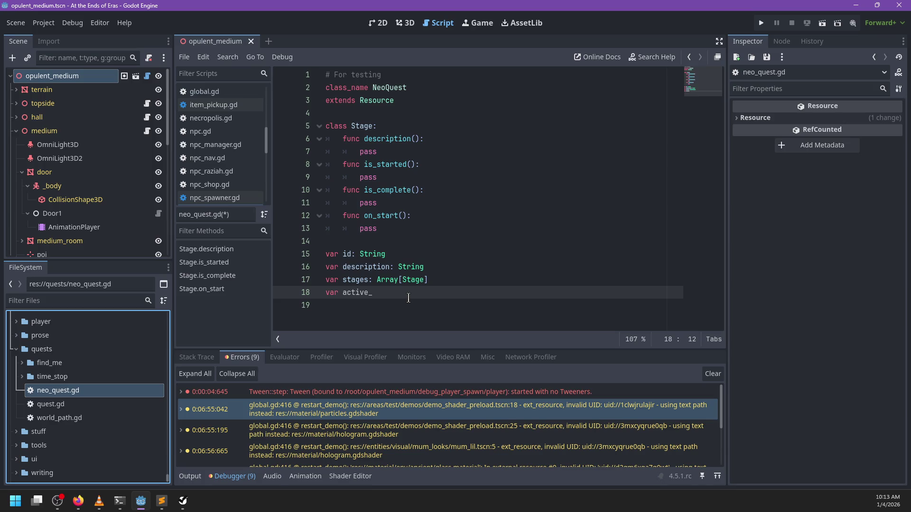
# Complete the declaration var active_stage := 0 in the script.
pyautogui.click(392, 293)
pyautogui.write('stage ')
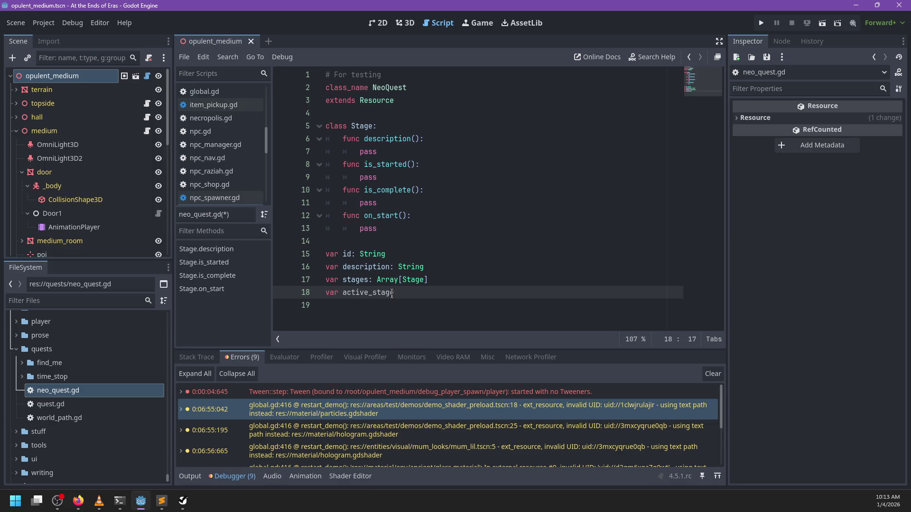
pyautogui.write(':= 0')
pyautogui.click(450, 267)
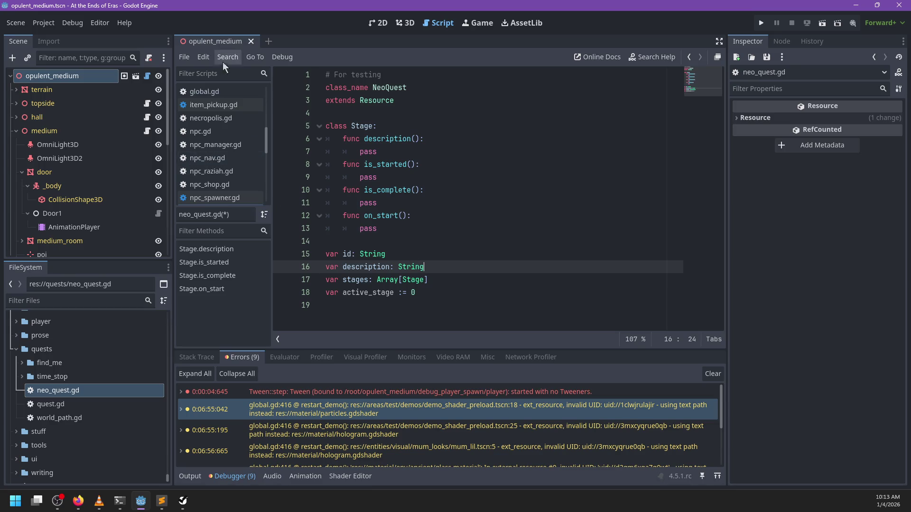
pyautogui.click(406, 23)
# Check the level in the 3D view, then return to the script editor showing chunk_editor.gd.
pyautogui.scroll(-5, 440, 206)
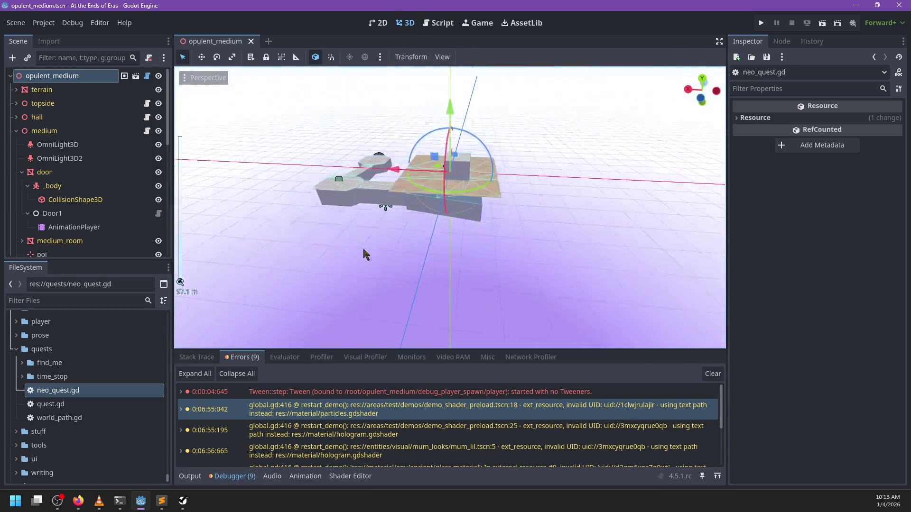
pyautogui.click(147, 76)
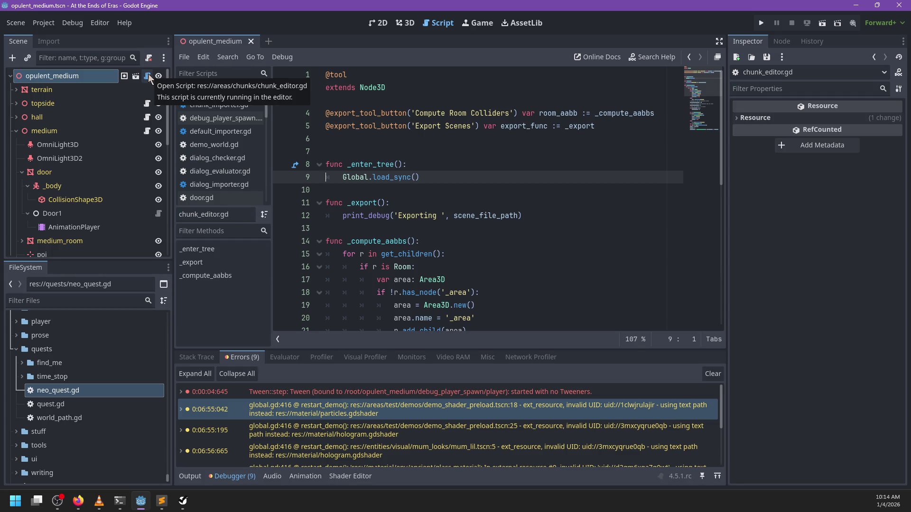
pyautogui.click(407, 23)
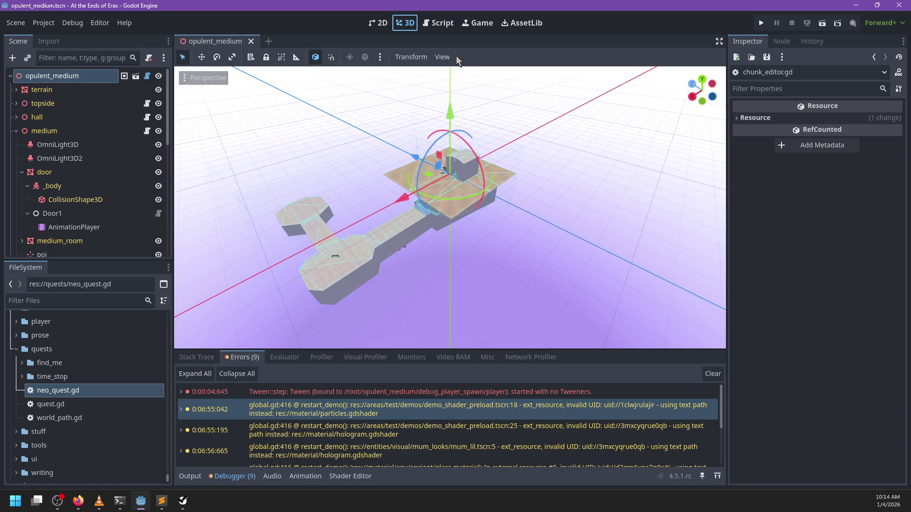
pyautogui.click(438, 22)
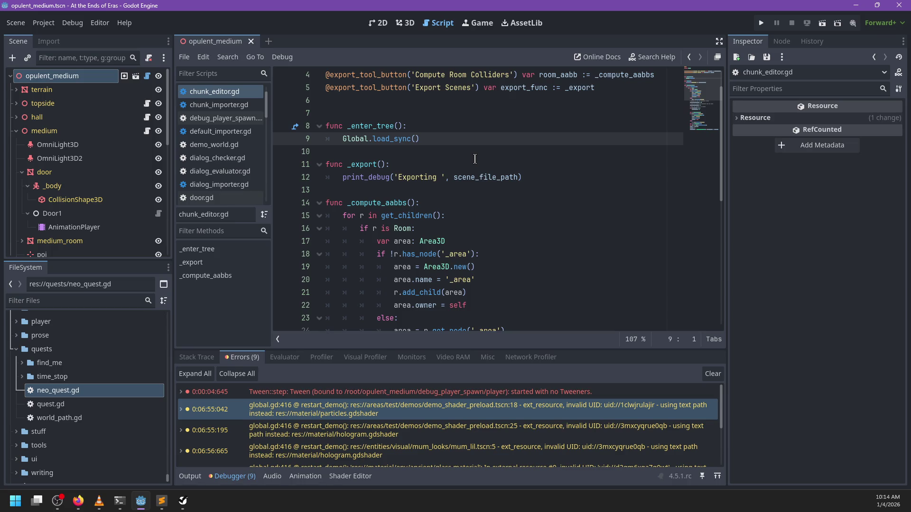
# Step through quest.gd and util.gd, then bring up neo_quest.gd and save it.
pyautogui.scroll(-8, 241, 133)
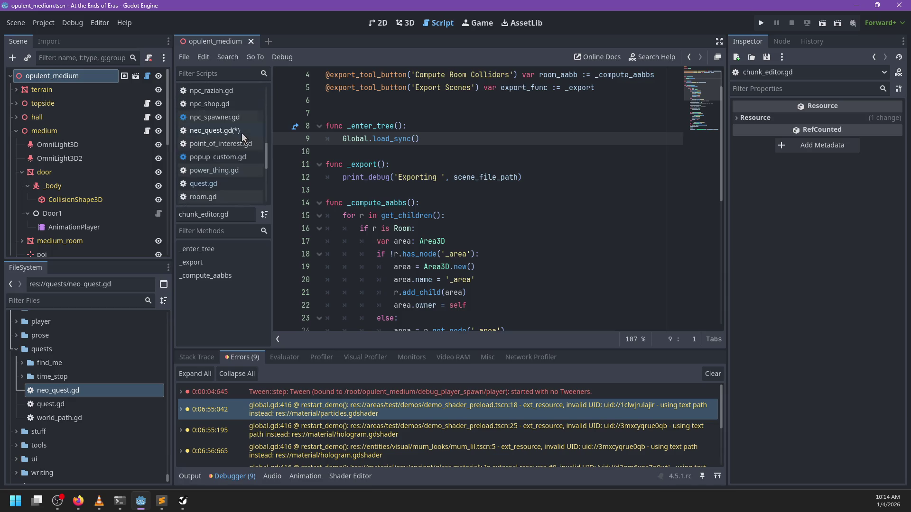
pyautogui.click(236, 182)
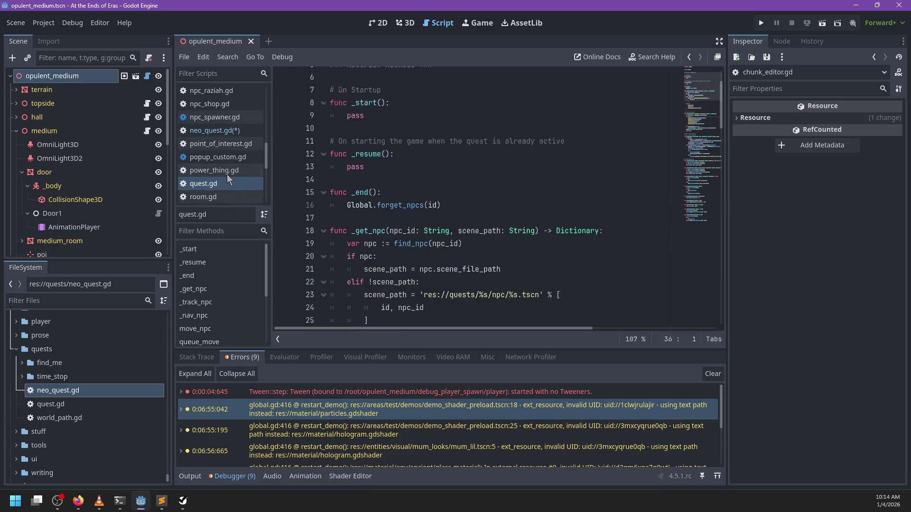
pyautogui.scroll(-5, 237, 175)
pyautogui.scroll(3, 219, 167)
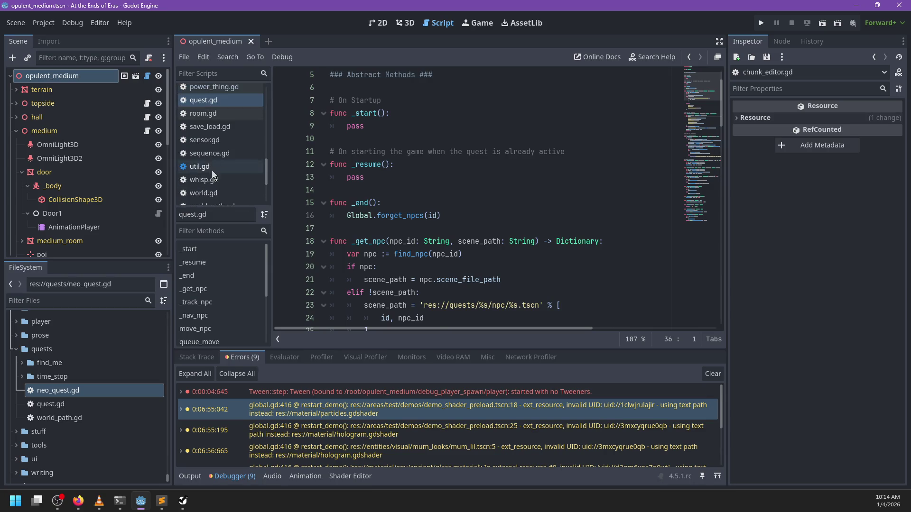
pyautogui.click(215, 166)
pyautogui.click(216, 166)
pyautogui.scroll(5, 217, 166)
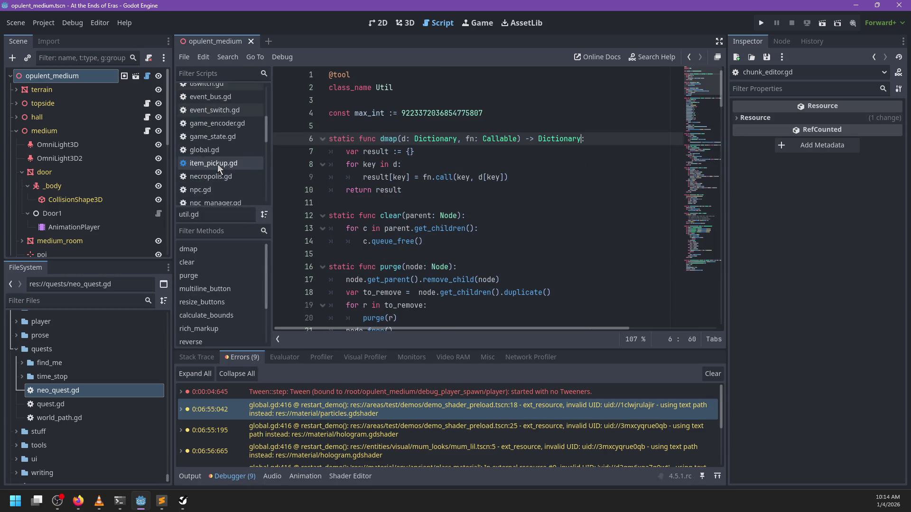
pyautogui.click(237, 180)
pyautogui.click(466, 176)
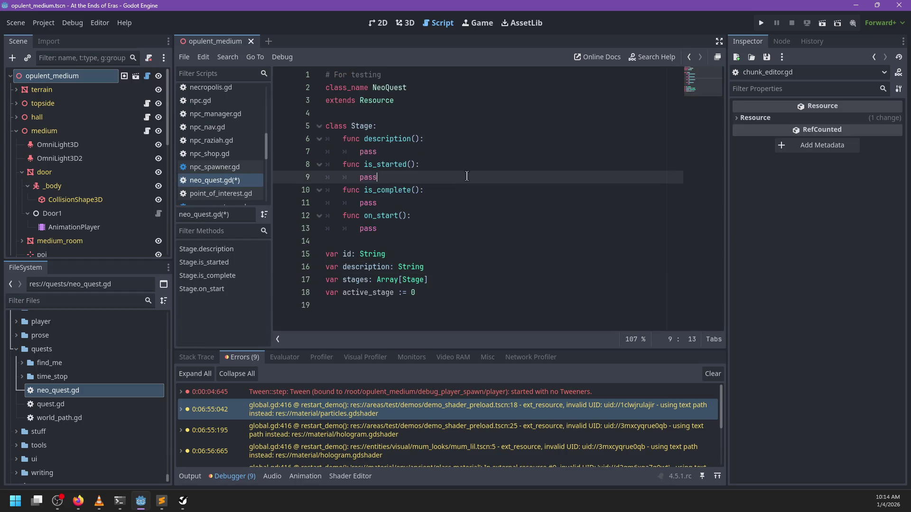
pyautogui.hotkey('ctrl', 's')
# Select the Stage class's four method stubs on lines 6–13 for review.
pyautogui.doubleClick(366, 125)
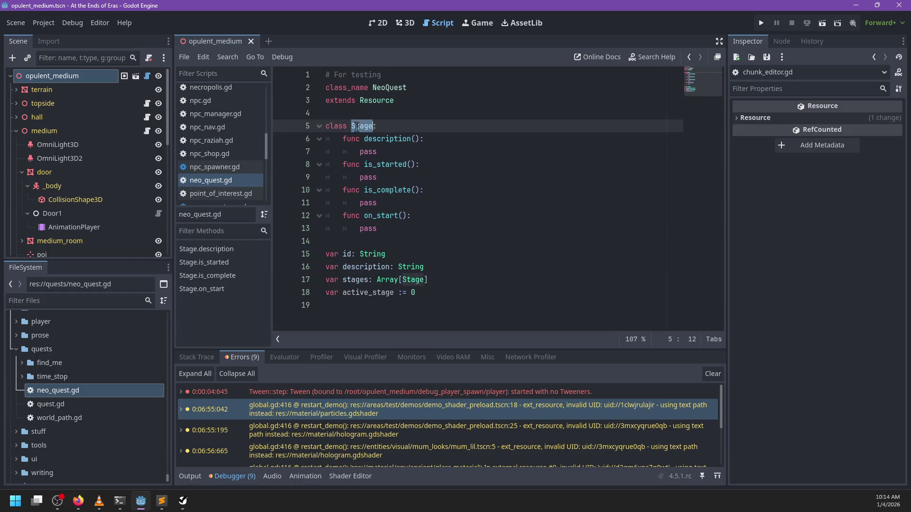
pyautogui.click(419, 224)
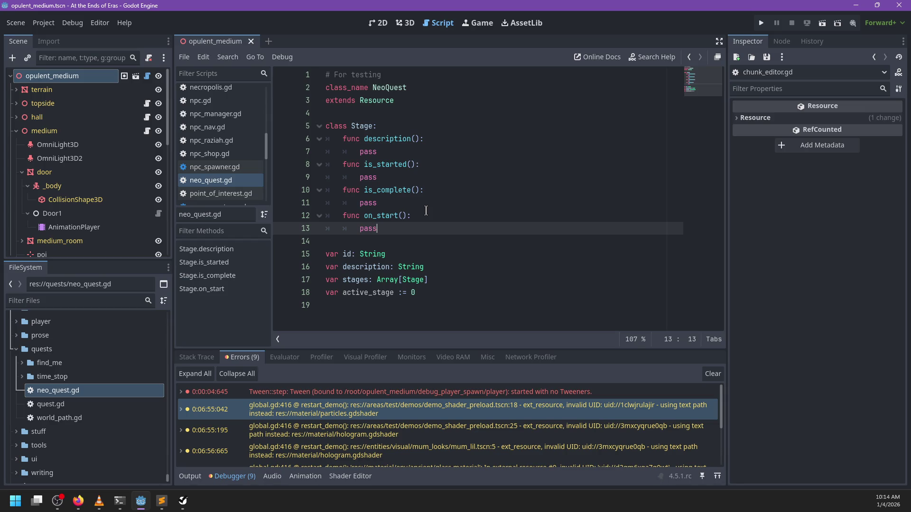
pyautogui.moveTo(384, 228); pyautogui.dragTo(341, 139)
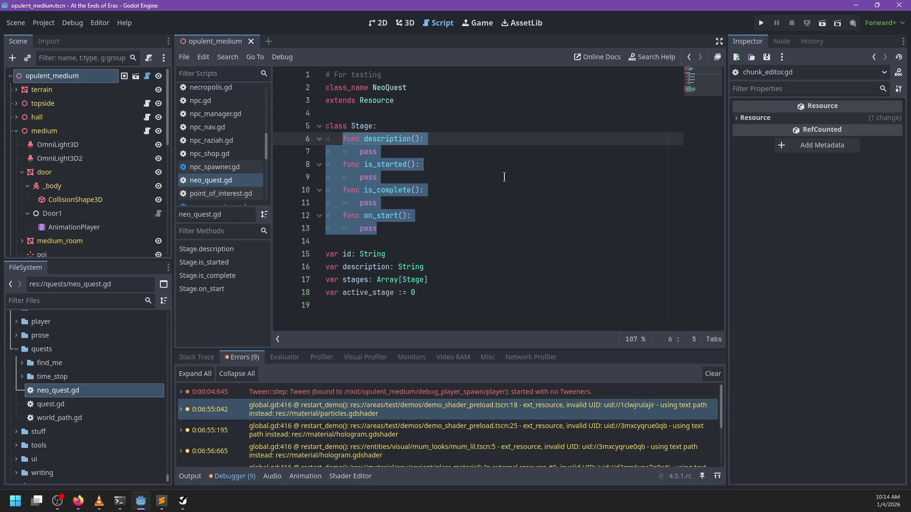
# Turn the four Stage func stubs into 'var name: Callable' declarations at once.
pyautogui.doubleClick(362, 126)
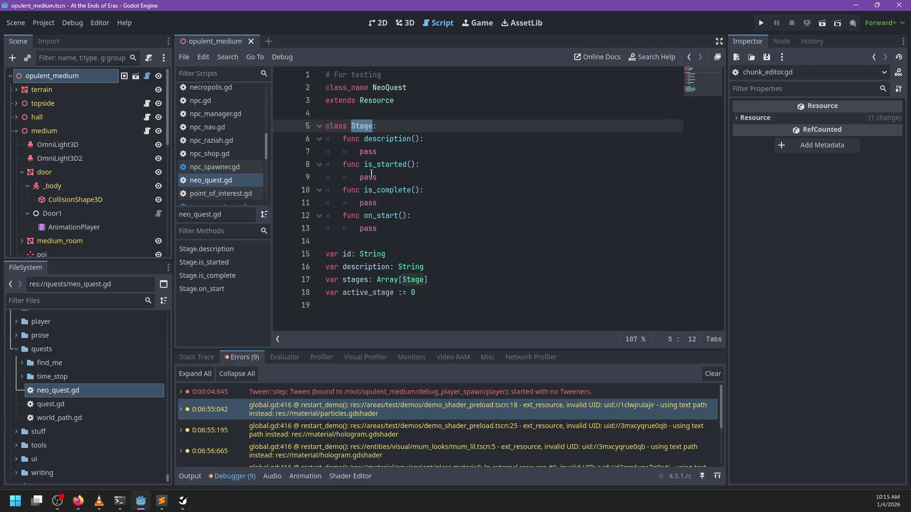
pyautogui.moveTo(378, 228)
pyautogui.mouseDown()
pyautogui.moveTo(372, 154)
pyautogui.moveTo(319, 126)
pyautogui.mouseUp()
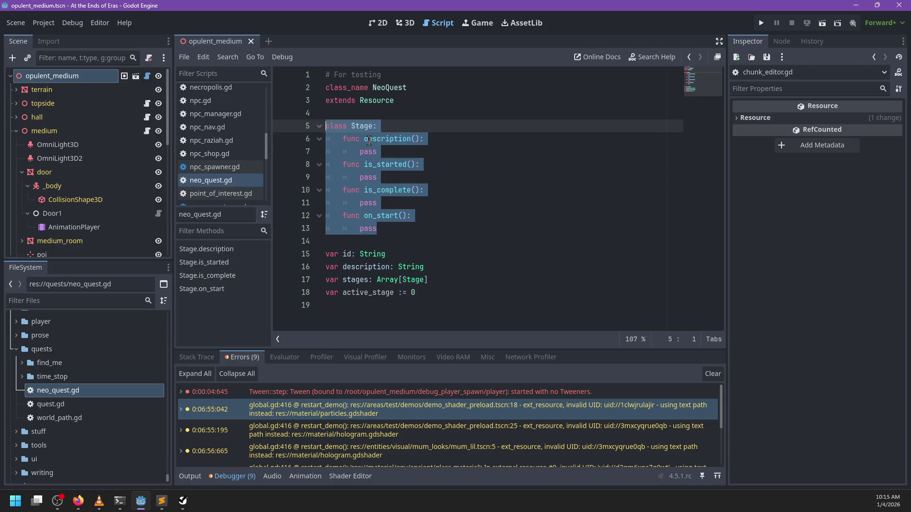
pyautogui.click(357, 226)
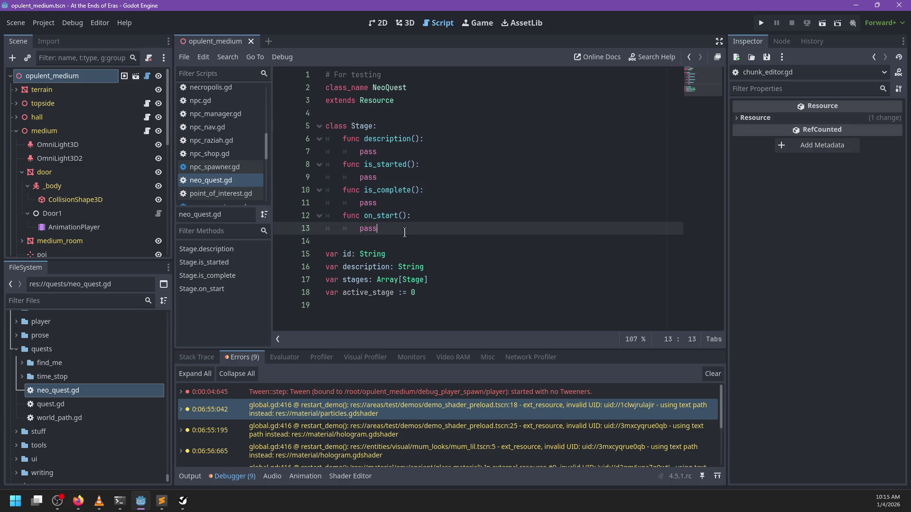
pyautogui.moveTo(391, 228); pyautogui.dragTo(351, 138)
pyautogui.click(355, 138)
pyautogui.doubleClick(355, 138)
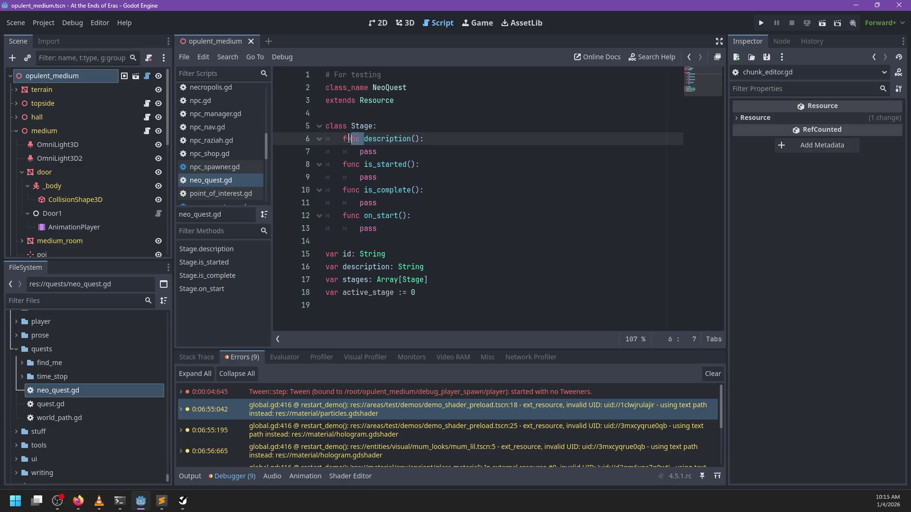
pyautogui.hotkey('ctrl', 'd')
pyautogui.hotkey('ctrl', 'd')
pyautogui.hotkey('ctrl', 'd')
pyautogui.write('var')
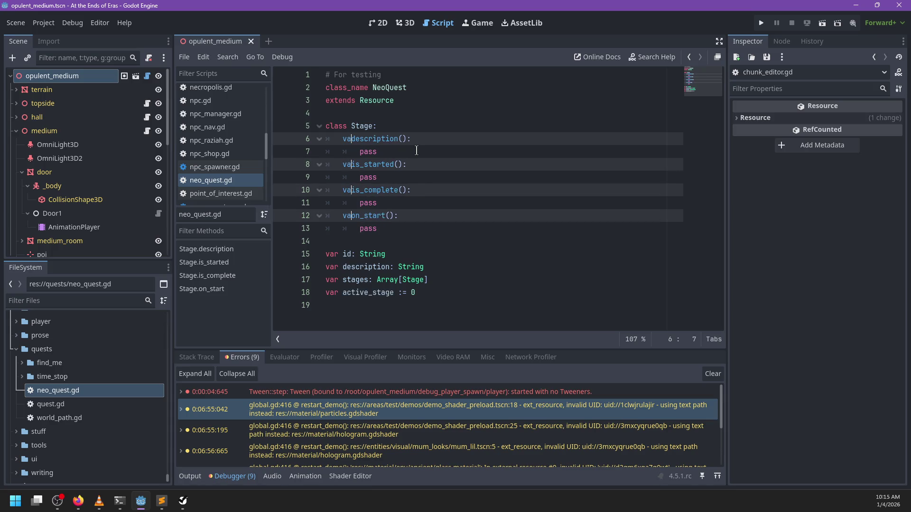
pyautogui.hotkey('ctrl', 'Right')
pyautogui.press('Delete')
pyautogui.press('Delete')
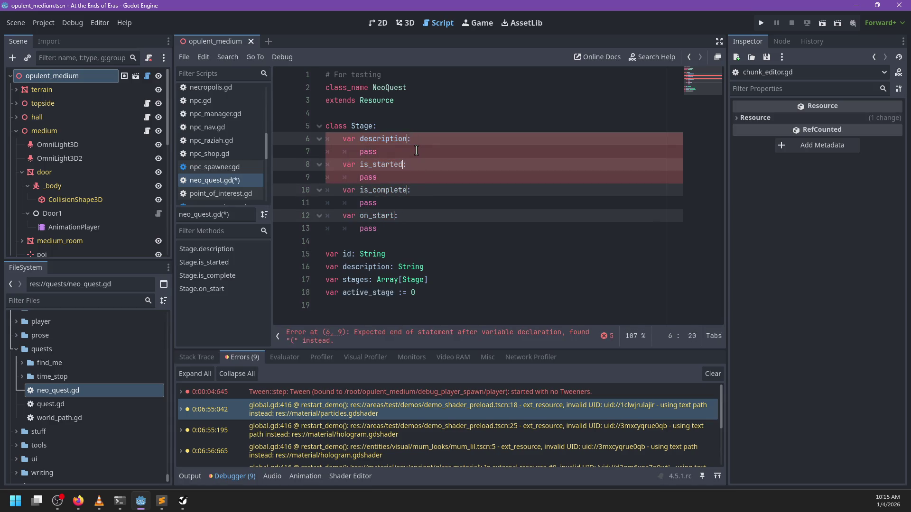
pyautogui.write(' Callable')
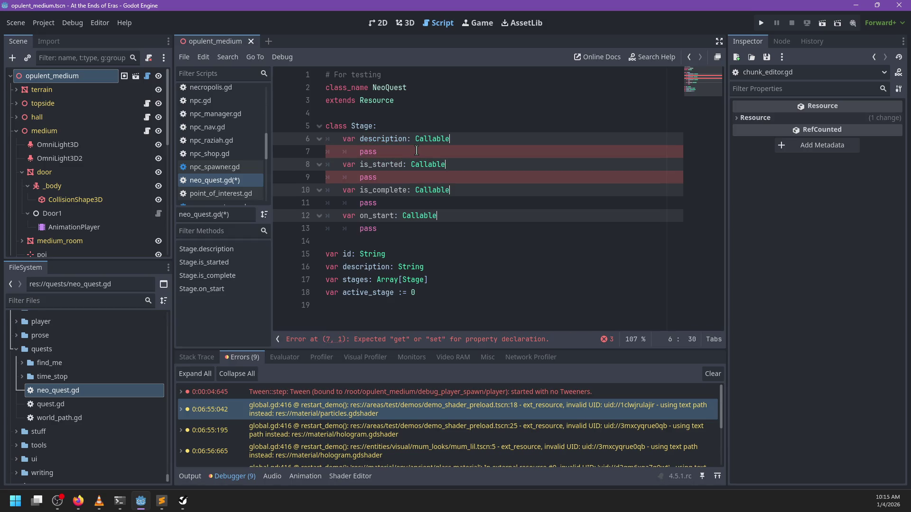
# Remove the four leftover pass lines from the Stage class.
pyautogui.click(417, 150)
pyautogui.hotkey('ctrl', 'shift', 'k')
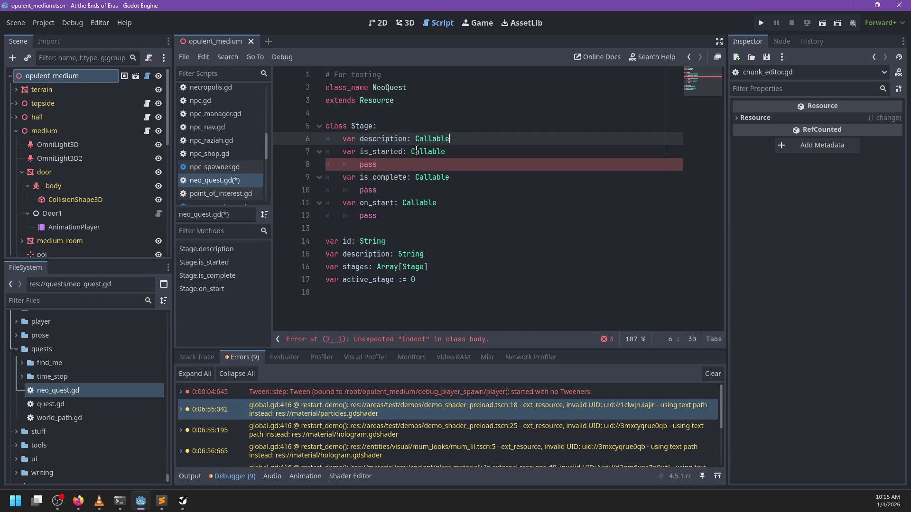
pyautogui.moveTo(377, 165); pyautogui.dragTo(454, 148)
pyautogui.press('BackSpace')
pyautogui.moveTo(466, 182); pyautogui.dragTo(466, 169)
pyautogui.press('BackSpace')
pyautogui.click(447, 186)
pyautogui.hotkey('ctrl', 'shift', 'k')
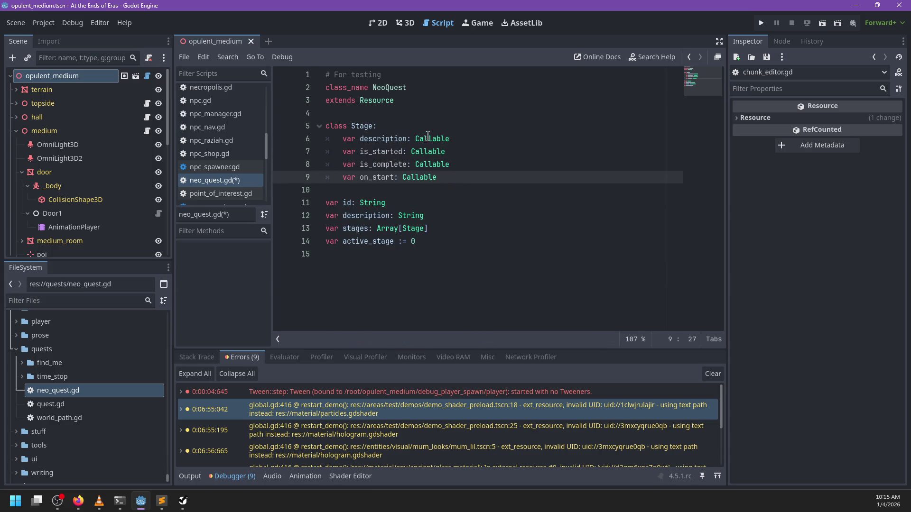
# Add '# Return string' and '# Return bool' comments above description and is_started.
pyautogui.click(419, 129)
pyautogui.press('Return')
pyautogui.write('# Return')
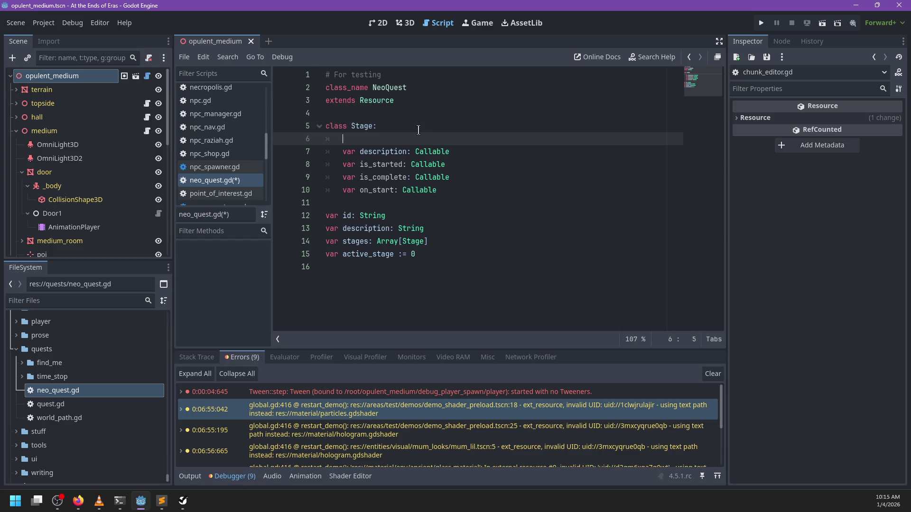
pyautogui.write(' string')
pyautogui.press('Down')
pyautogui.press('End')
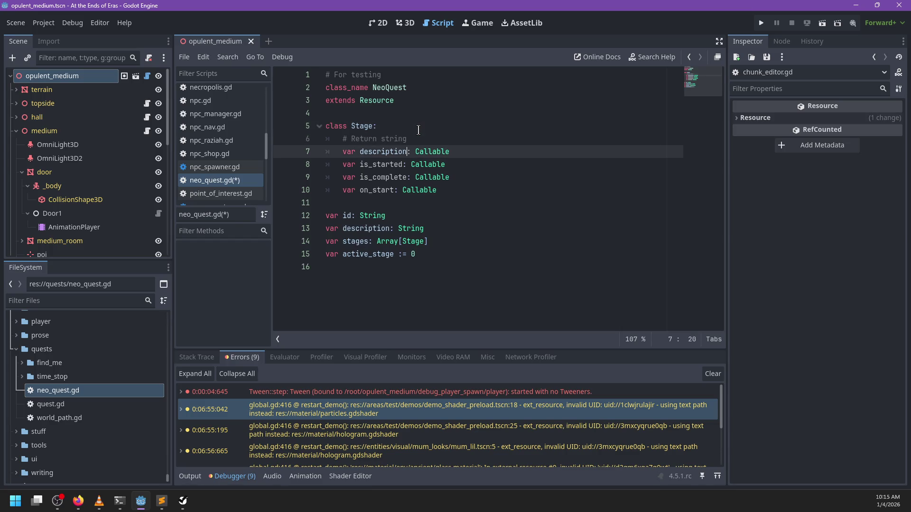
pyautogui.press('Return')
pyautogui.write('$')
pyautogui.press('BackSpace')
pyautogui.write('#')
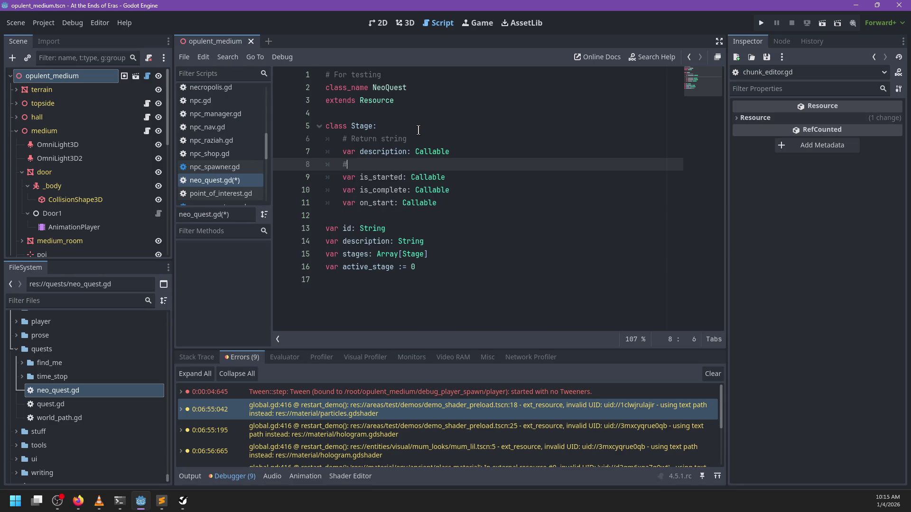
pyautogui.write(' Return bool')
pyautogui.hotkey('ctrl', 'Left')
pyautogui.write('All')
pyautogui.press('BackSpace')
pyautogui.press('BackSpace')
pyautogui.press('BackSpace')
# Add a '# Void function' comment above on_start and save neo_quest.gd.
pyautogui.press('Down')
pyautogui.press('Down')
pyautogui.press('End')
pyautogui.press('Return')
pyautogui.write('# Return')
pyautogui.hotkey('ctrl', 'BackSpace')
pyautogui.write('Vio')
pyautogui.press('BackSpace')
pyautogui.press('BackSpace')
pyautogui.write('oid function')
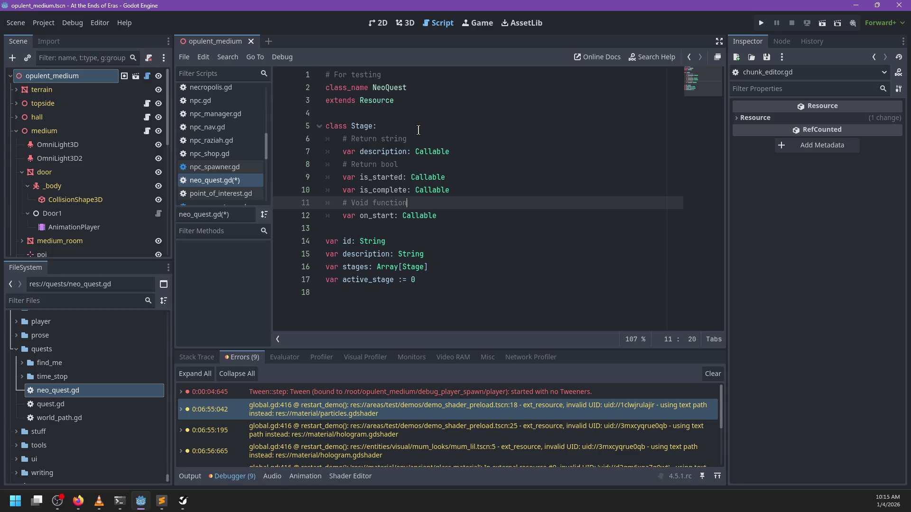
pyautogui.hotkey('ctrl', 's')
pyautogui.click(377, 306)
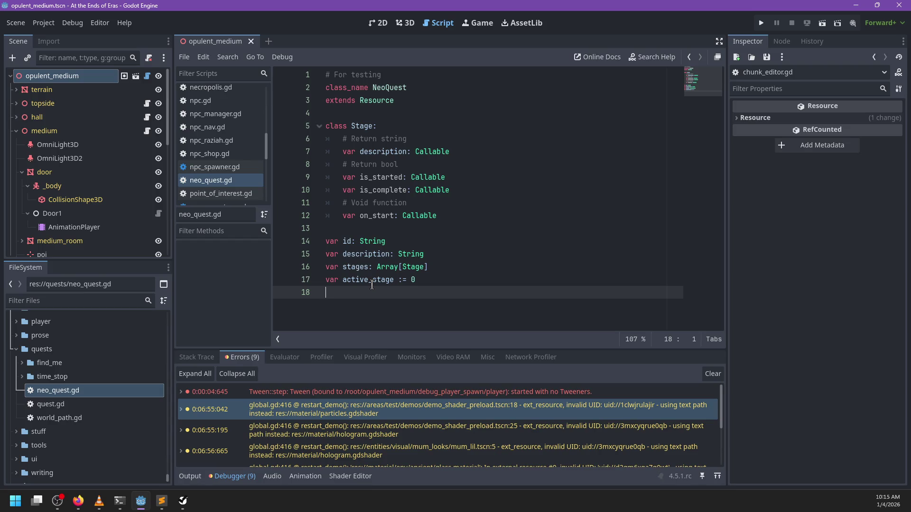
# Create an opulent_medium folder inside the quests folder.
pyautogui.rightClick(63, 350)
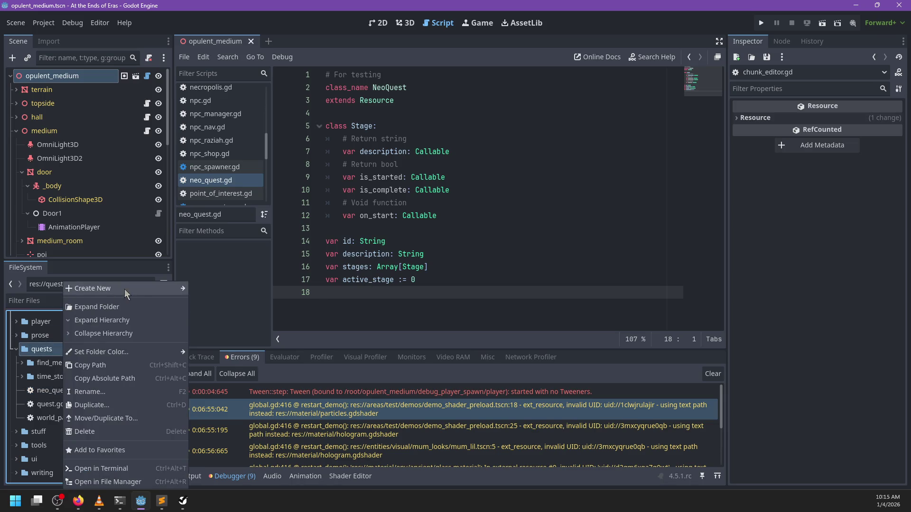
pyautogui.moveTo(125, 289)
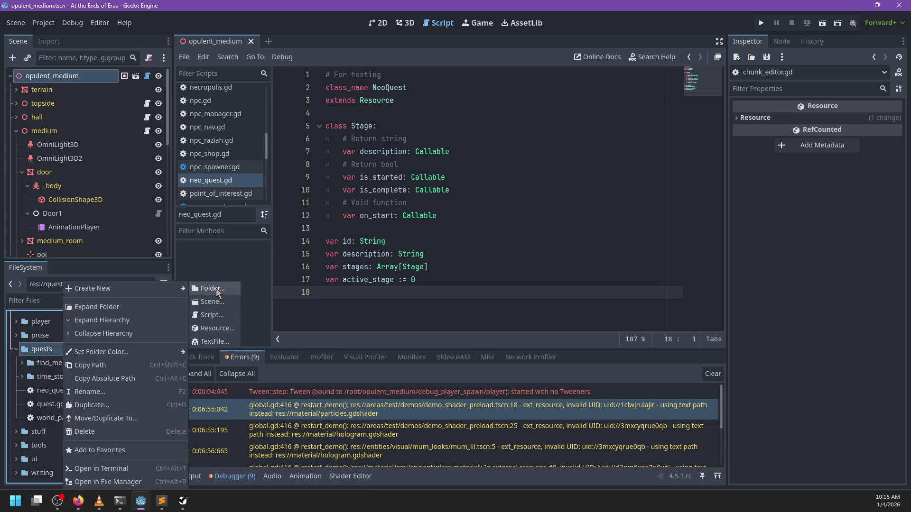
pyautogui.click(216, 289)
pyautogui.write('opule')
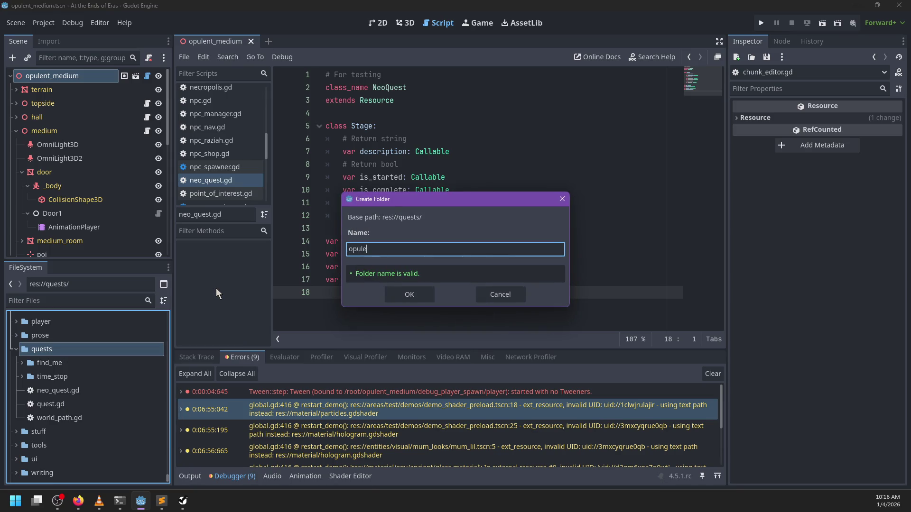
pyautogui.write('nt_medium')
pyautogui.press('Return')
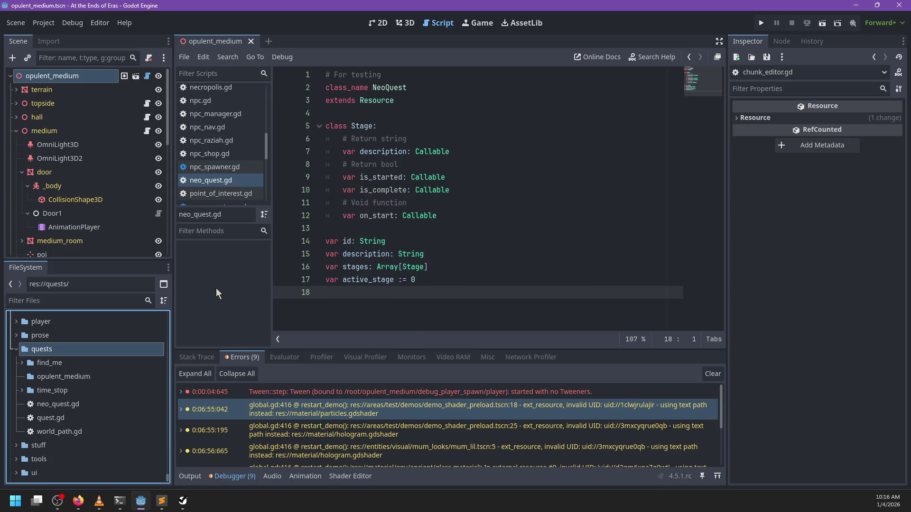
# Add a new quest.gd script inside opulent_medium.
pyautogui.rightClick(89, 380)
pyautogui.moveTo(175, 291)
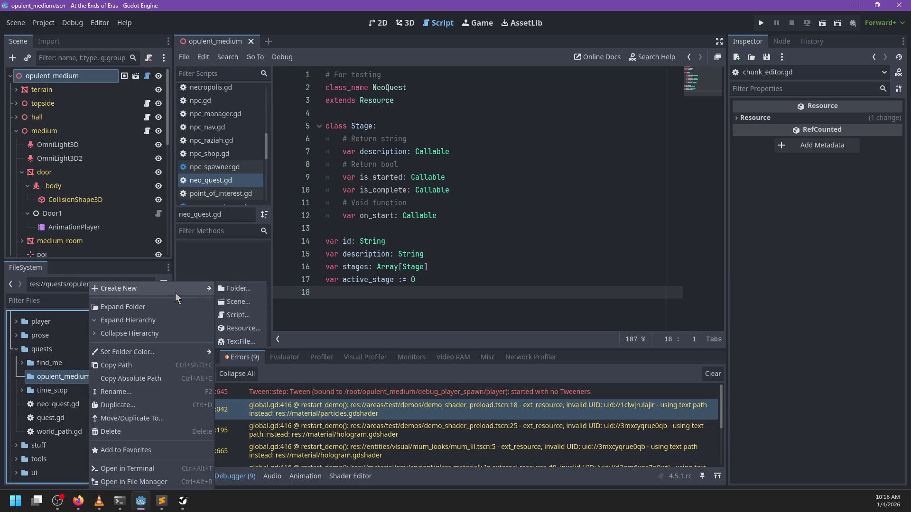
pyautogui.click(244, 314)
pyautogui.write('quests/opulent_medium/quest.gd')
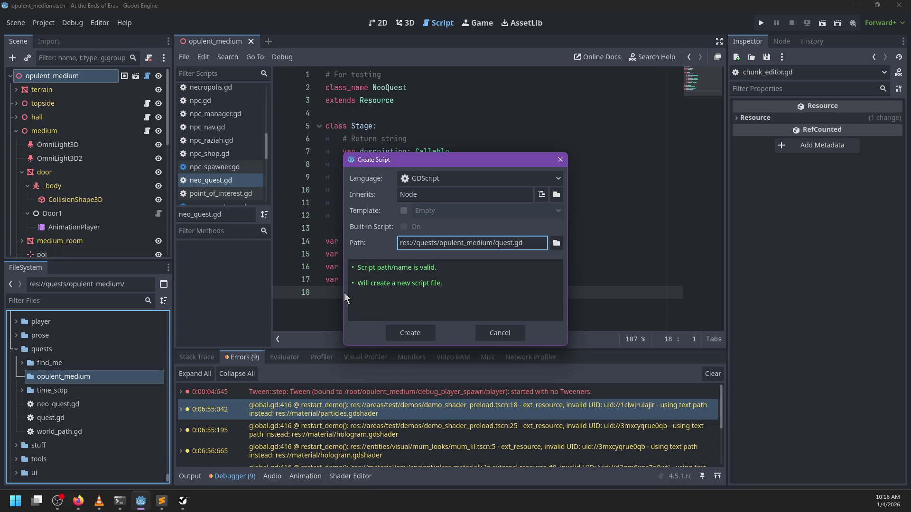
pyautogui.press('Return')
pyautogui.write('func _init(d:')
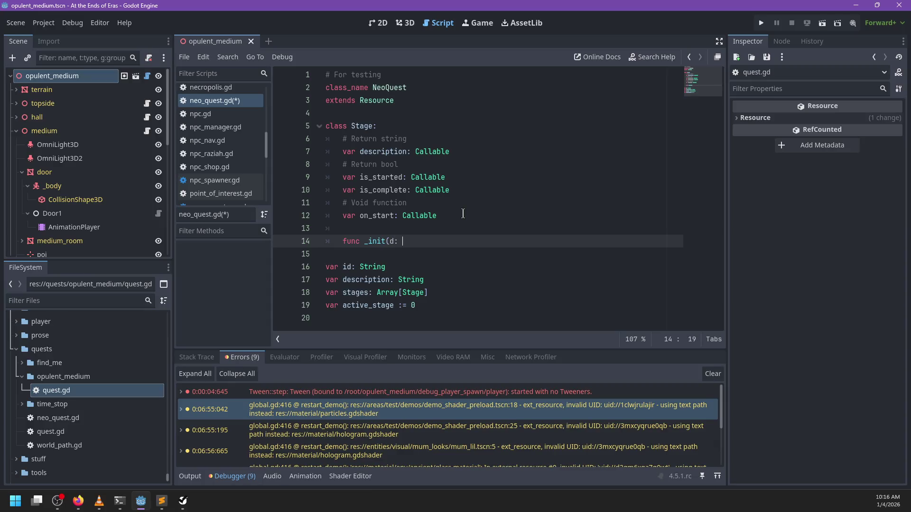
# Finish the _init signature with started, completed and start Callable parameters.
pyautogui.write('Call')
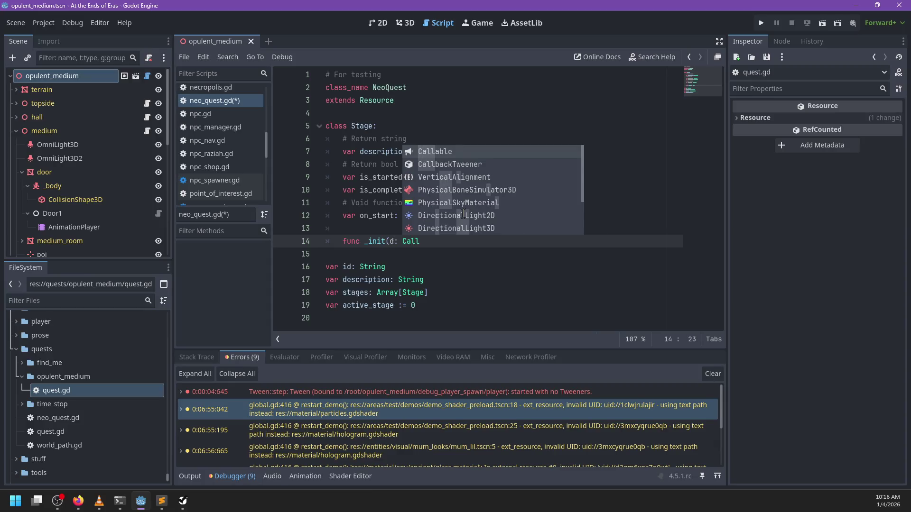
pyautogui.press('Return')
pyautogui.write(', start: C')
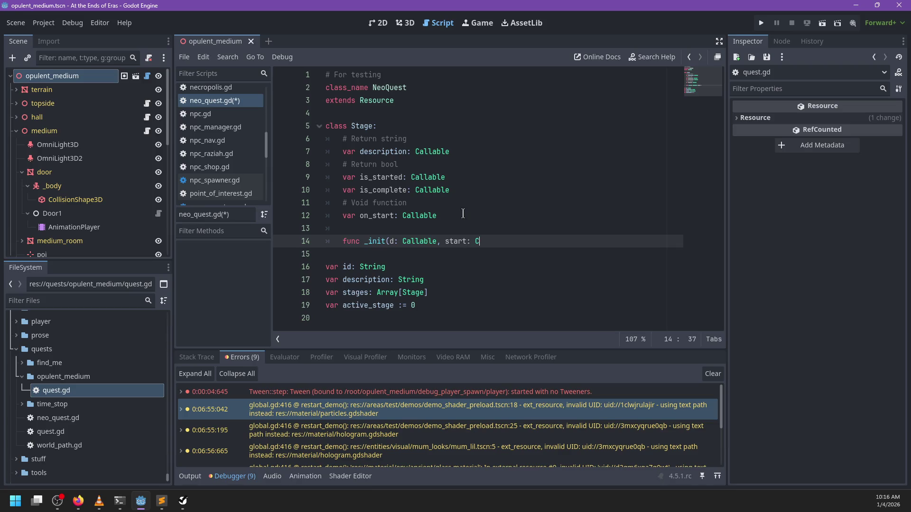
pyautogui.press('BackSpace')
pyautogui.write('ed: Callable, completed: Callable, start: ')
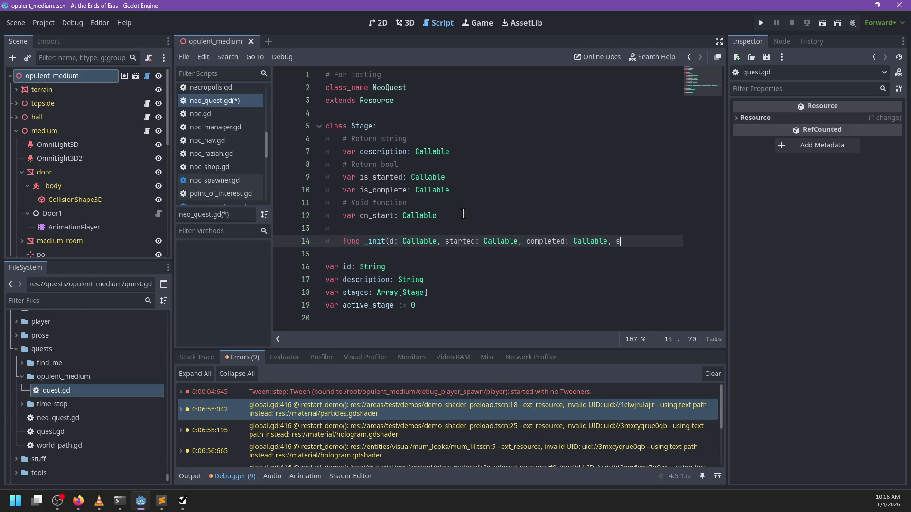
pyautogui.write('Callable):')
pyautogui.press('Return')
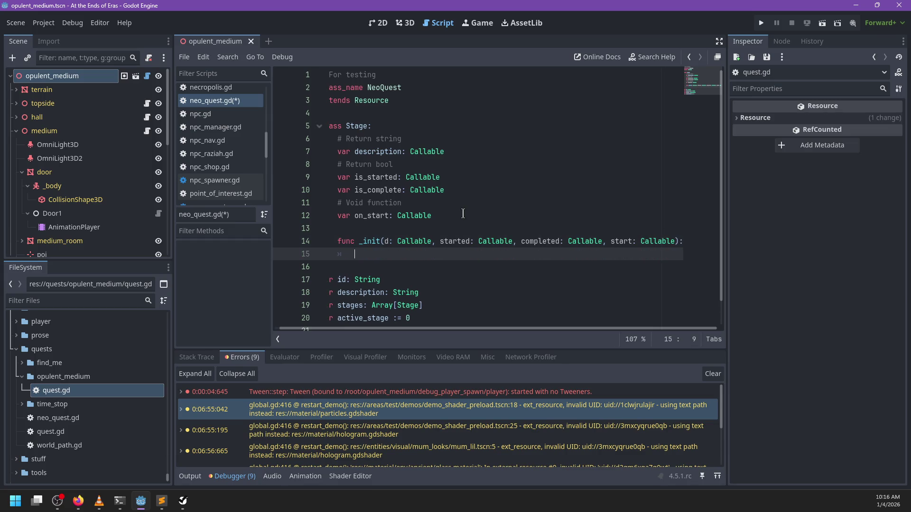
# Assign description and is_started from their parameters in the _init body.
pyautogui.write('description = d')
pyautogui.press('Escape')
pyautogui.press('Return')
pyautogui.write('is_started = started')
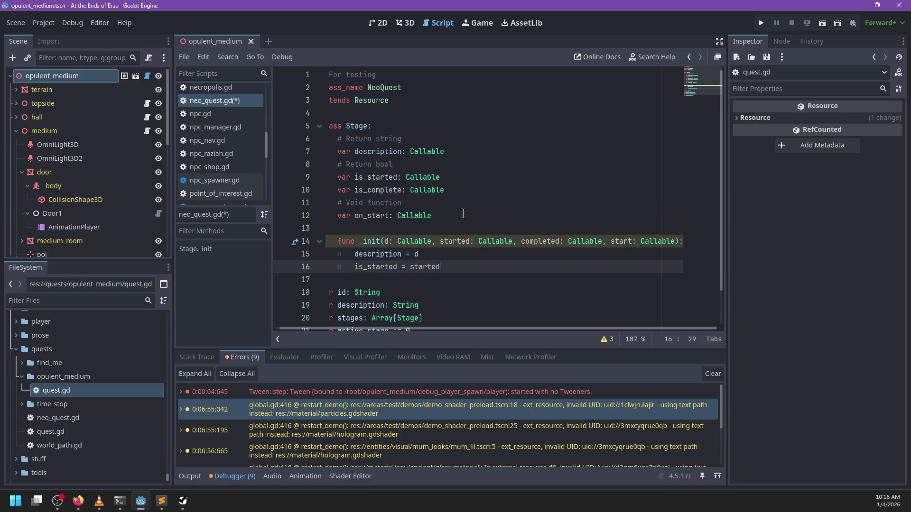
pyautogui.press('Return')
# Assign is_complete = completed and on_start = start, then save neo_quest.gd.
pyautogui.write('is_complete = c')
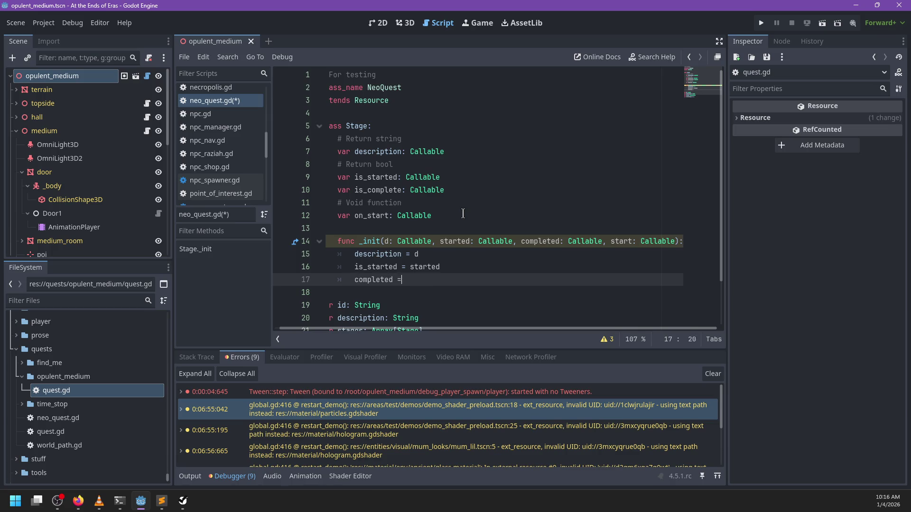
pyautogui.press('Return')
pyautogui.hotkey('ctrl', 'z')
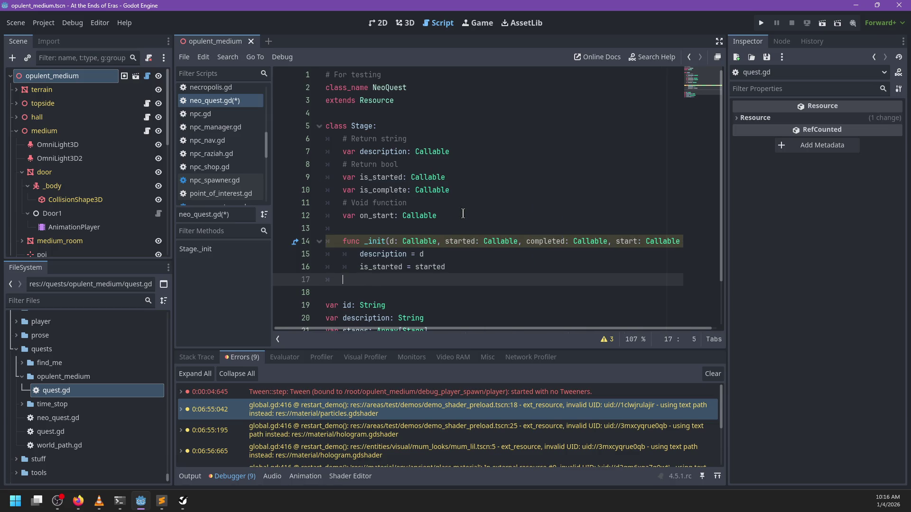
pyautogui.write('is_com')
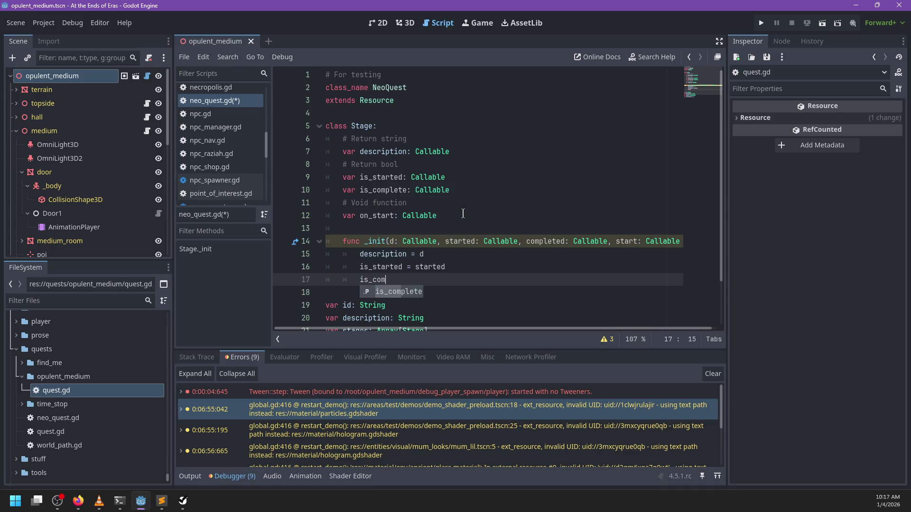
pyautogui.write('plete = compl')
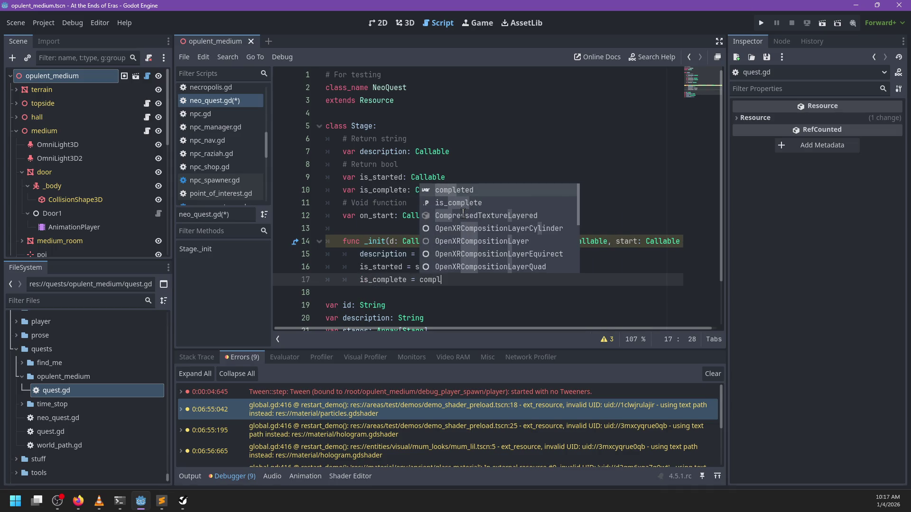
pyautogui.press('Return')
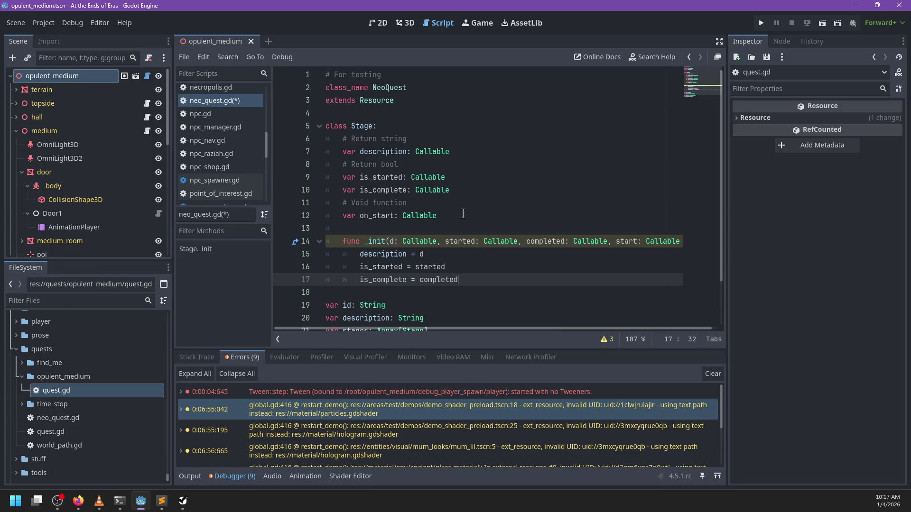
pyautogui.press('Return')
pyautogui.write('i')
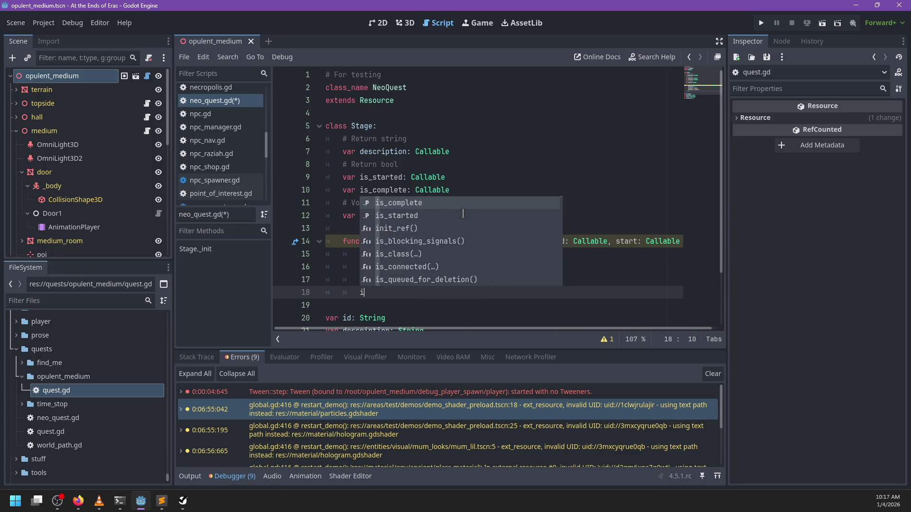
pyautogui.press('BackSpace')
pyautogui.write('on_start = ')
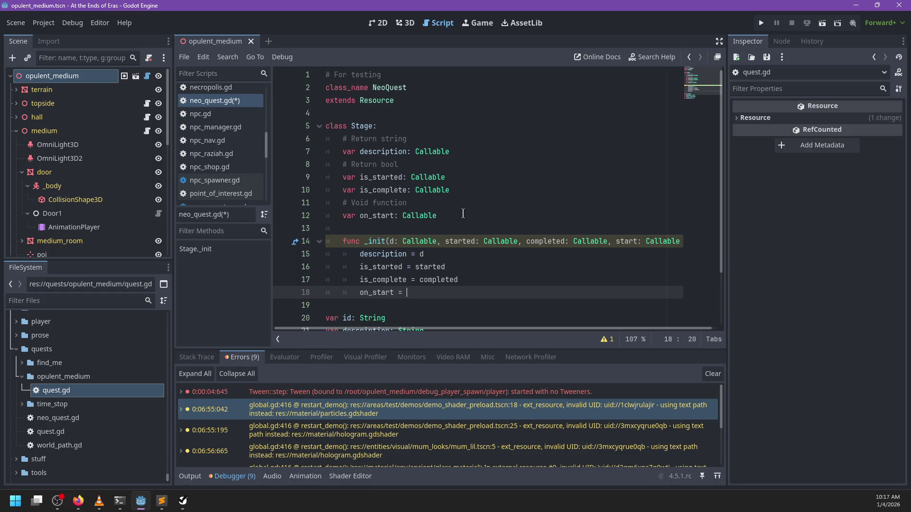
pyautogui.write('st')
pyautogui.press('Return')
pyautogui.hotkey('ctrl', 's')
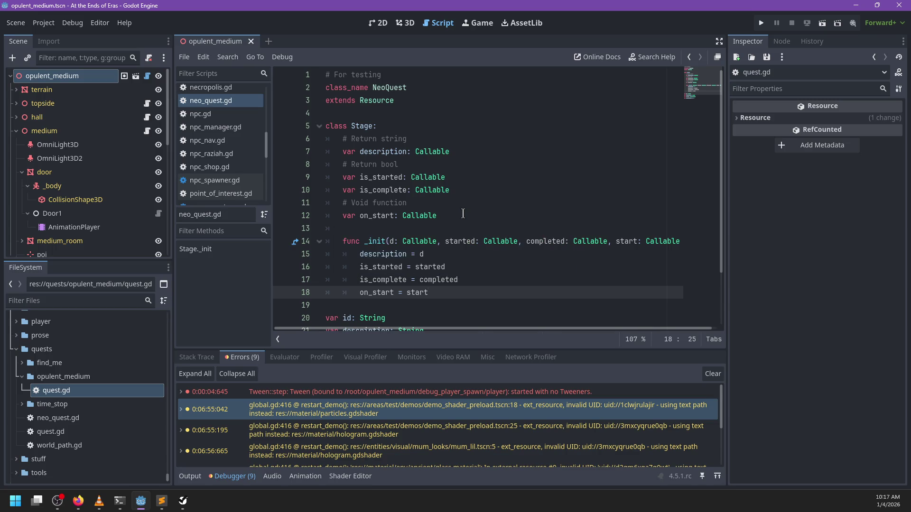
# Move the started parameter to the end of _init as 'started: Callable = null'.
pyautogui.doubleClick(378, 176)
pyautogui.click(383, 175)
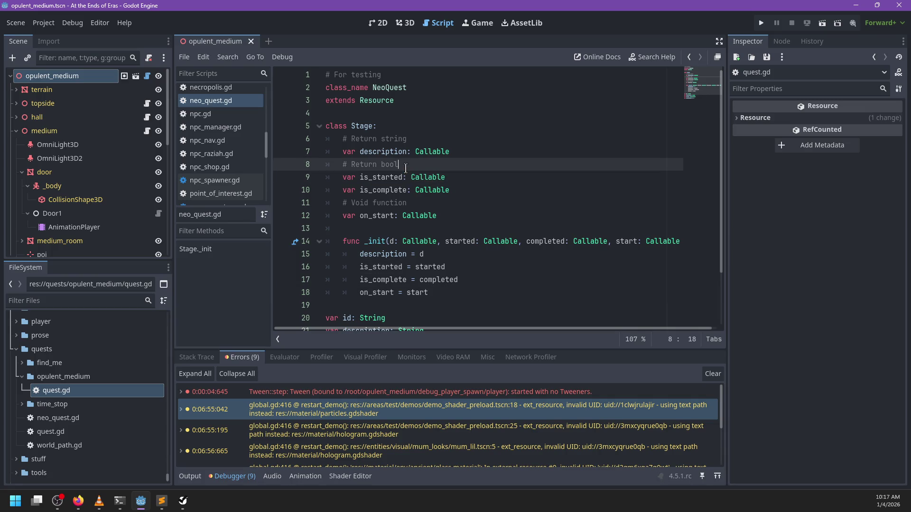
pyautogui.doubleClick(379, 176)
pyautogui.click(476, 179)
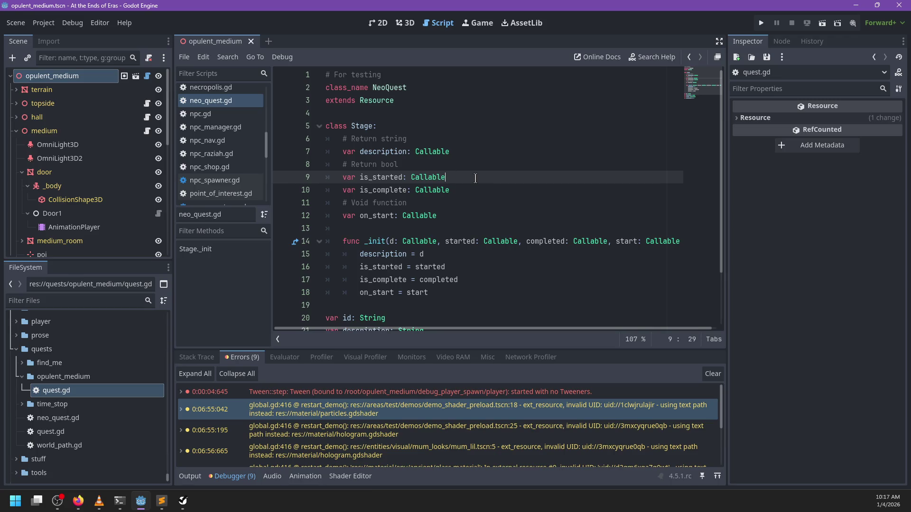
pyautogui.doubleClick(377, 216)
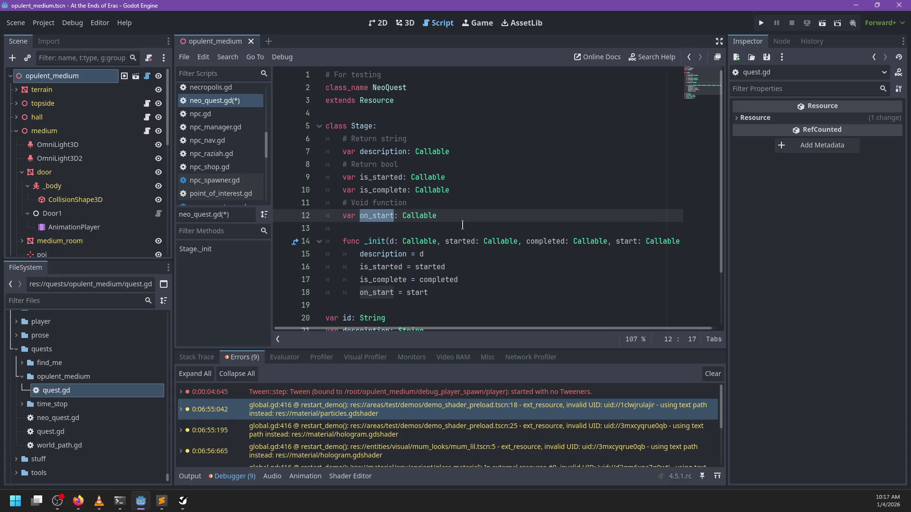
pyautogui.scroll(-2, 463, 225)
pyautogui.scroll(1, 402, 197)
pyautogui.click(418, 178)
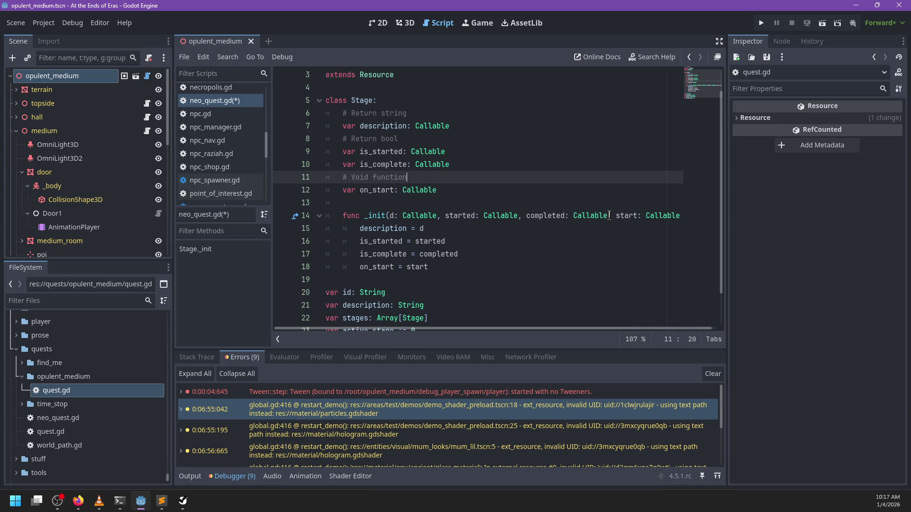
pyautogui.click(631, 219)
pyautogui.hotkey('ctrl', 'Left')
pyautogui.hotkey('ctrl', 'Left')
pyautogui.hotkey('ctrl', 'Left')
pyautogui.hotkey('ctrl', 'shift', 'Right')
pyautogui.hotkey('ctrl', 'shift', 'Right')
pyautogui.hotkey('ctrl', 'shift', 'Right')
pyautogui.press('Delete')
pyautogui.hotkey('ctrl', 'Right')
pyautogui.hotkey('ctrl', 'Right')
pyautogui.hotkey('ctrl', 'Right')
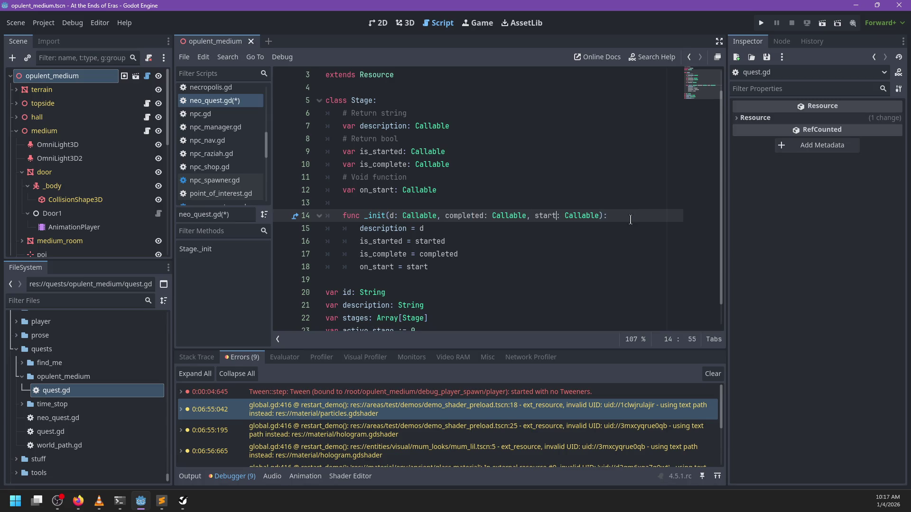
pyautogui.write(',started: Callable = ')
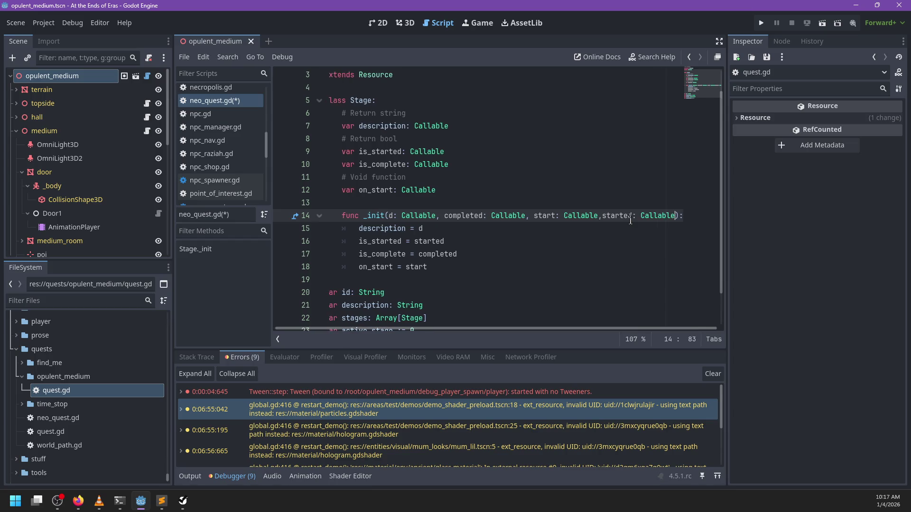
pyautogui.write('null')
# Give the start parameter a '= null' default as well.
pyautogui.hotkey('ctrl', 'Left')
pyautogui.hotkey('ctrl', 'Left')
pyautogui.hotkey('ctrl', 'Left')
pyautogui.hscroll(-1, 622, 222)
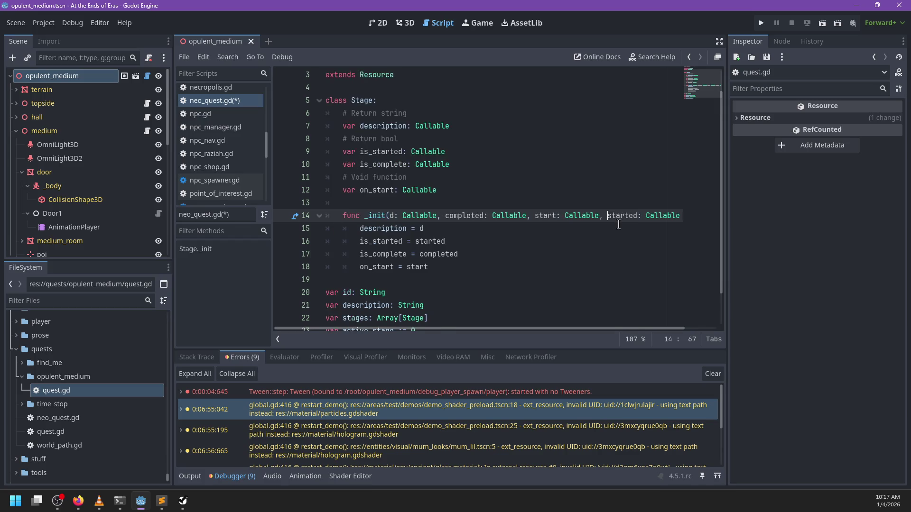
pyautogui.write('= null')
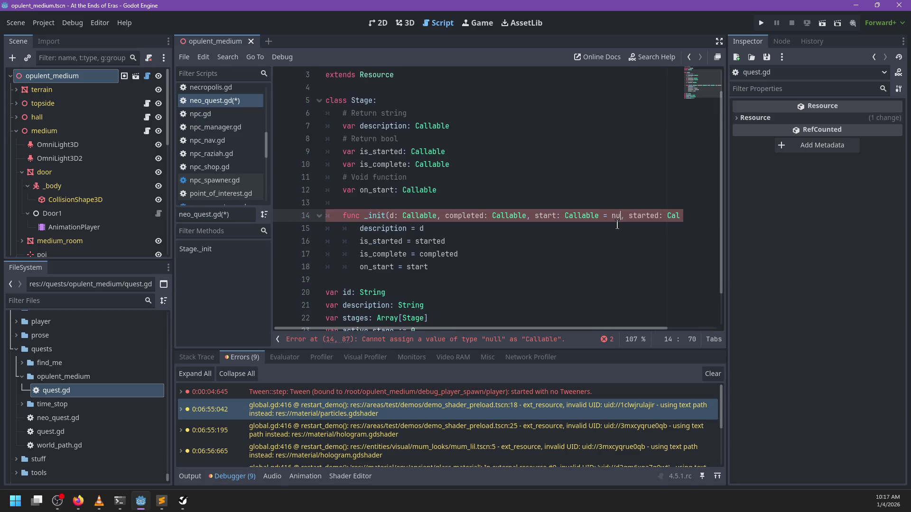
pyautogui.hscroll(2, 519, 266)
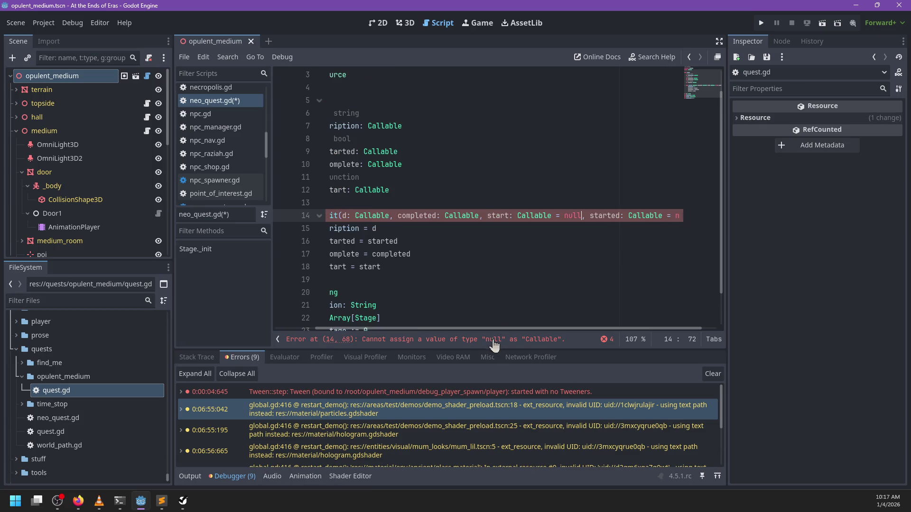
# Read the Callable documentation, then go back to neo_quest.gd.
pyautogui.keyDown('ctrl'); pyautogui.click(536, 216); pyautogui.keyUp('ctrl')
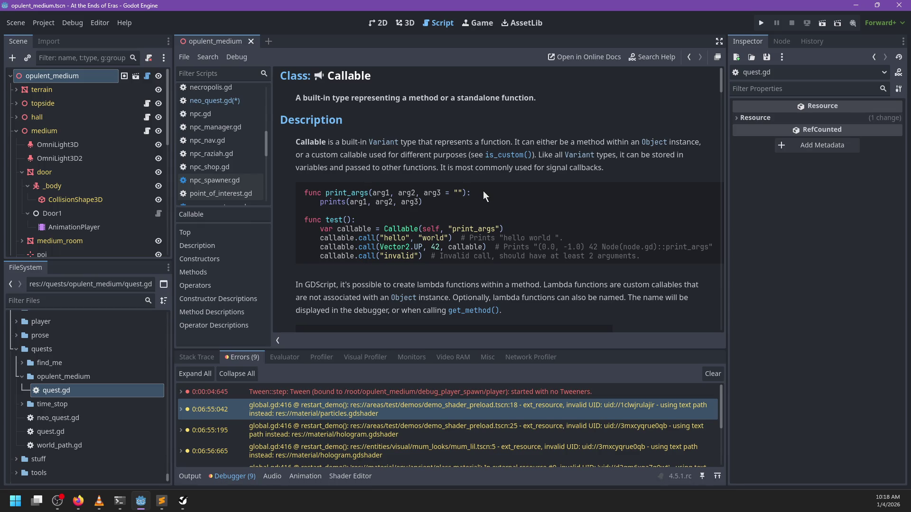
pyautogui.scroll(-5, 483, 194)
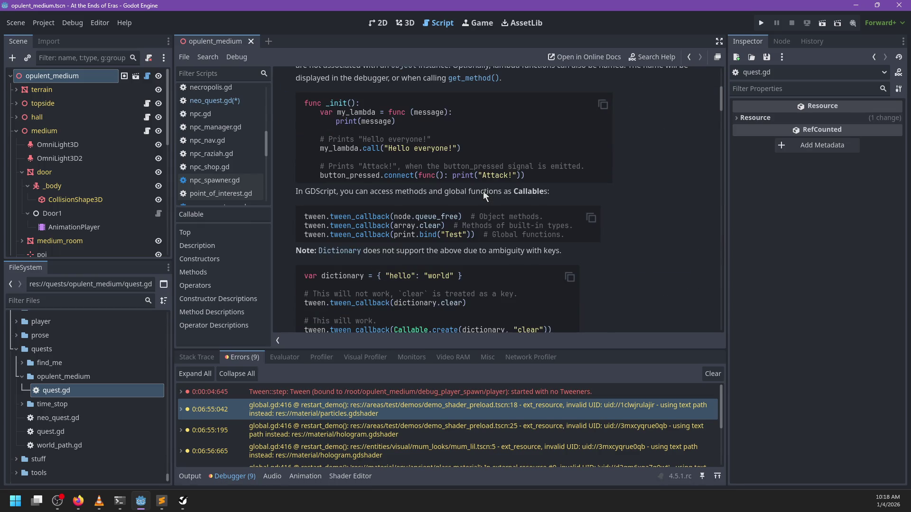
pyautogui.click(234, 102)
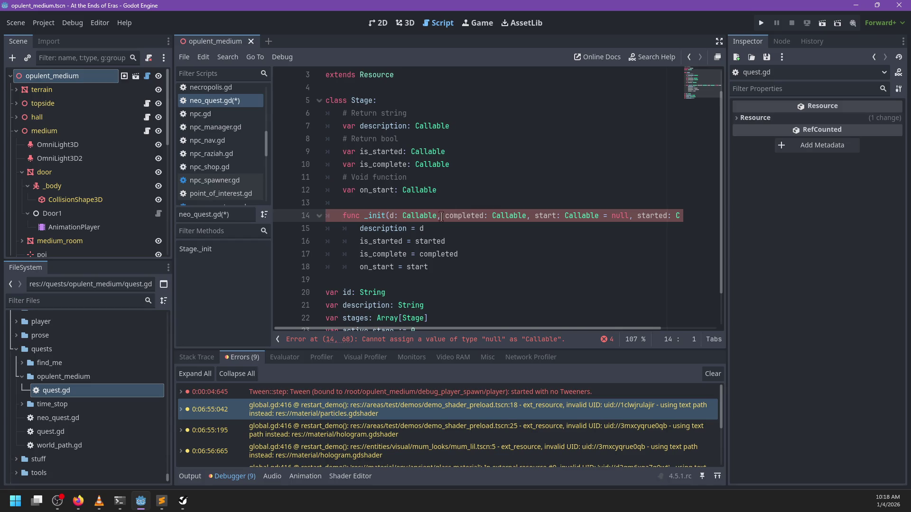
# Add 'static func noop():' with 'return false' at the end of the script.
pyautogui.click(361, 280)
pyautogui.scroll(-1, 361, 285)
pyautogui.click(386, 307)
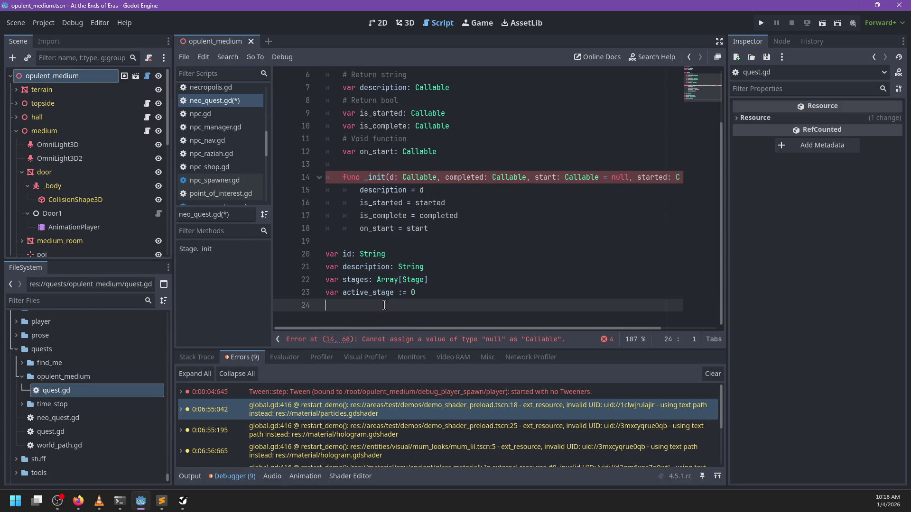
pyautogui.press('Return')
pyautogui.write('statuc')
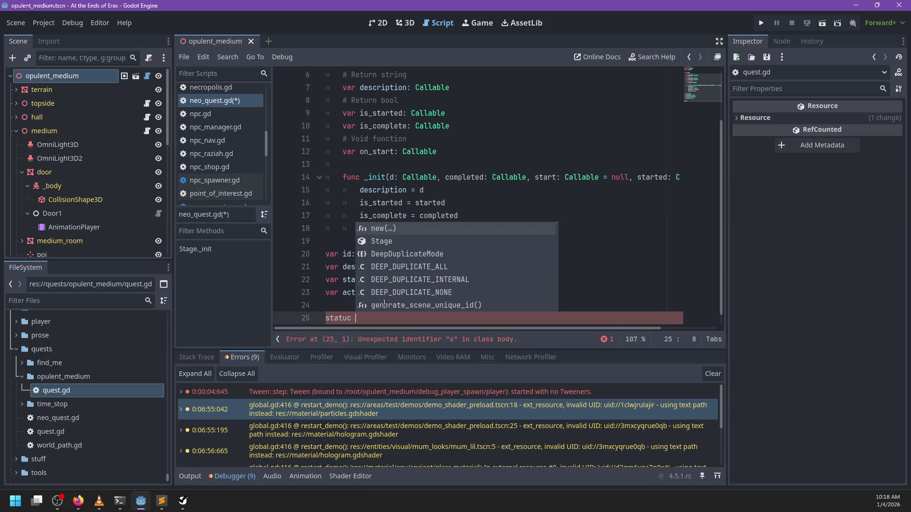
pyautogui.press('BackSpace')
pyautogui.press('BackSpace')
pyautogui.press('BackSpace')
pyautogui.write('ic func')
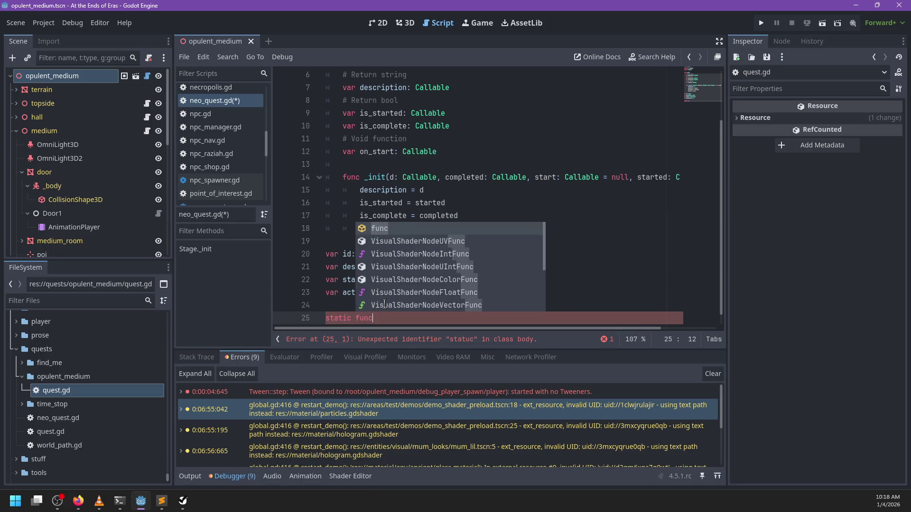
pyautogui.write(' noop')
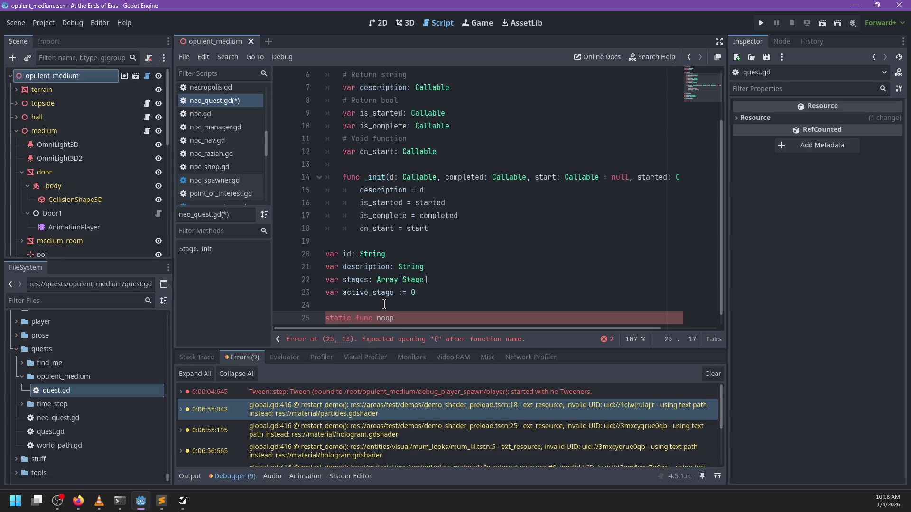
pyautogui.write('():')
pyautogui.press('Return')
pyautogui.write('return ')
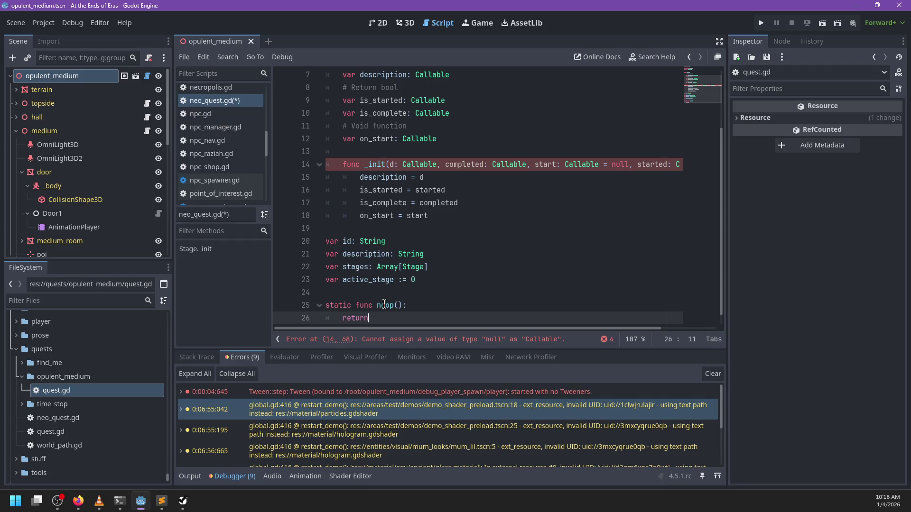
pyautogui.write('false')
pyautogui.hscroll(3, 405, 242)
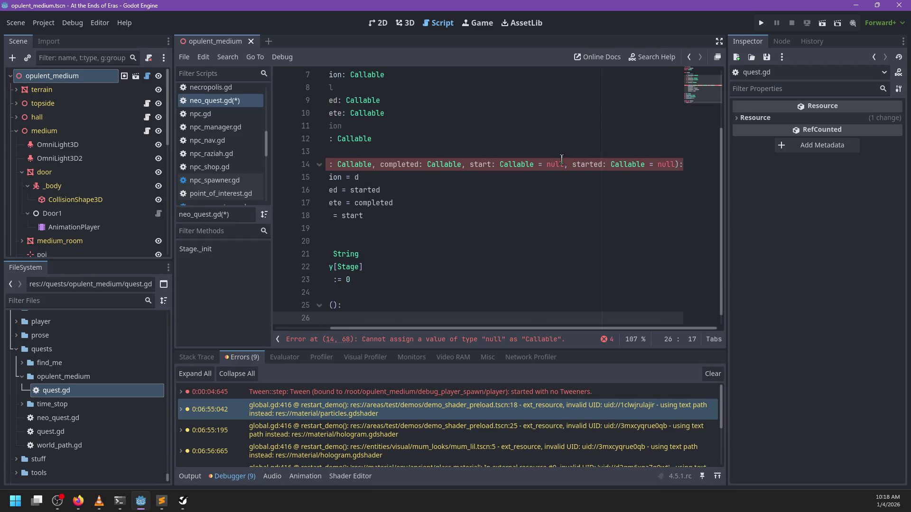
# Replace both null defaults in the _init signature with NeoQuest.noop.
pyautogui.doubleClick(554, 164)
pyautogui.hscroll(-3, 548, 218)
pyautogui.scroll(2, 548, 225)
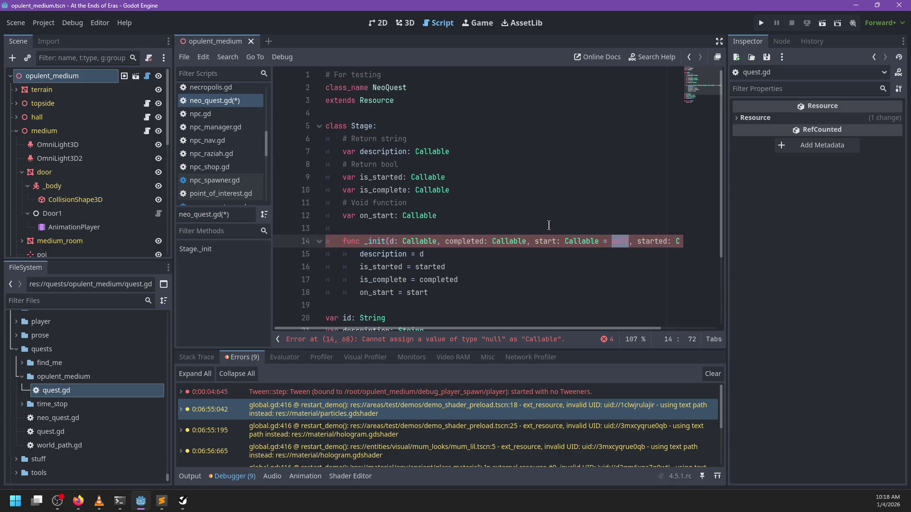
pyautogui.write('Null')
pyautogui.press('BackSpace')
pyautogui.press('BackSpace')
pyautogui.press('BackSpace')
pyautogui.write('NeoQuest.n')
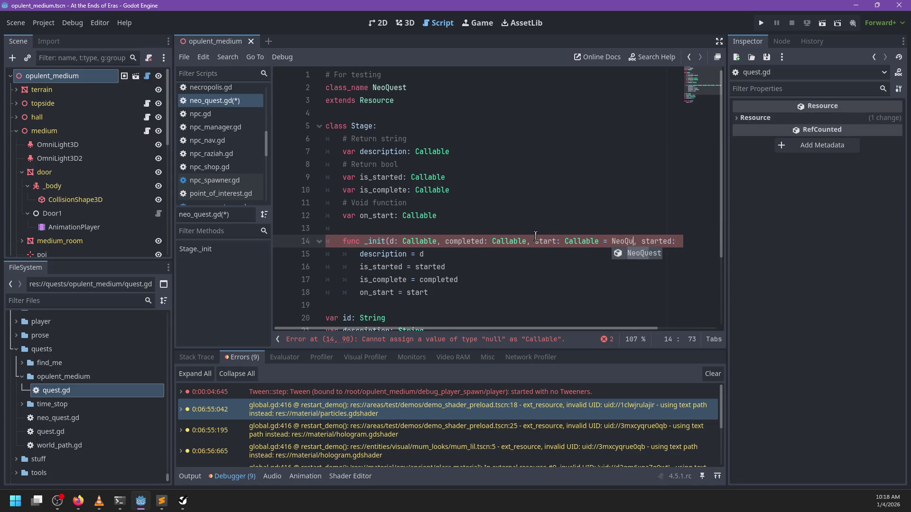
pyautogui.write('oop')
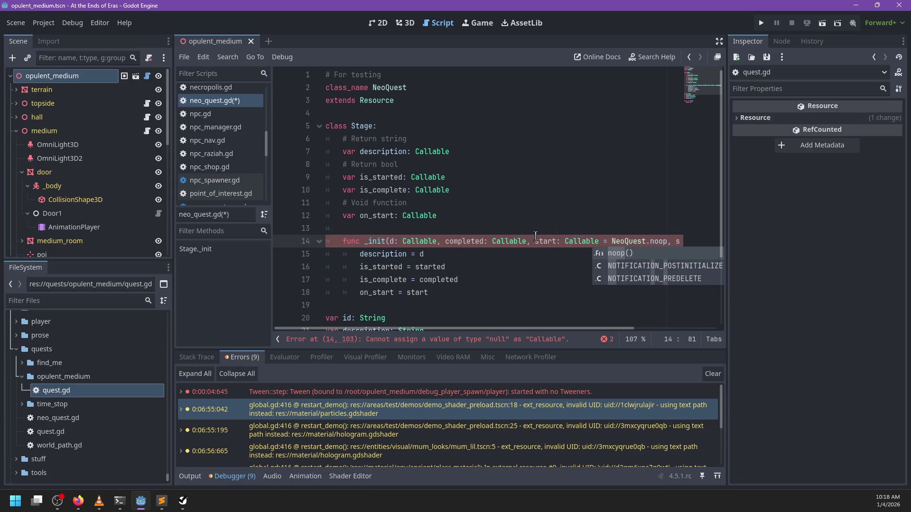
pyautogui.press('Escape')
pyautogui.hotkey('ctrl', 'shift', 'Left')
pyautogui.hotkey('ctrl', 'shift', 'Left')
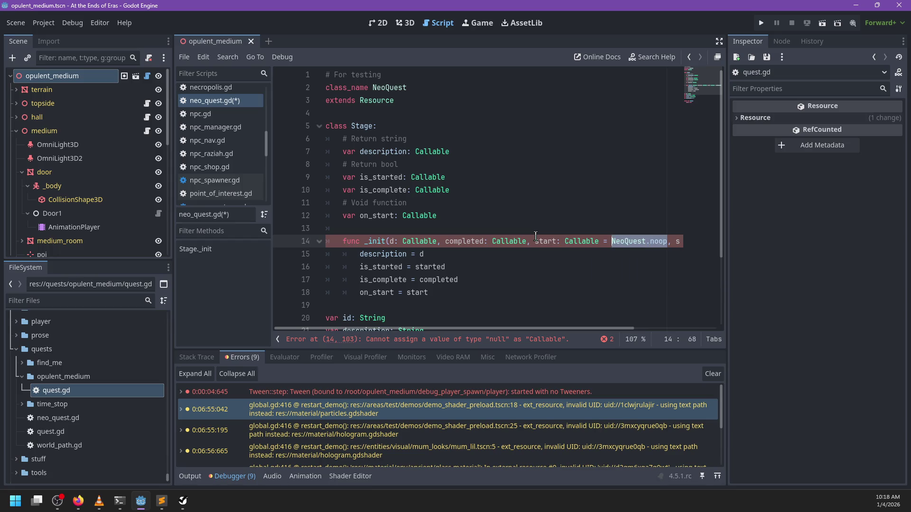
pyautogui.hscroll(3, 536, 236)
pyautogui.hotkey('ctrl', 'c')
pyautogui.press('End')
pyautogui.press('Left')
pyautogui.press('Left')
pyautogui.hotkey('ctrl', 'shift', 'Left')
pyautogui.hotkey('ctrl', 'v')
# Review the updated _init code, then switch to opulent_medium's quest.gd script.
pyautogui.hscroll(-5, 535, 247)
pyautogui.hscroll(3, 546, 250)
pyautogui.hscroll(-3, 541, 254)
pyautogui.hscroll(5, 568, 245)
pyautogui.click(508, 241)
pyautogui.doubleClick(509, 241)
pyautogui.hscroll(-5, 522, 266)
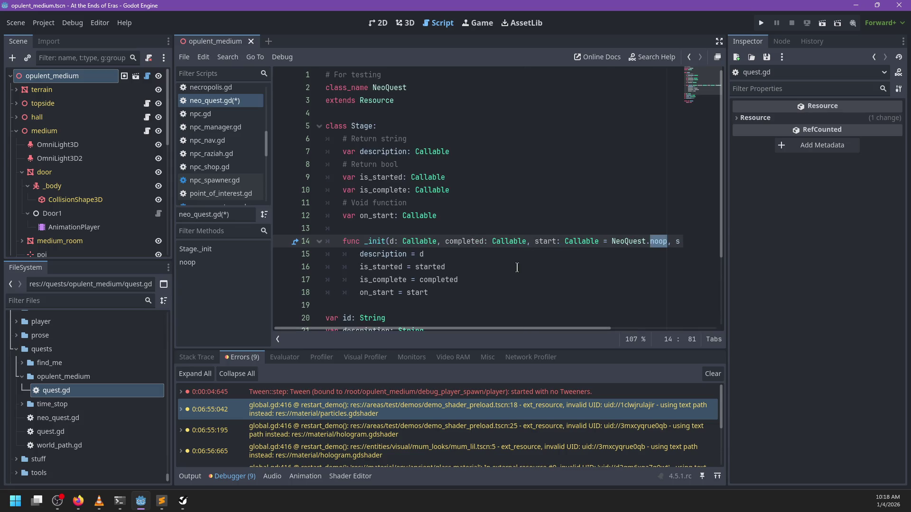
pyautogui.click(474, 281)
pyautogui.press('Down')
pyautogui.scroll(-3, 489, 275)
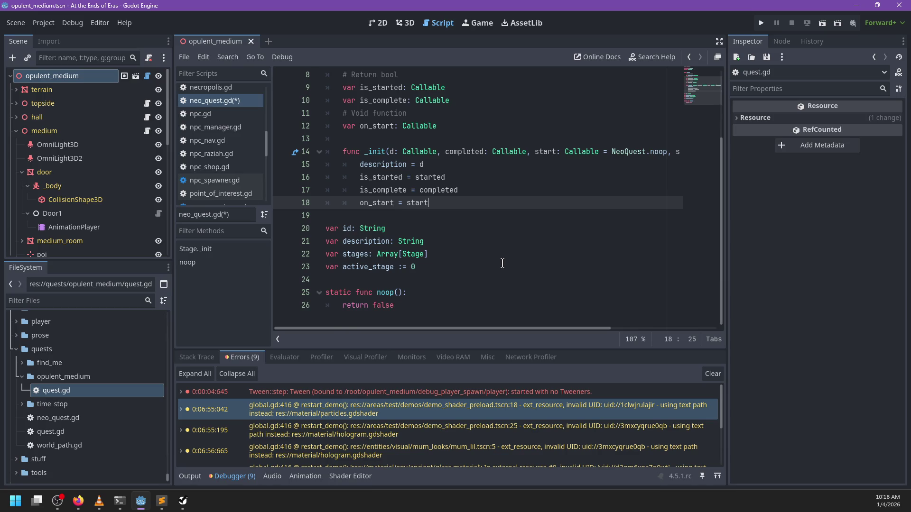
pyautogui.scroll(3, 455, 211)
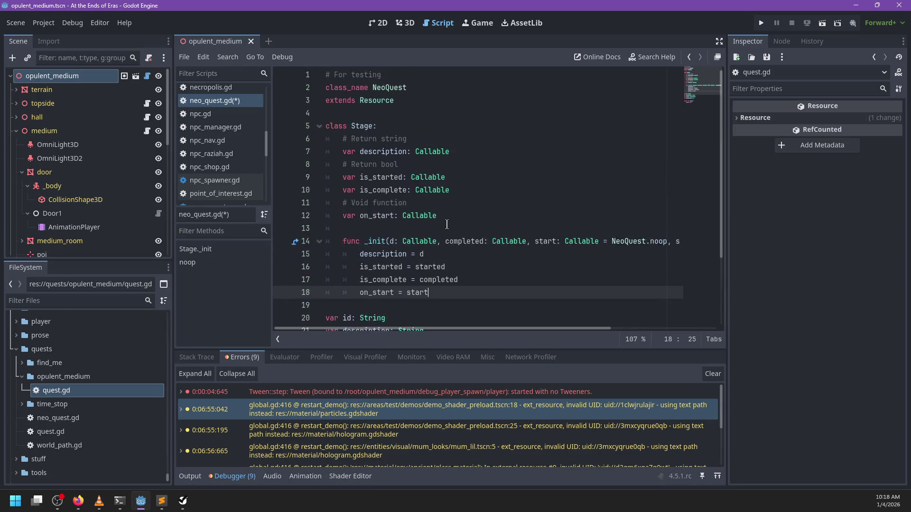
pyautogui.scroll(-3, 448, 221)
pyautogui.click(442, 318)
pyautogui.click(436, 268)
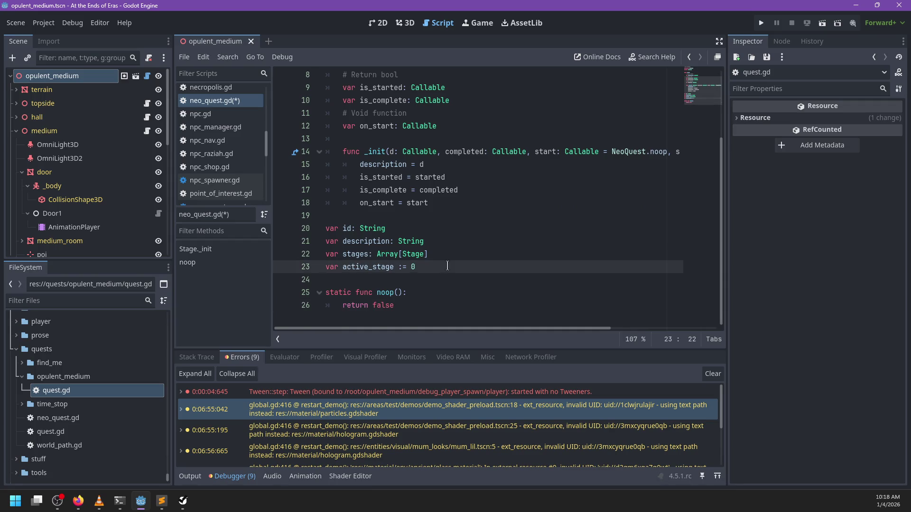
pyautogui.scroll(2, 448, 266)
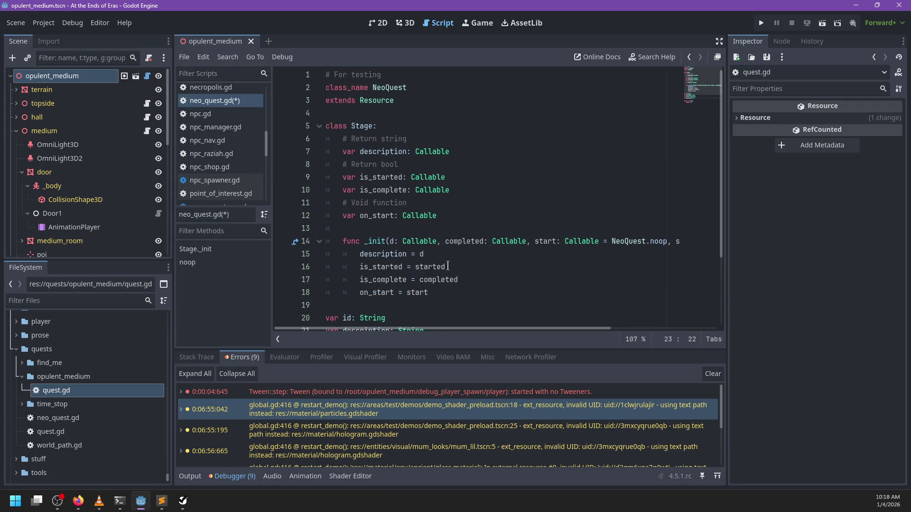
pyautogui.doubleClick(107, 388)
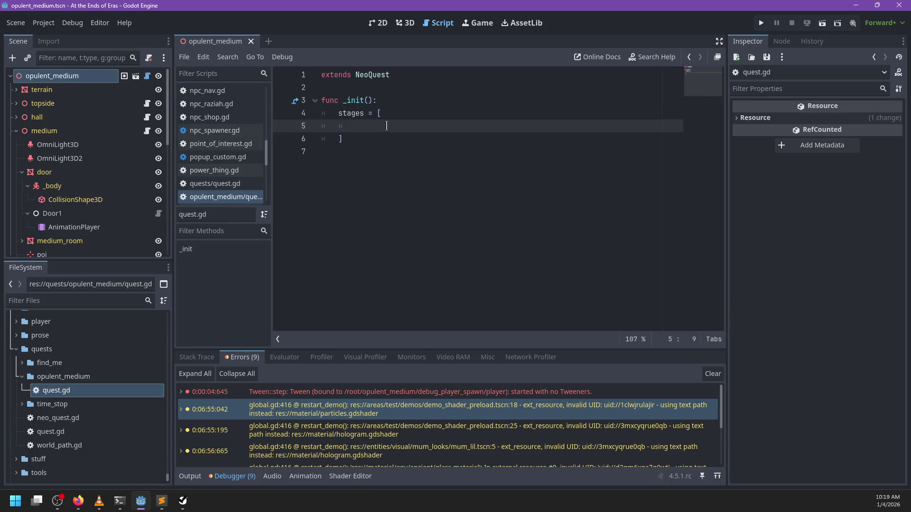
# Begin a Stage.new( call inside the stages array with an indented empty-string first argument.
pyautogui.write('Stage.new()')
pyautogui.press('Left')
pyautogui.press('Return')
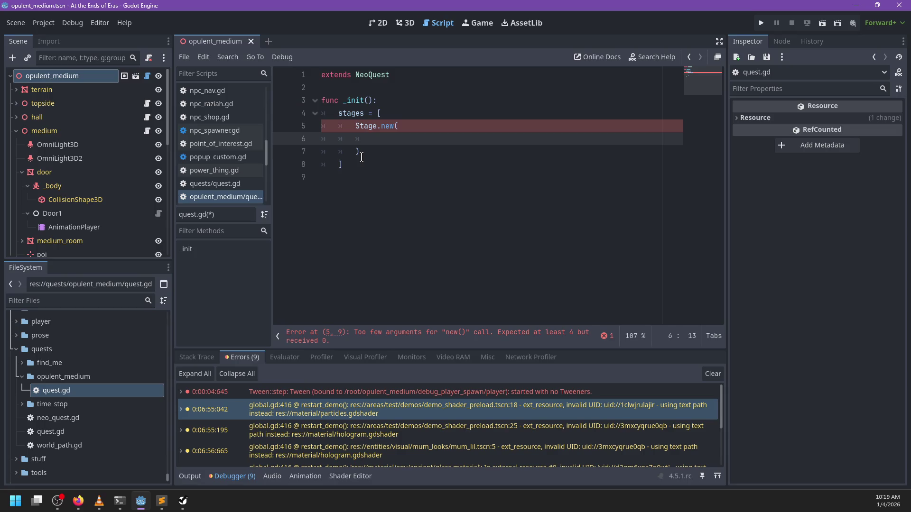
pyautogui.write("'',")
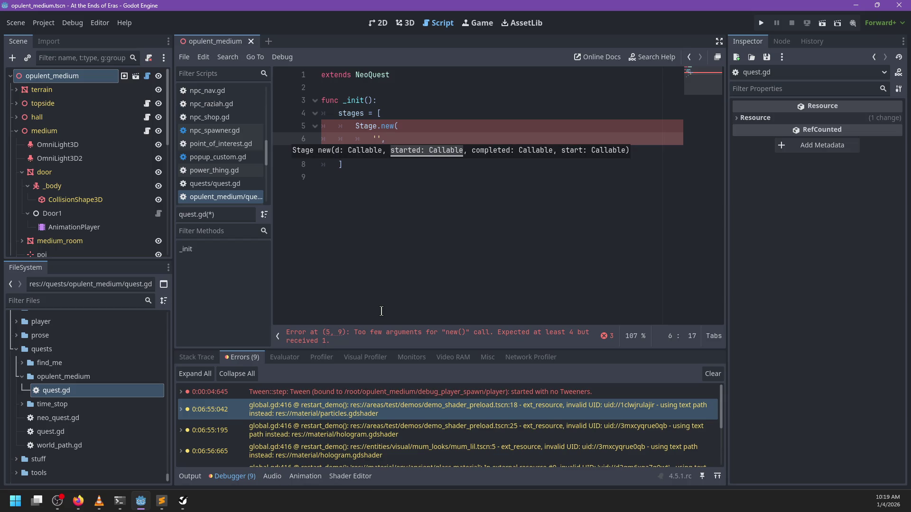
# Close the open scripts with Ctrl+W, raising a save prompt for neo_quest.gd.
pyautogui.scroll(-1, 234, 167)
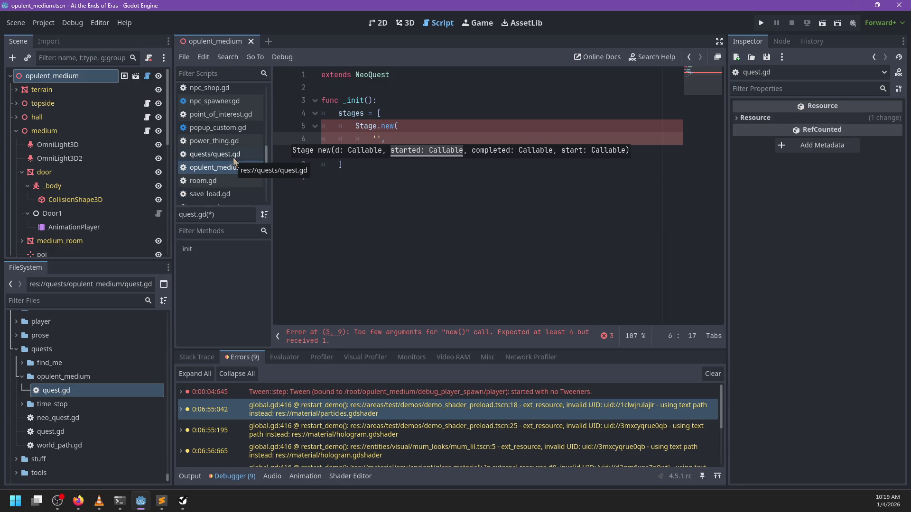
pyautogui.scroll(-1, 220, 183)
pyautogui.rightClick(228, 137)
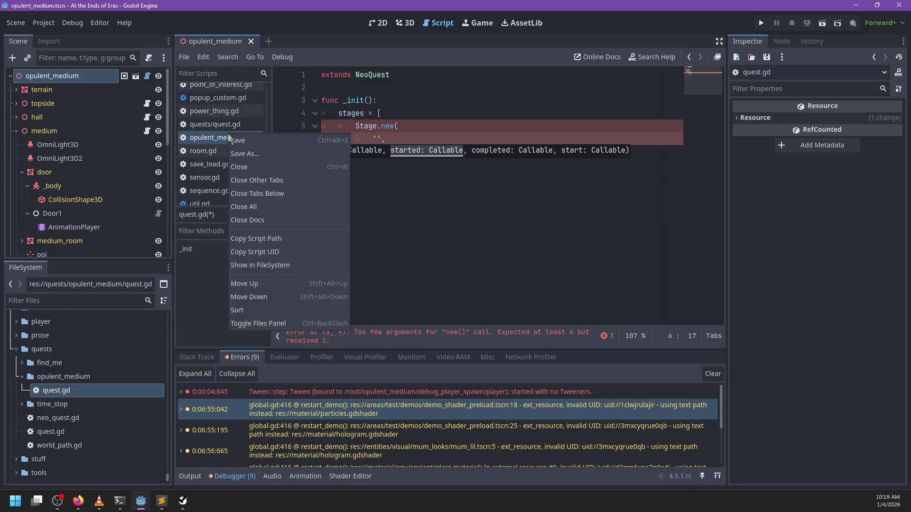
pyautogui.press('Escape')
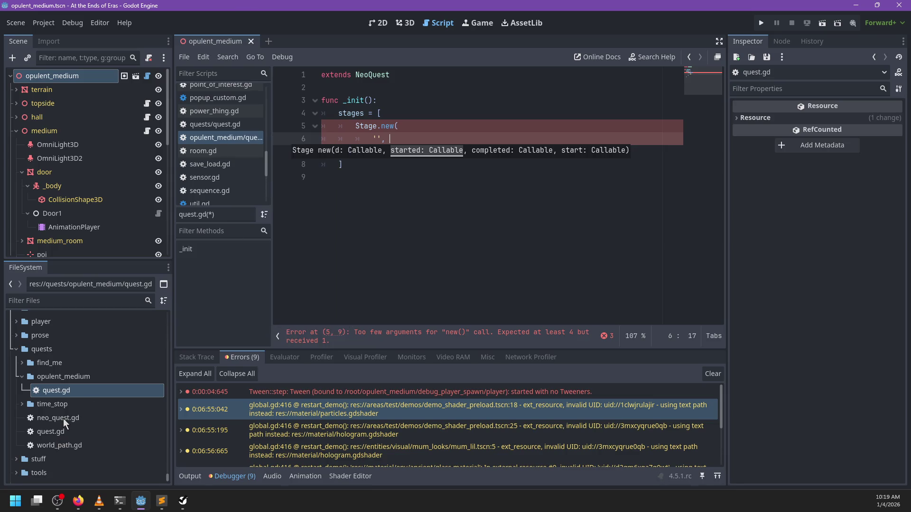
pyautogui.hotkey('ctrl', 'w')
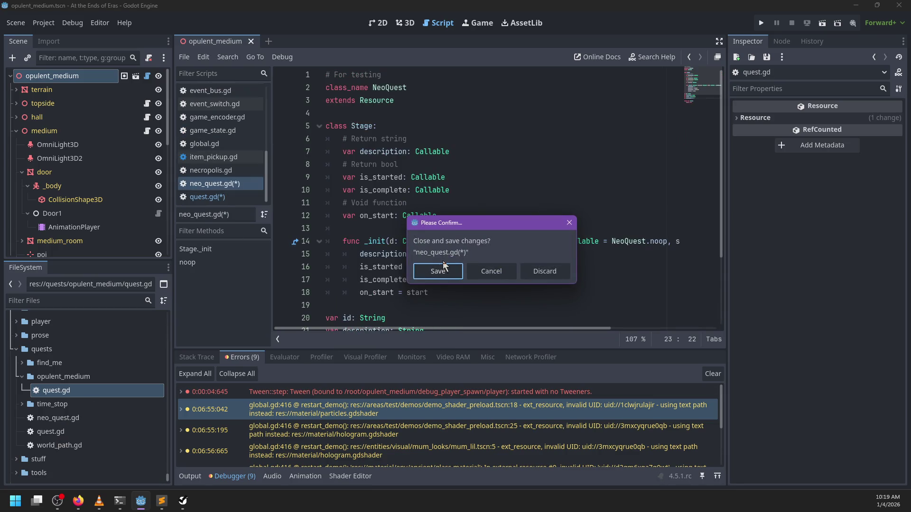
# Save neo_quest.gd from the confirm dialog and again with Ctrl+S.
pyautogui.click(444, 266)
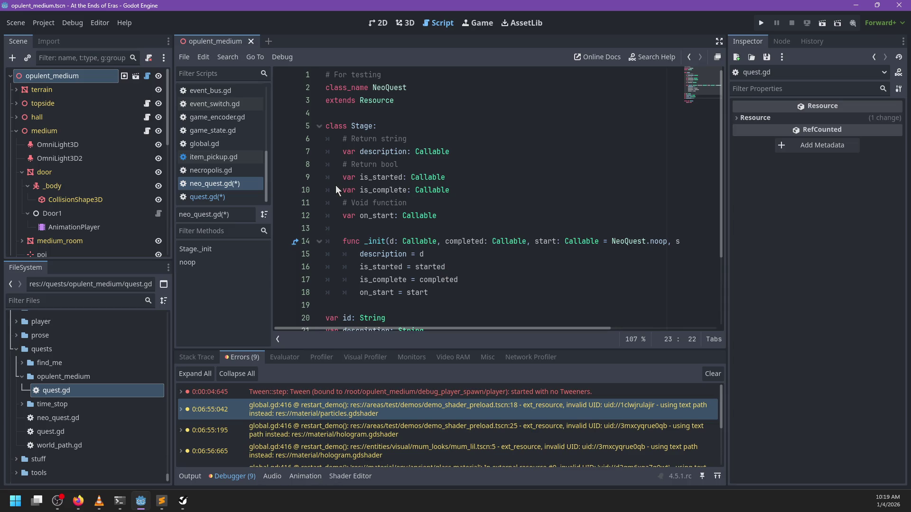
pyautogui.click(497, 168)
pyautogui.hotkey('ctrl', 's')
pyautogui.scroll(-3, 496, 169)
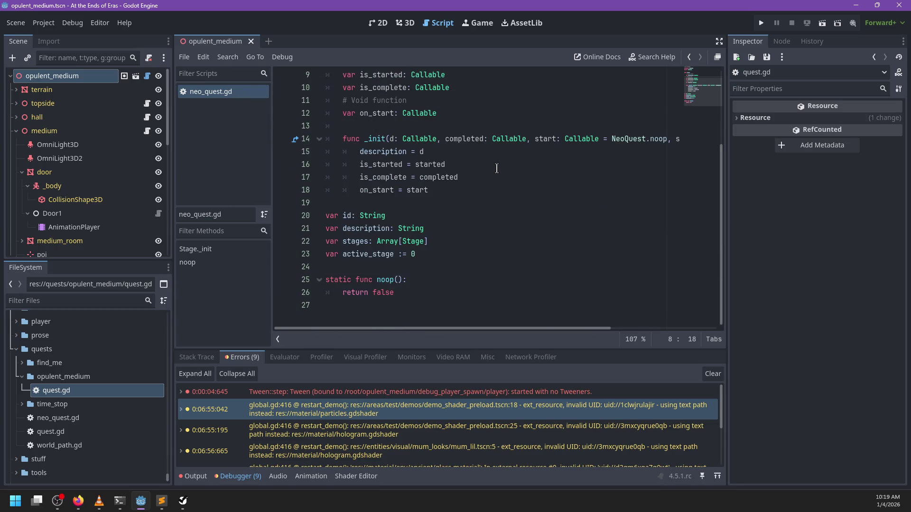
pyautogui.scroll(3, 496, 168)
# Reopen opulent_medium/quest.gd from FileSystem and delete the stray character after the empty quotes.
pyautogui.click(63, 392)
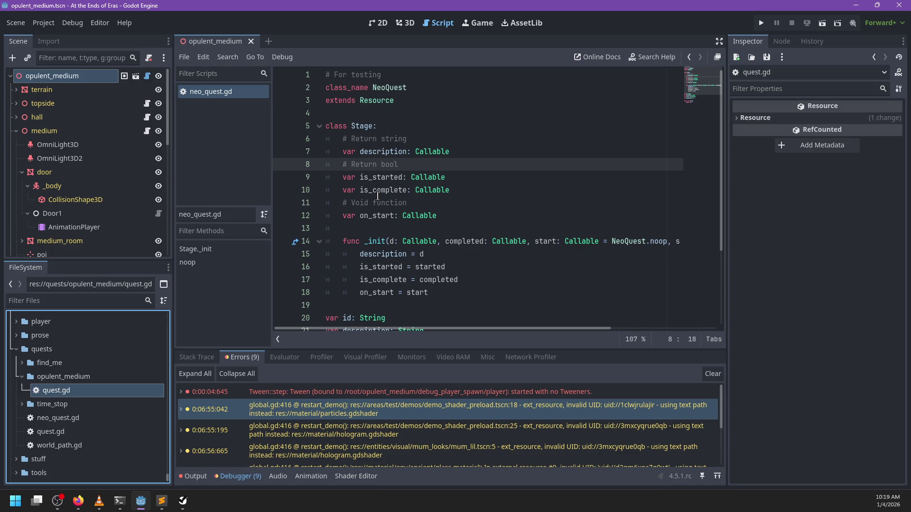
pyautogui.click(68, 422)
pyautogui.doubleClick(57, 390)
pyautogui.click(70, 418)
pyautogui.write("'',")
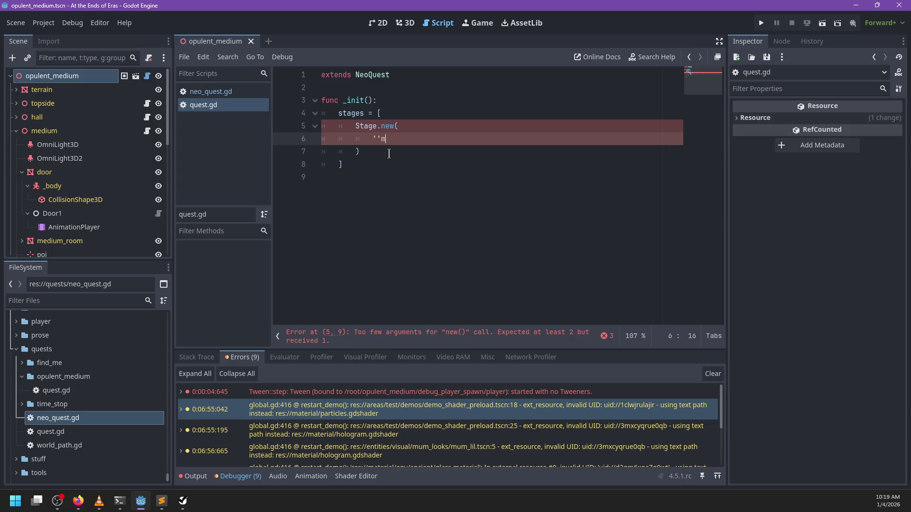
pyautogui.press('BackSpace')
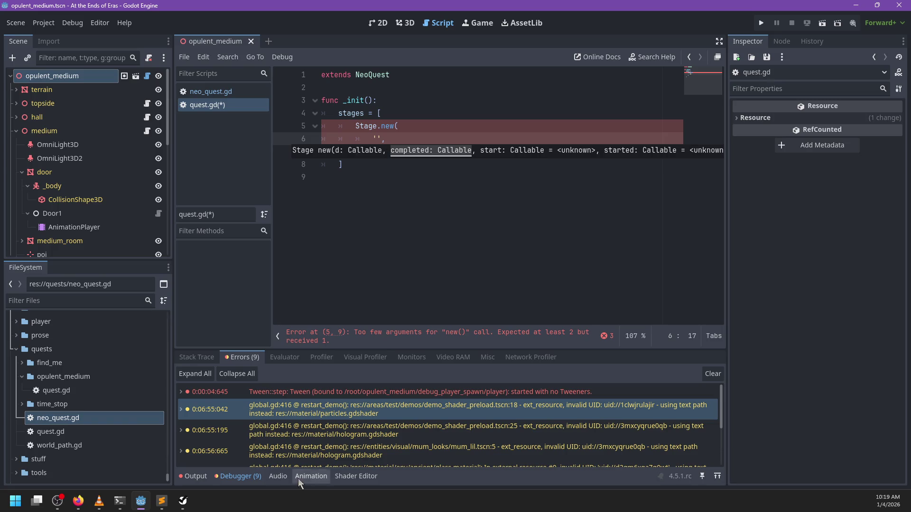
# Copy the first phase sentence from the Opulent Medium quest notes and place the cursor inside the quotes.
pyautogui.moveTo(166, 504)
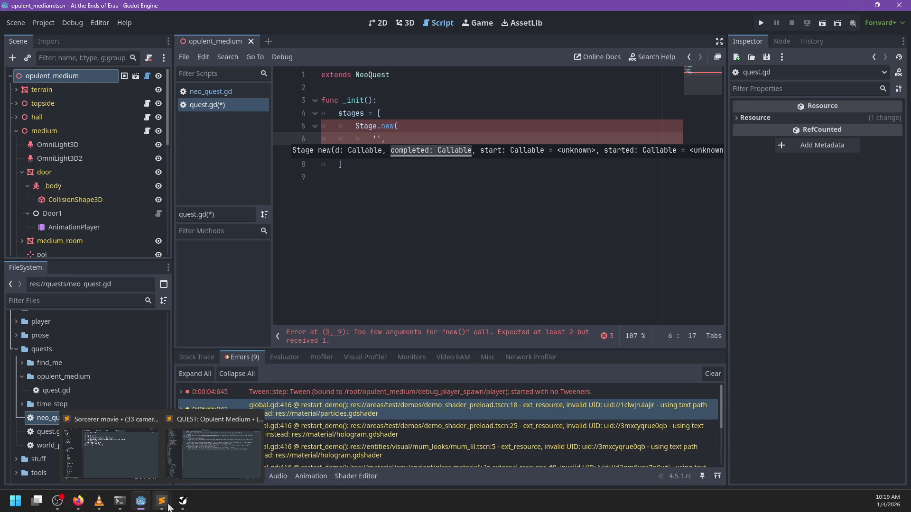
pyautogui.click(213, 449)
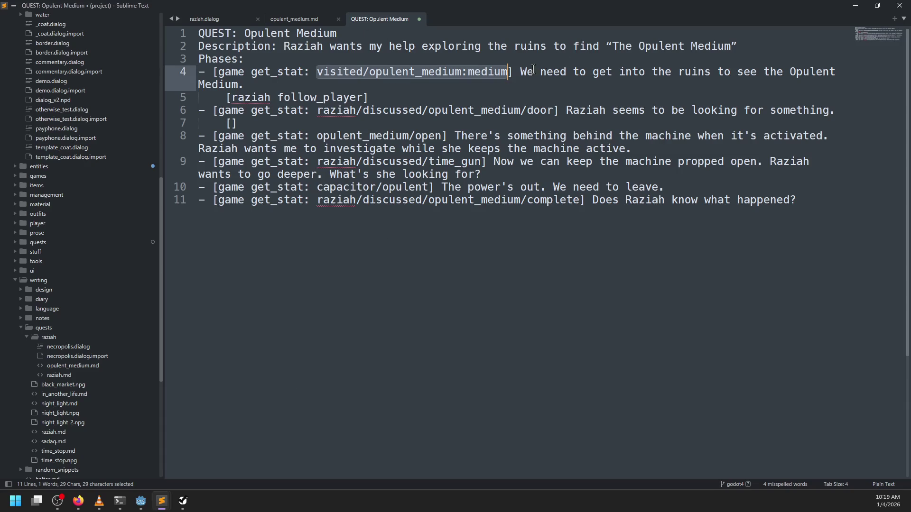
pyautogui.doubleClick(526, 72)
pyautogui.hotkey('shift', 'End')
pyautogui.hotkey('alt', 'Tab')
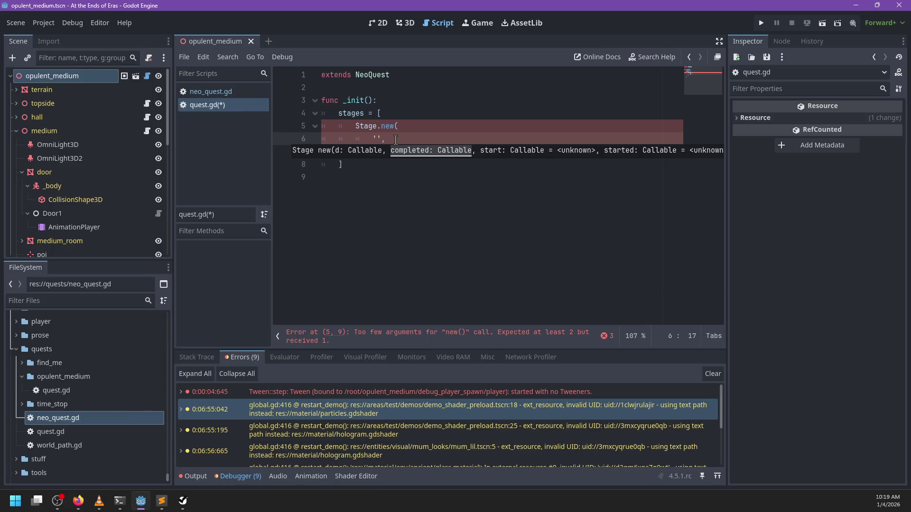
pyautogui.click(374, 137)
# Paste the ruins sentence as the first argument, add NeoQuest.noo as the second, then open Stage's definition.
pyautogui.hotkey('ctrl', 'v')
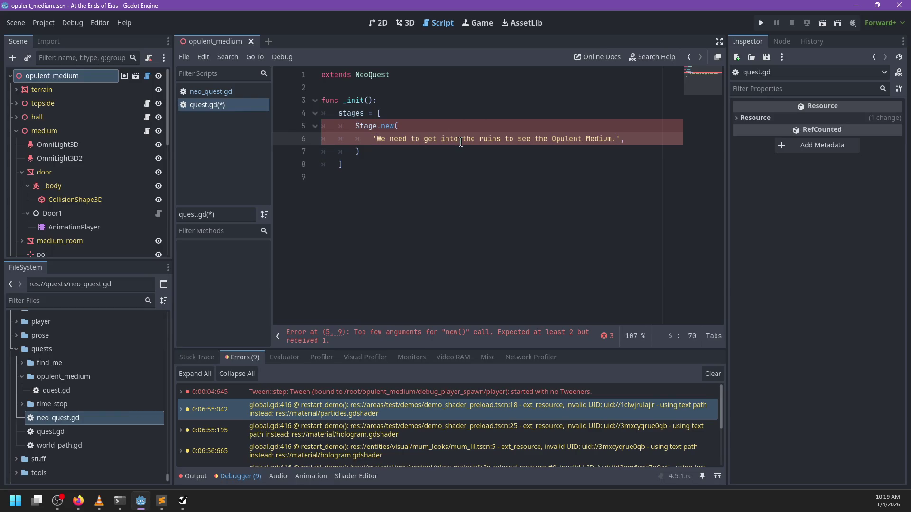
pyautogui.hotkey('alt', 'Tab')
pyautogui.hotkey('alt', 'Tab')
pyautogui.write(' Neo ')
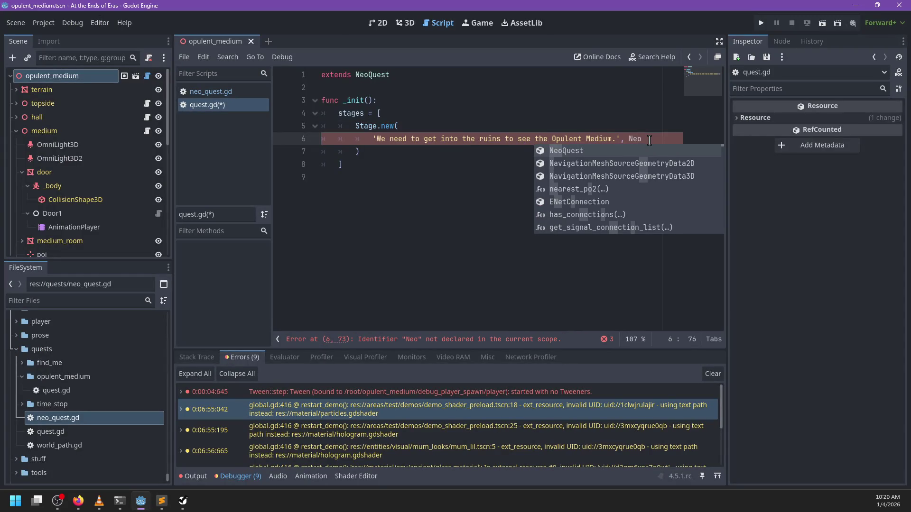
pyautogui.write('Q')
pyautogui.press('Return')
pyautogui.write('.noop')
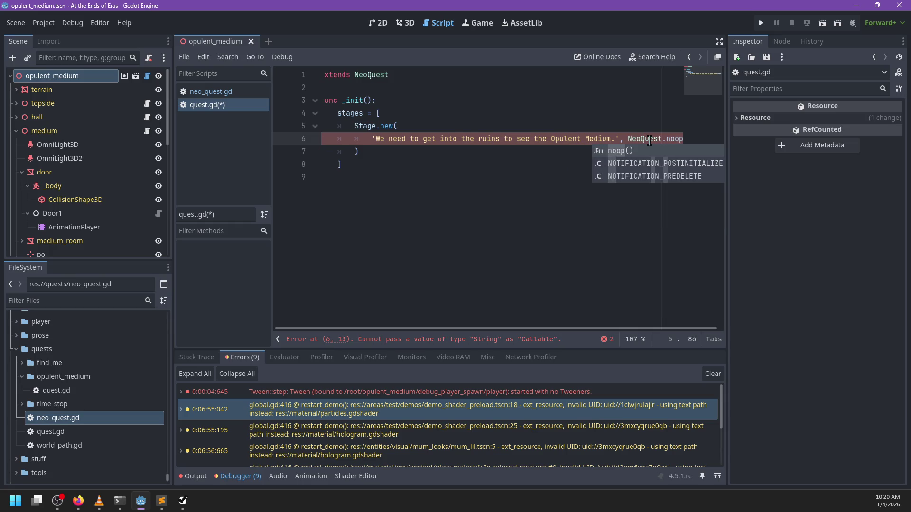
pyautogui.press('Escape')
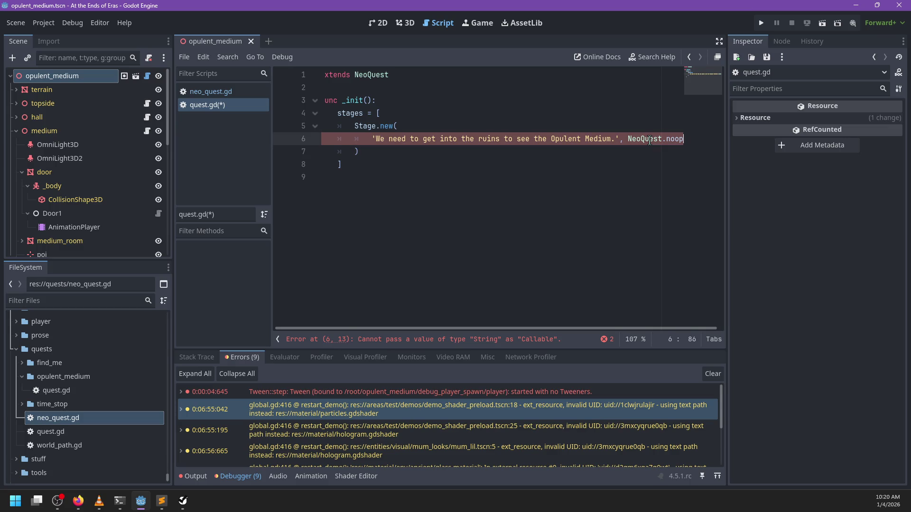
pyautogui.press('BackSpace')
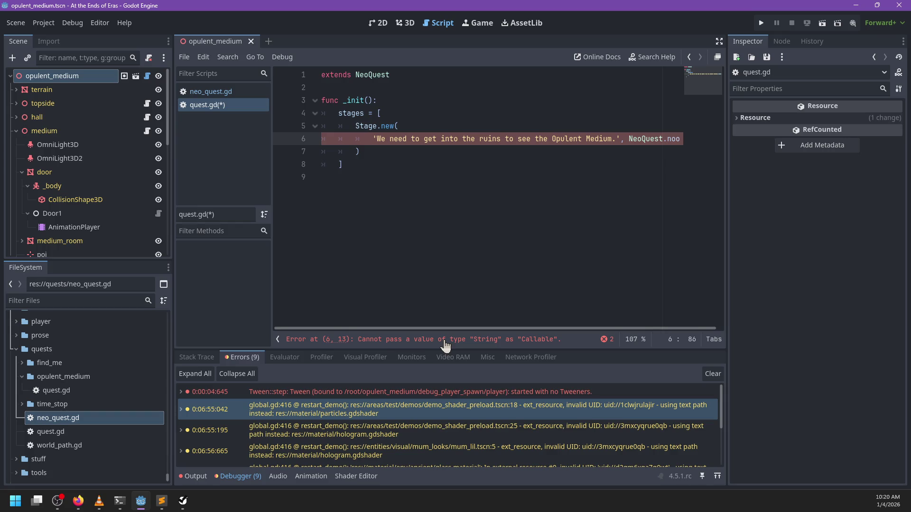
pyautogui.keyDown('ctrl'); pyautogui.click(369, 125); pyautogui.keyUp('ctrl')
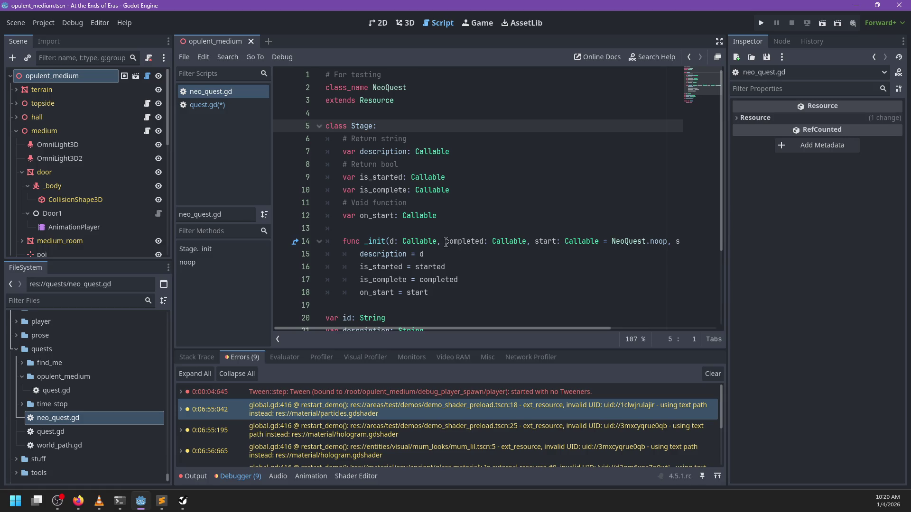
pyautogui.doubleClick(425, 241)
pyautogui.write('String')
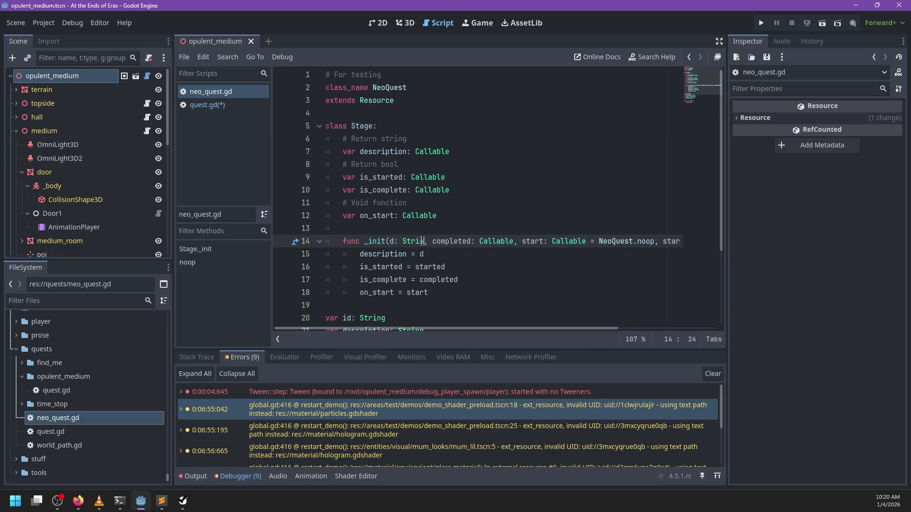
pyautogui.doubleClick(432, 151)
pyautogui.write('Stri')
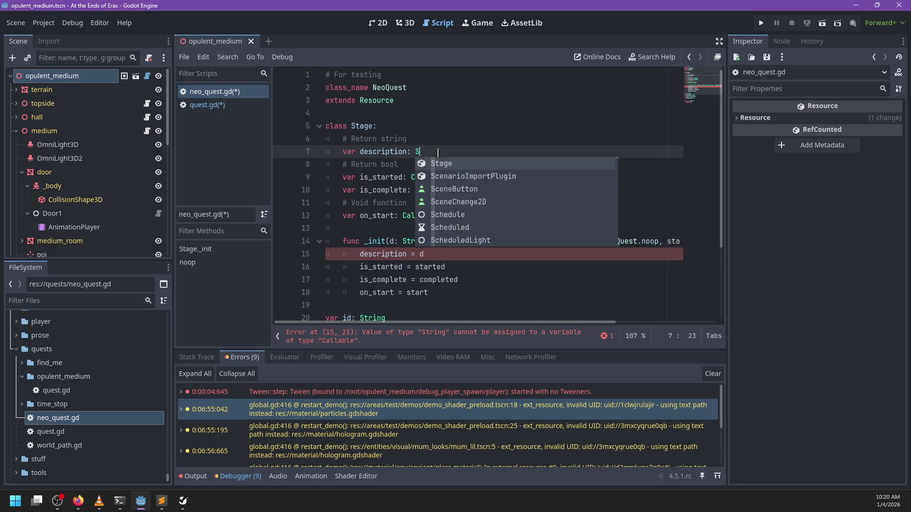
pyautogui.press('Return')
pyautogui.hotkey('ctrl', 'z')
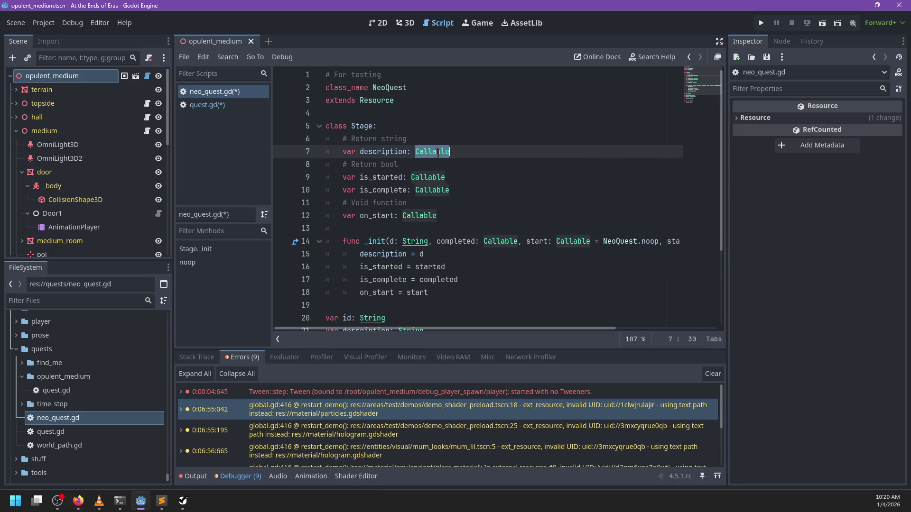
pyautogui.hotkey('ctrl', 'z')
pyautogui.moveTo(418, 242)
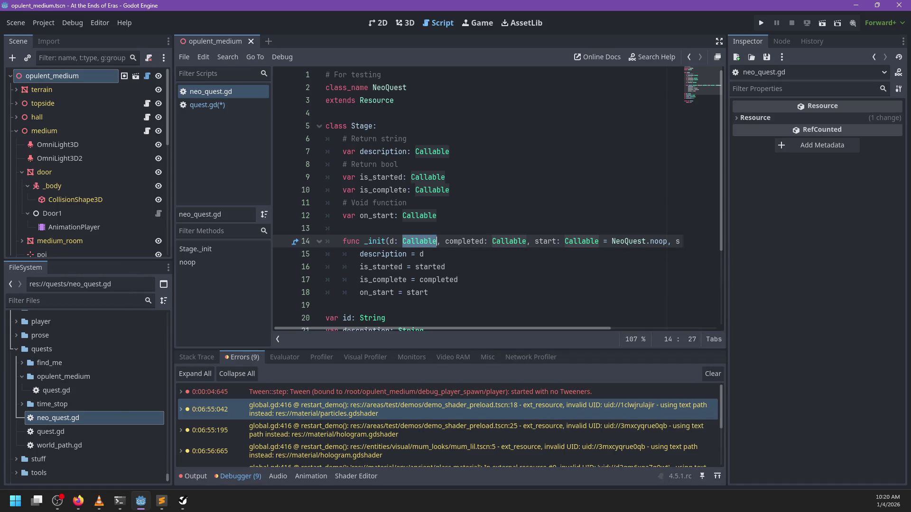
pyautogui.hotkey('alt', 'Tab')
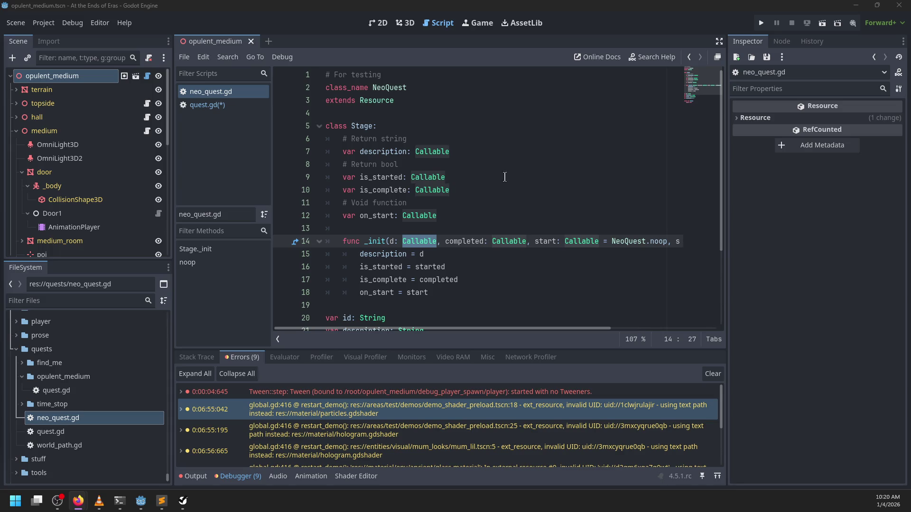
# Start a 'func _init(' header above the existing constructor, then delete the unfinished draft.
pyautogui.click(416, 227)
pyautogui.press('Return')
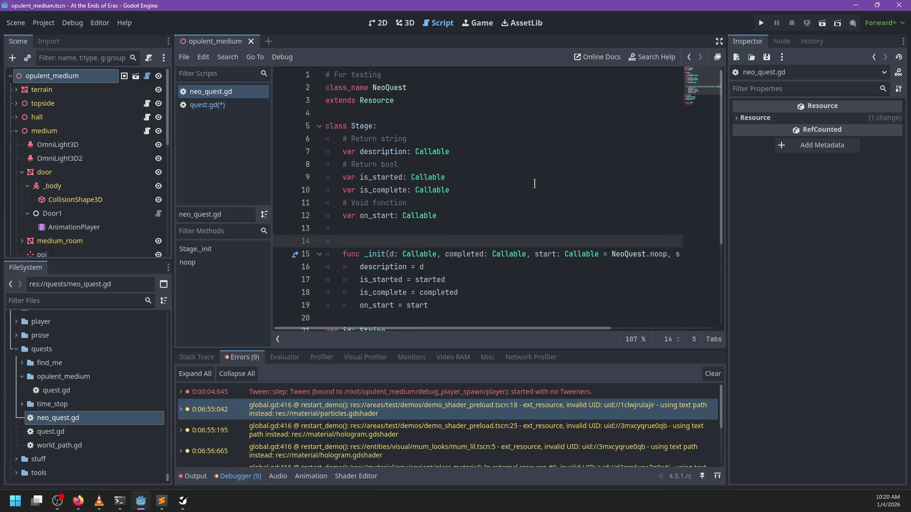
pyautogui.press('Return')
pyautogui.press('Up')
pyautogui.write('func _)')
pyautogui.press('BackSpace')
pyautogui.write('init(')
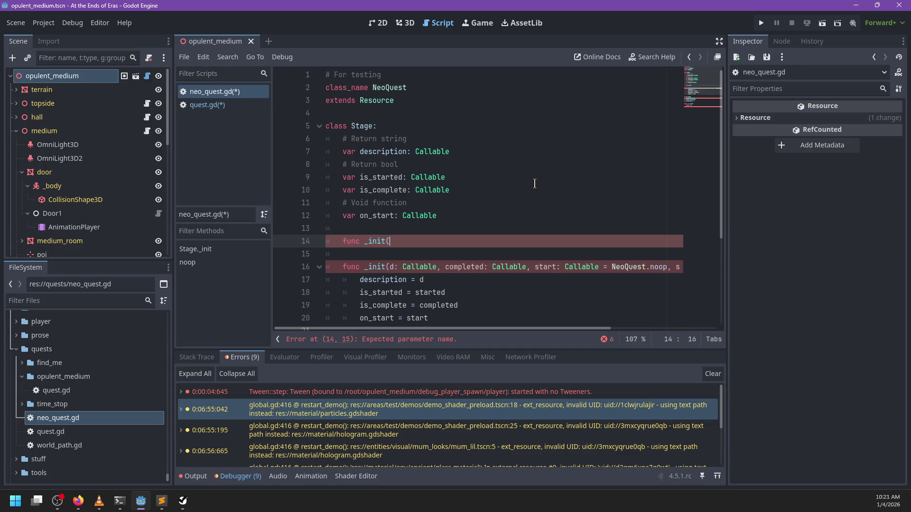
pyautogui.hotkey('shift', 'Up')
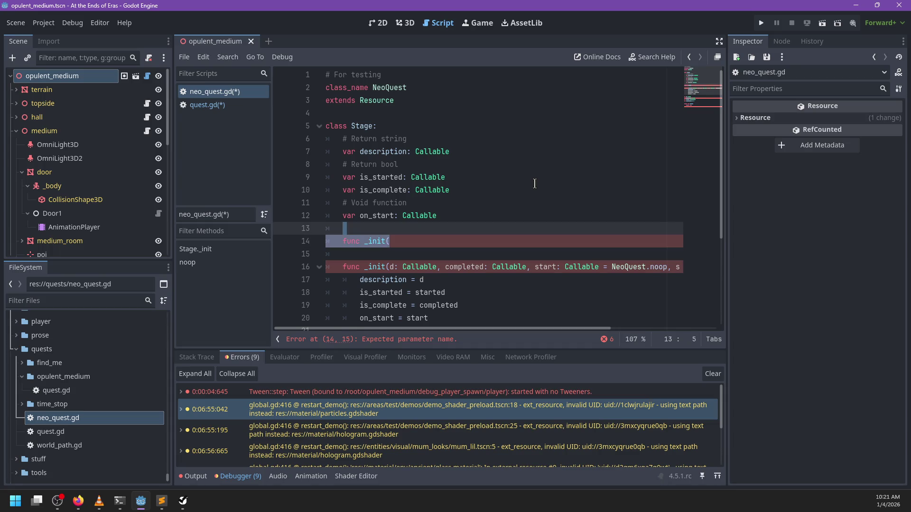
pyautogui.press('BackSpace')
pyautogui.press('BackSpace')
pyautogui.press('BackSpace')
# Begin a 'withDescri…' function after on_start, then erase the abandoned line.
pyautogui.scroll(-2, 441, 196)
pyautogui.hscroll(3, 440, 197)
pyautogui.hscroll(-3, 440, 197)
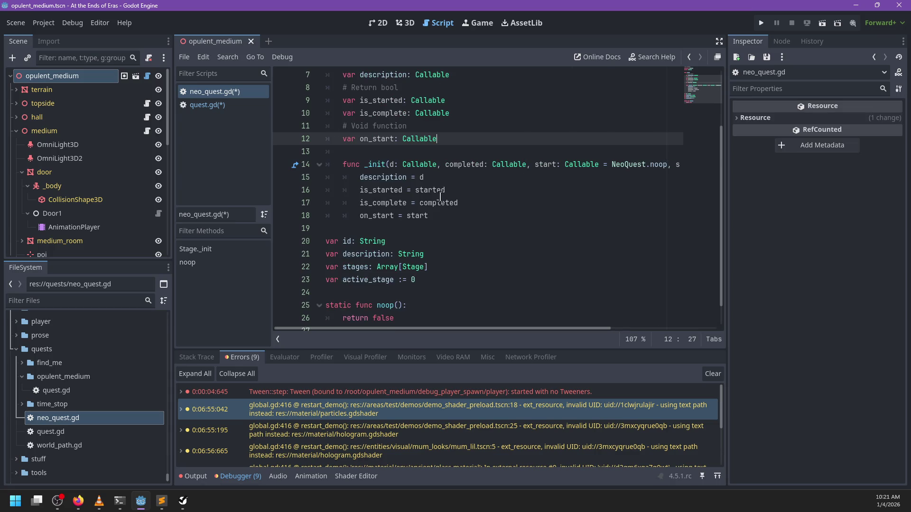
pyautogui.scroll(2, 440, 196)
pyautogui.click(430, 230)
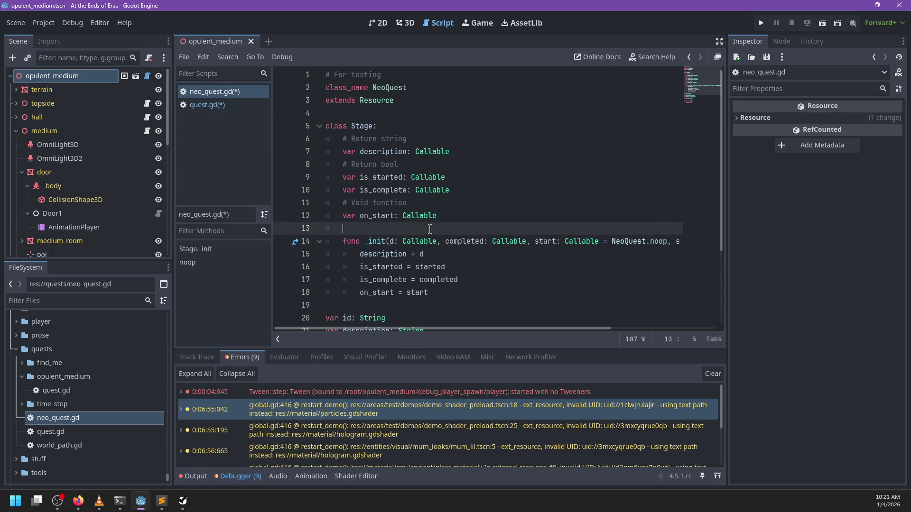
pyautogui.press('Return')
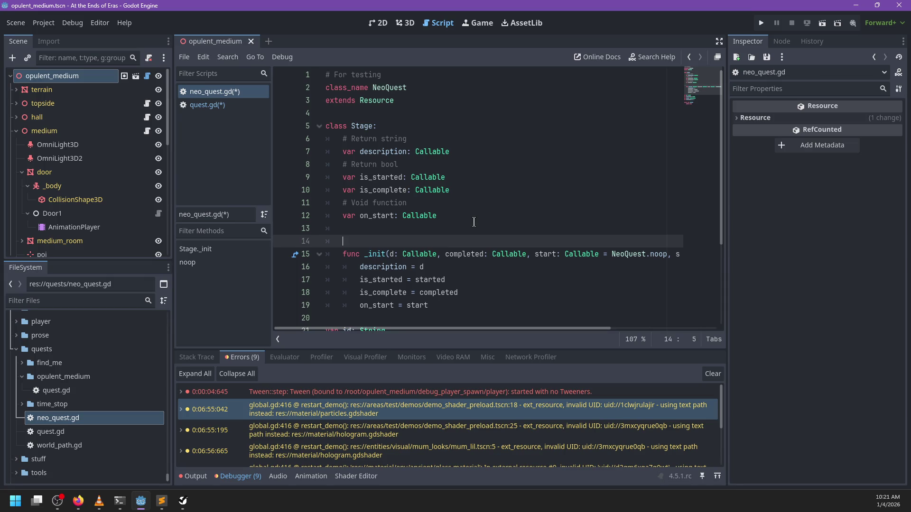
pyautogui.press('Return')
pyautogui.press('Up')
pyautogui.write('func withDescri')
pyautogui.hotkey('ctrl', 'BackSpace')
pyautogui.press('BackSpace')
pyautogui.press('BackSpace')
pyautogui.press('BackSpace')
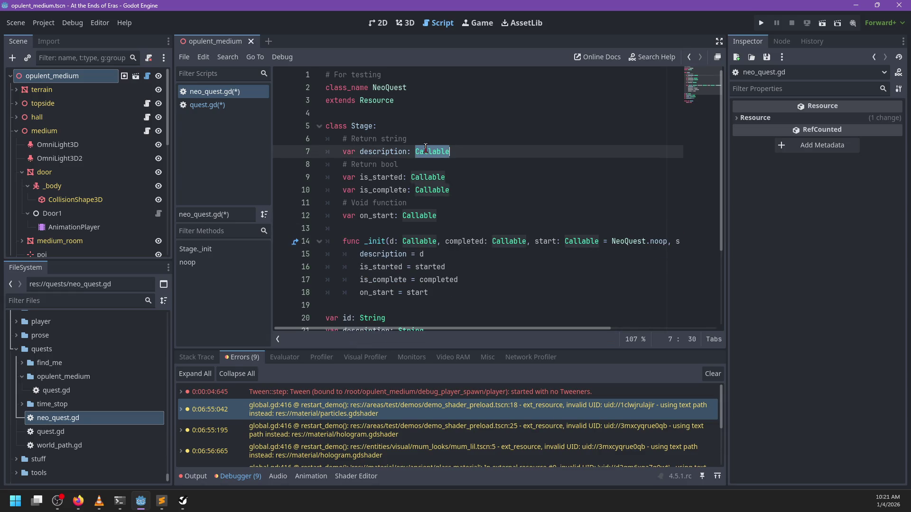
# Type the second constructor header 'func _init(d: String,' below the on_start line.
pyautogui.press('Return')
pyautogui.press('Return')
pyautogui.press('Return')
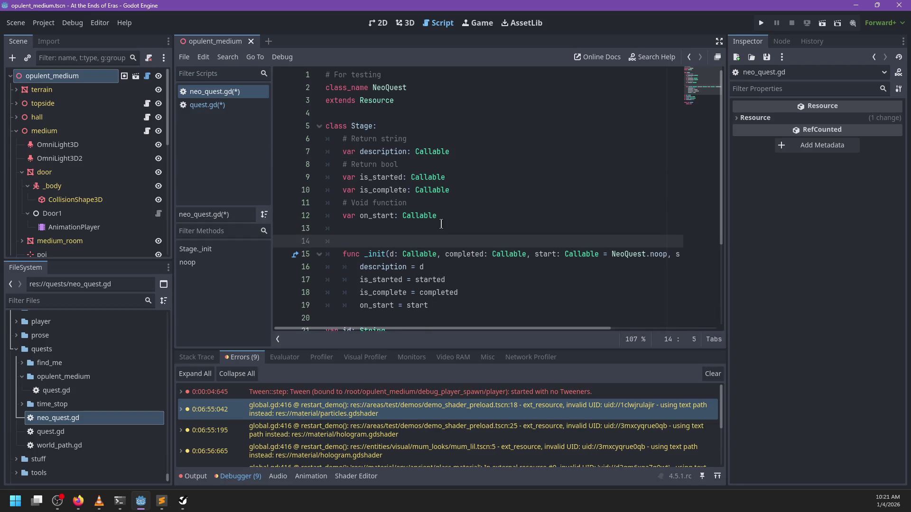
pyautogui.press('Up')
pyautogui.write('func _)in')
pyautogui.press('BackSpace')
pyautogui.press('BackSpace')
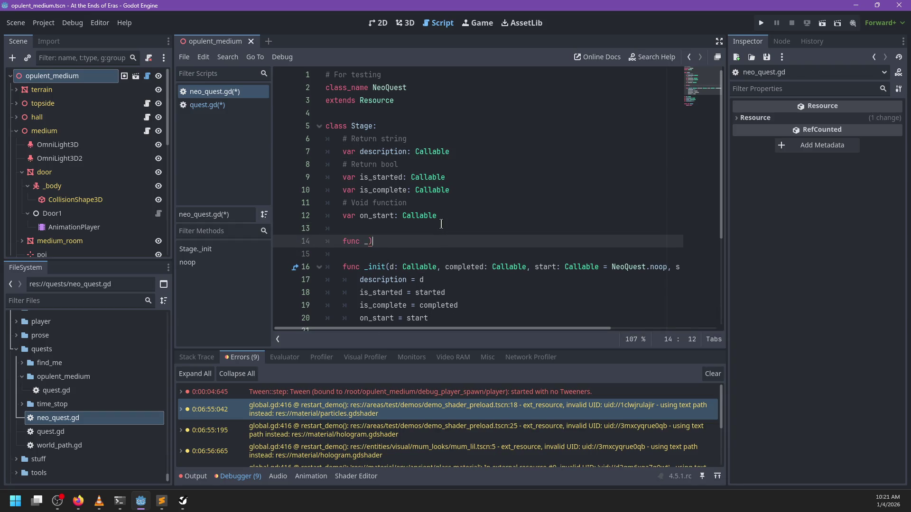
pyautogui.write('it(d: String,')
# Copy the original constructor's remaining parameters into the new header and fix the doubled comma.
pyautogui.moveTo(435, 267)
pyautogui.mouseDown()
pyautogui.moveTo(705, 247)
pyautogui.moveTo(679, 267)
pyautogui.mouseUp()
pyautogui.hotkey('ctrl', 'c')
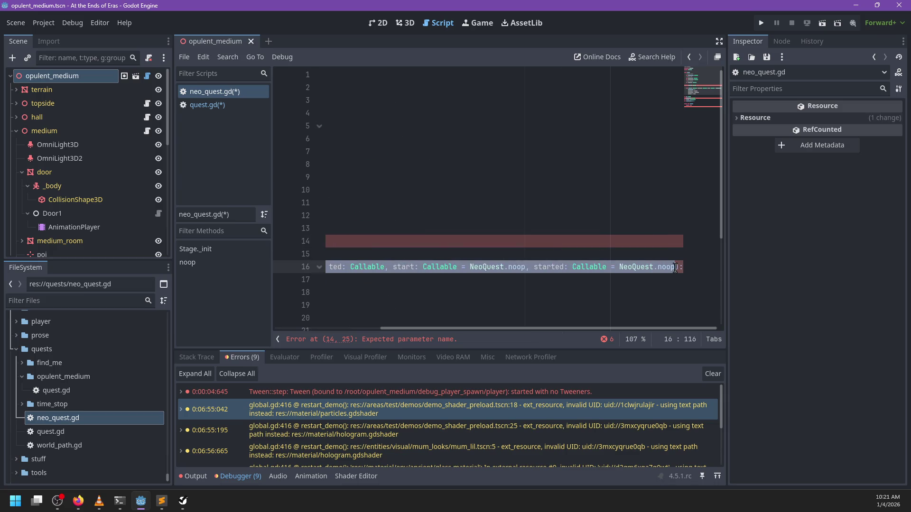
pyautogui.click(412, 243)
pyautogui.hotkey('ctrl', 'v')
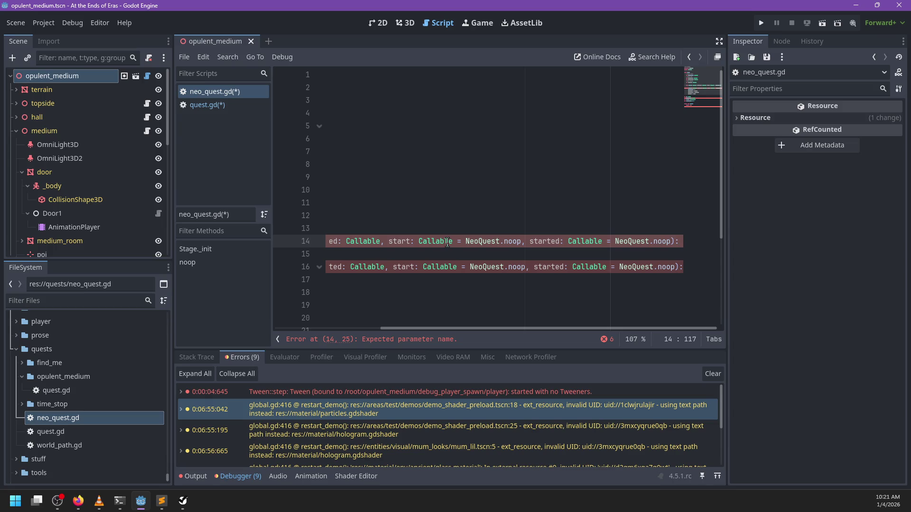
pyautogui.press('Return')
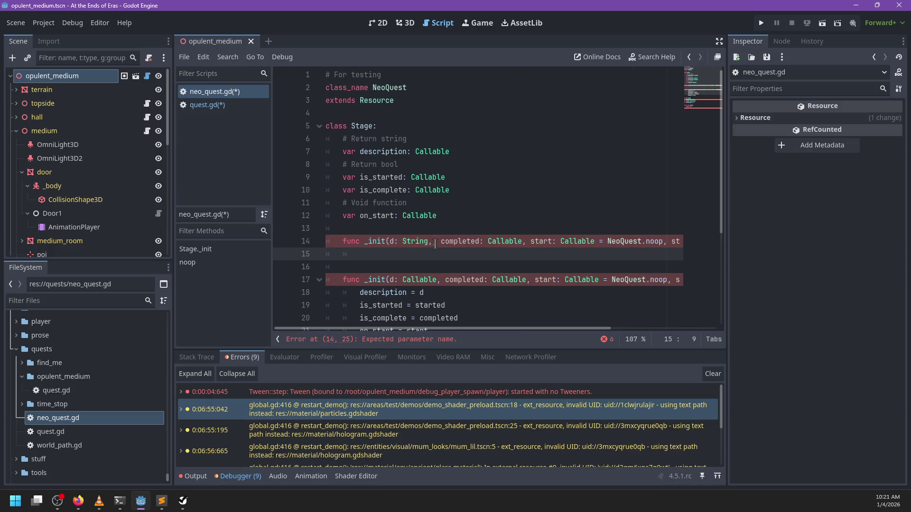
pyautogui.click(436, 242)
pyautogui.press('BackSpace')
# Delete the draft String constructor and remove the Callable type from parameter d.
pyautogui.moveTo(398, 249); pyautogui.dragTo(439, 216)
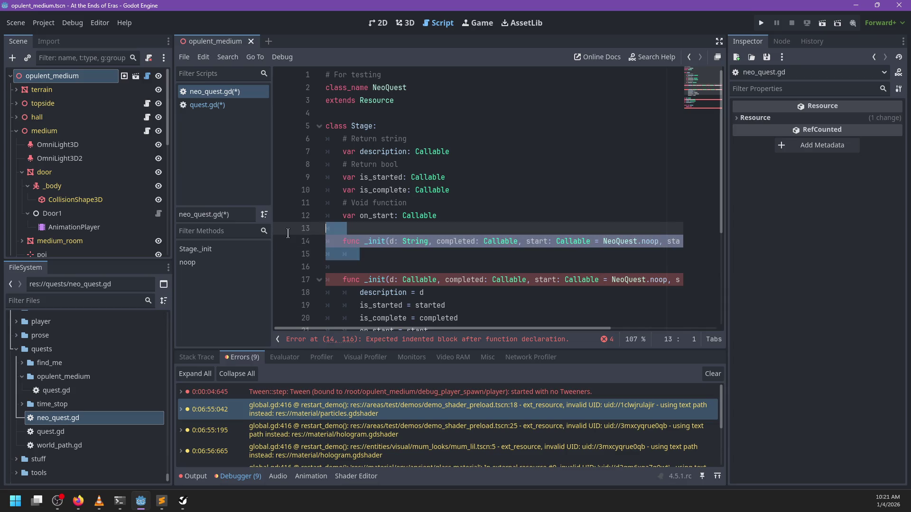
pyautogui.press('BackSpace')
pyautogui.moveTo(401, 242); pyautogui.dragTo(437, 241)
pyautogui.press('BackSpace')
# Put the description assignment under an 'if d is Callable:' check.
pyautogui.press('End')
pyautogui.press('Return')
pyautogui.write('i')
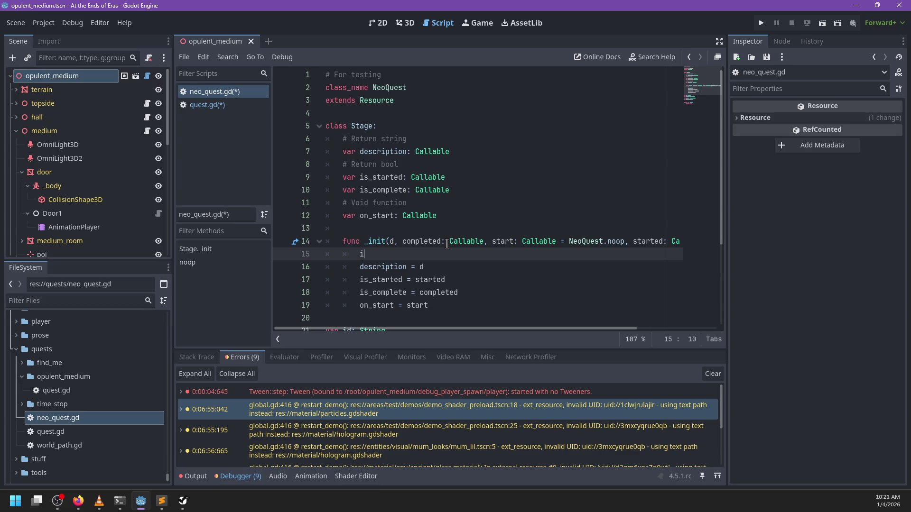
pyautogui.write('s Callable:')
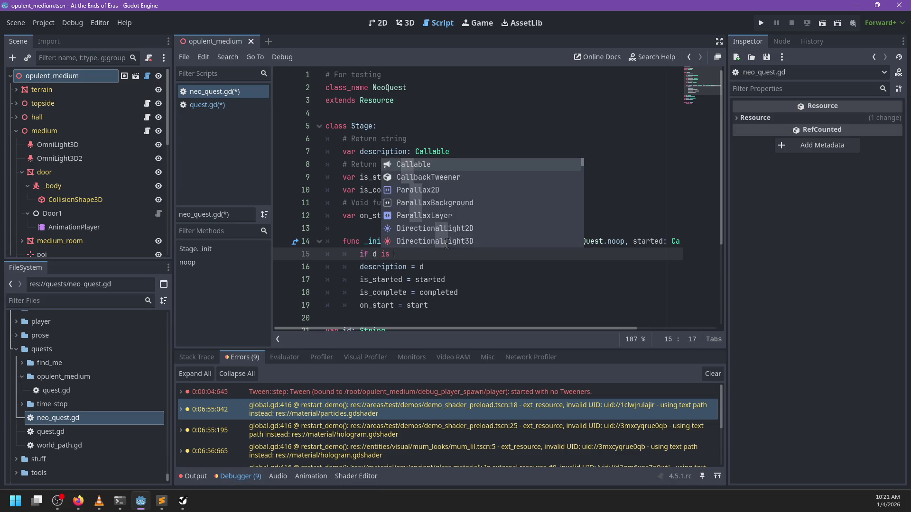
pyautogui.press('Down')
pyautogui.press('Left')
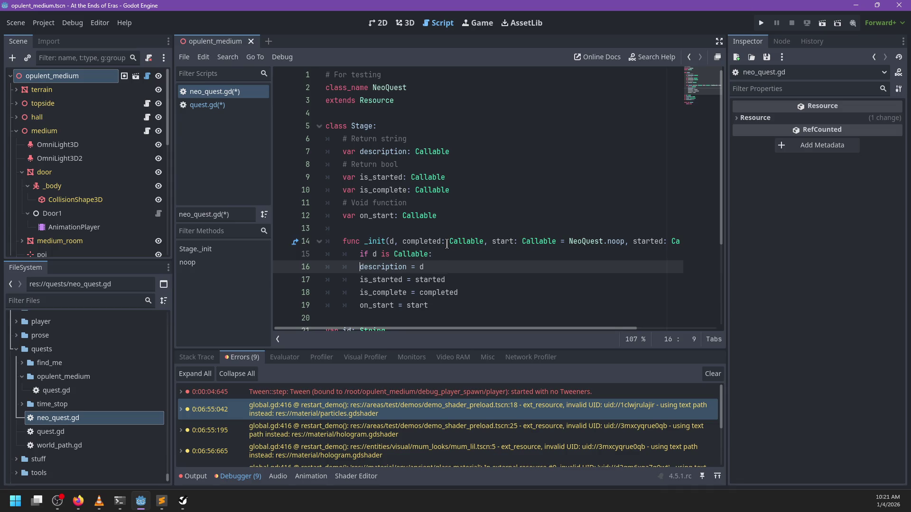
pyautogui.press('Tab')
# Add an else branch assigning description = func(): return d, and save neo_quest.gd.
pyautogui.press('End')
pyautogui.press('Return')
pyautogui.press('BackSpace')
pyautogui.write('else:')
pyautogui.press('Return')
pyautogui.write('descri')
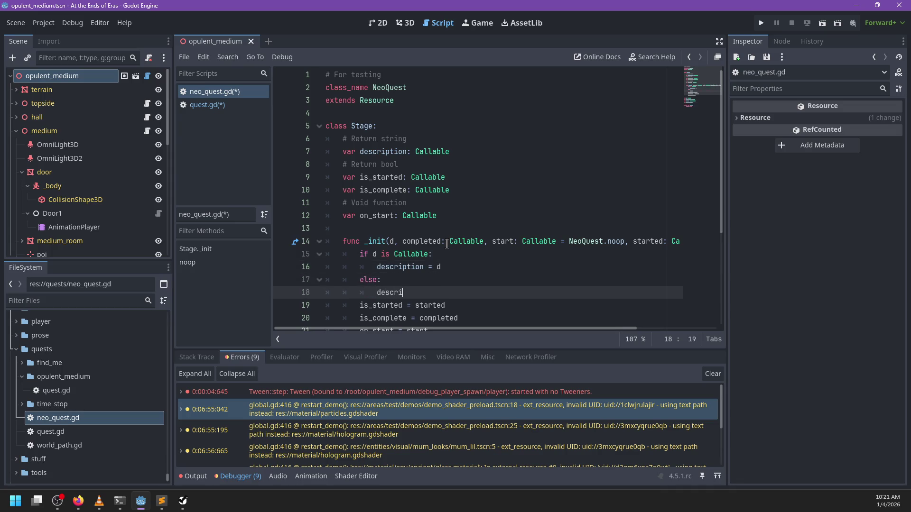
pyautogui.write('ption = func(): re')
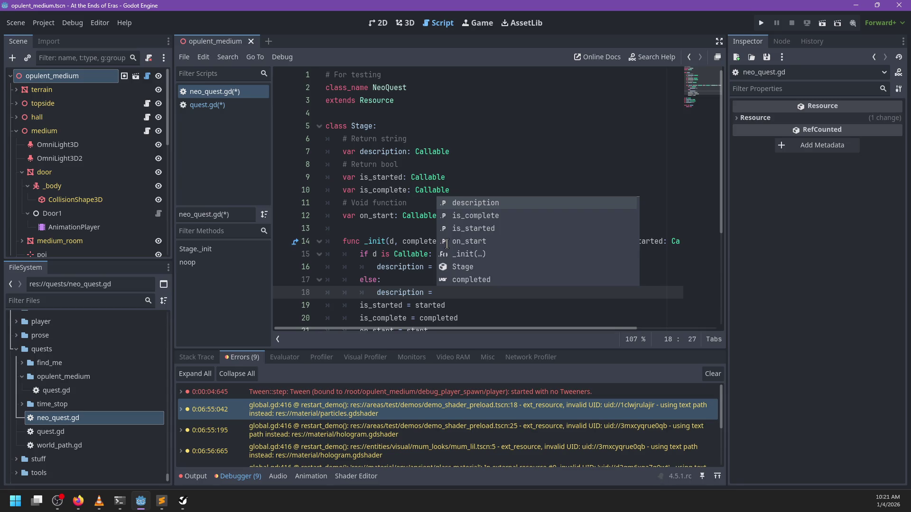
pyautogui.write('turn d')
pyautogui.scroll(-2, 444, 237)
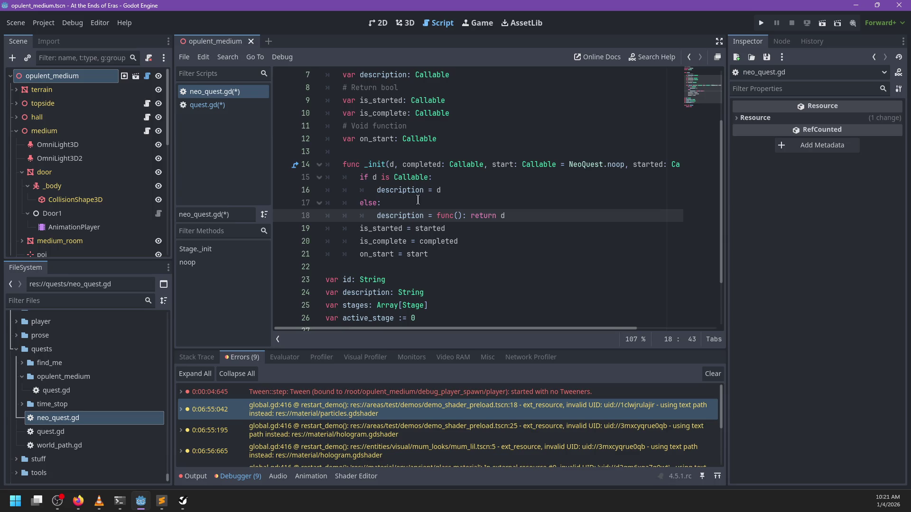
pyautogui.hotkey('ctrl', 's')
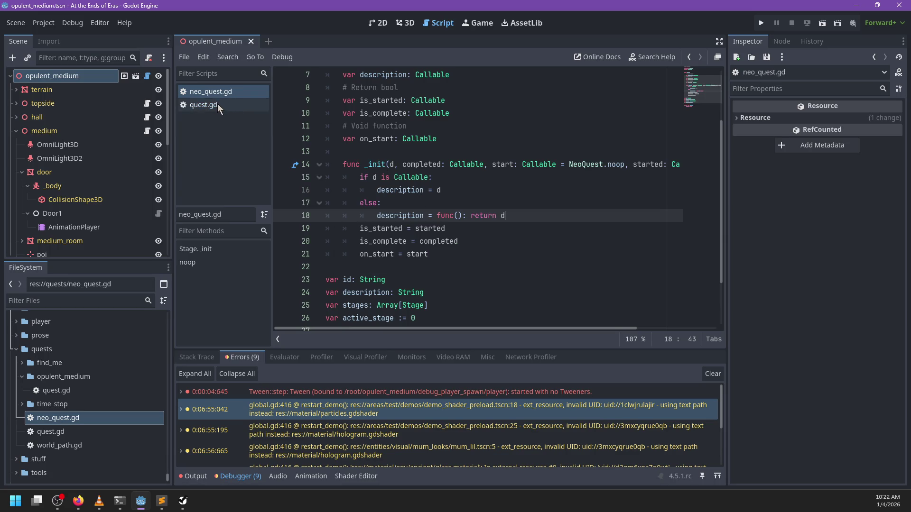
# In quest.gd, move NeoQuest.noop onto its own line and add a comma after the first stage.
pyautogui.click(218, 104)
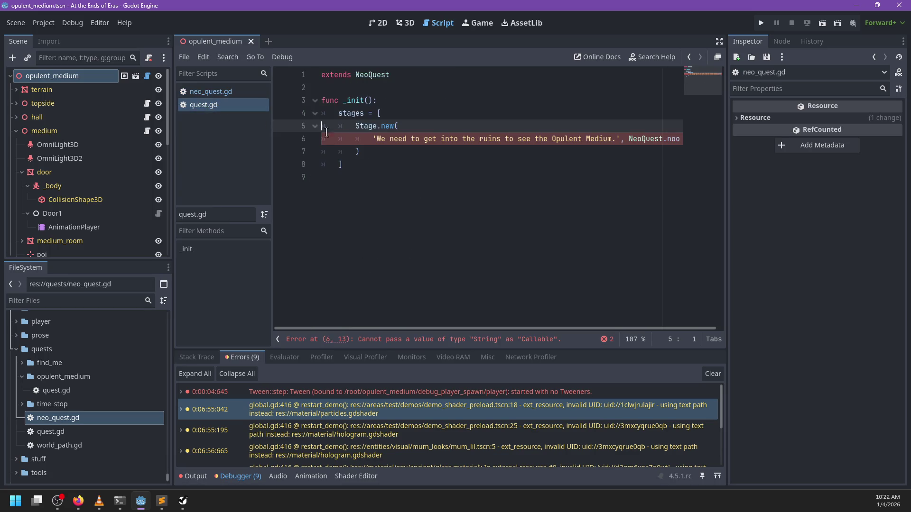
pyautogui.click(627, 139)
pyautogui.press('Return')
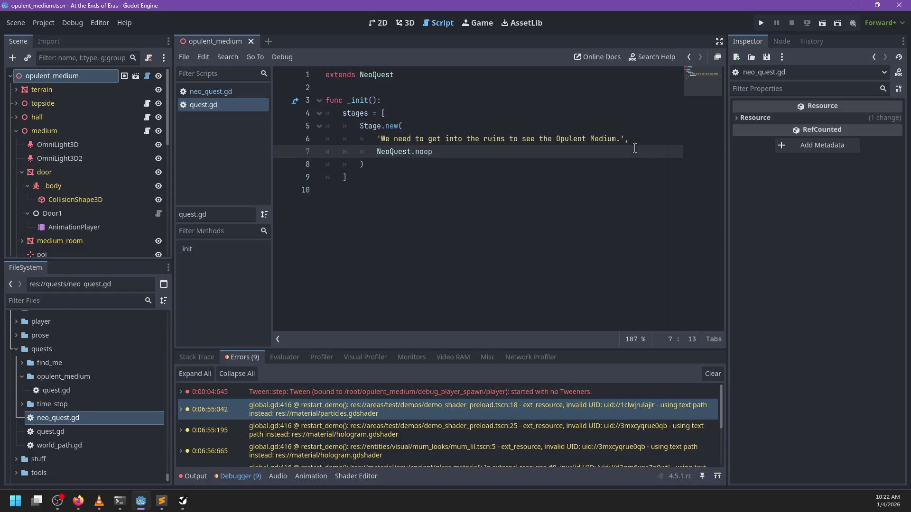
pyautogui.press('Down')
pyautogui.write(',')
pyautogui.press('Return')
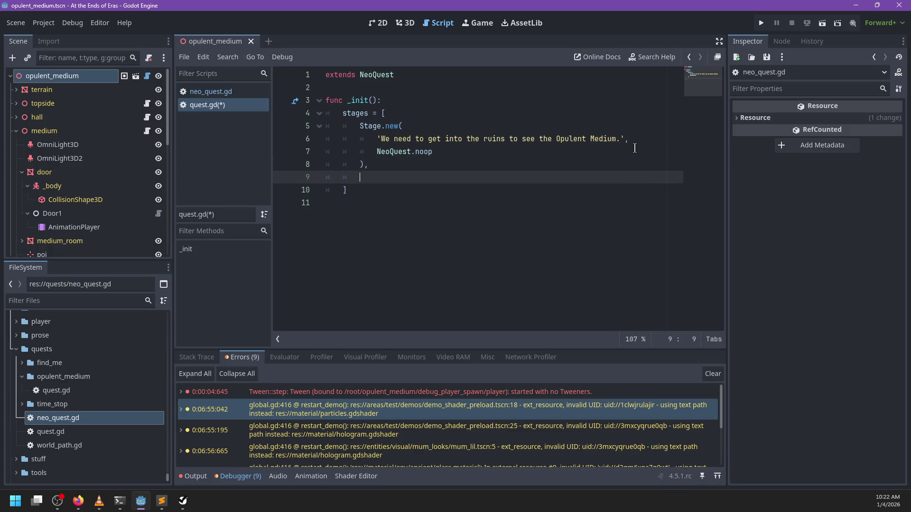
# Add a new Stage.new() call containing a copy of the NeoQuest.noop callback.
pyautogui.write('Stage.new(')
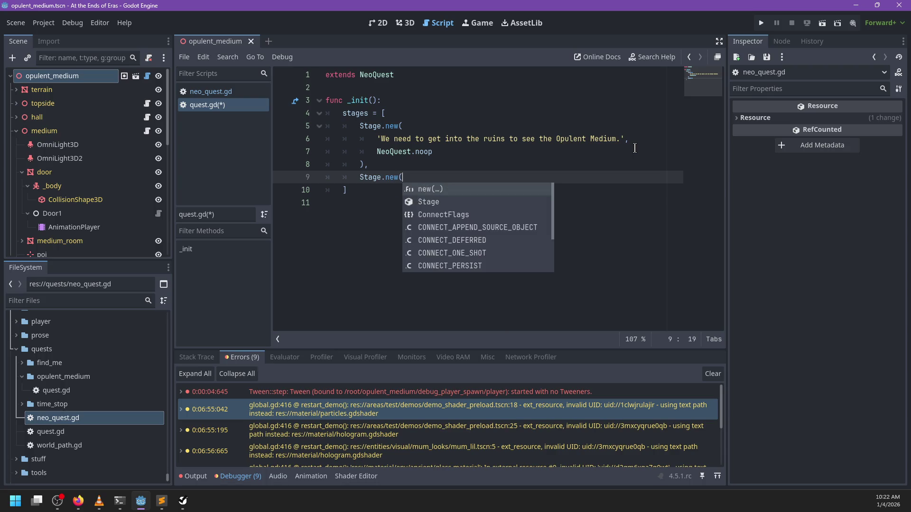
pyautogui.press('Escape')
pyautogui.write(')')
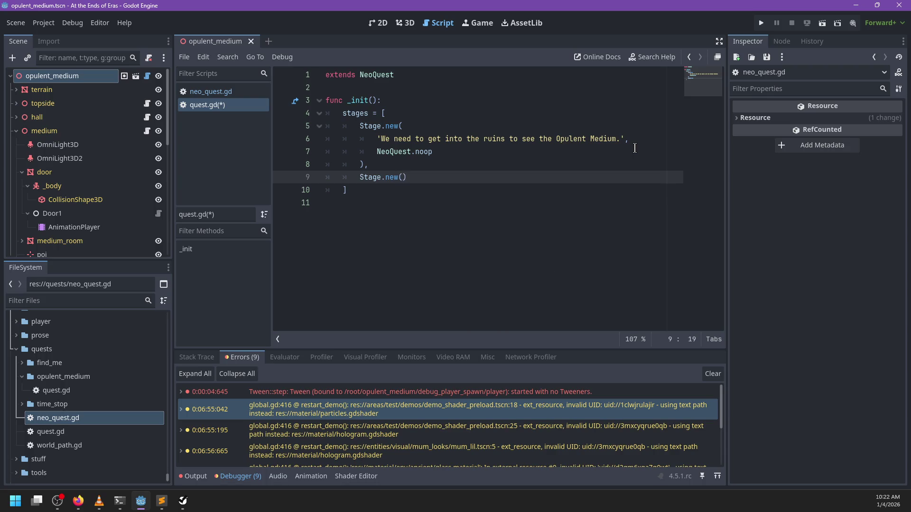
pyautogui.press('Return')
pyautogui.moveTo(432, 152); pyautogui.dragTo(631, 138)
pyautogui.hotkey('ctrl', 'c')
pyautogui.click(429, 186)
pyautogui.hotkey('ctrl', 'v')
# Replace the new stage with a copy of the first 'We need to get into the ruins…' stage.
pyautogui.click(428, 182)
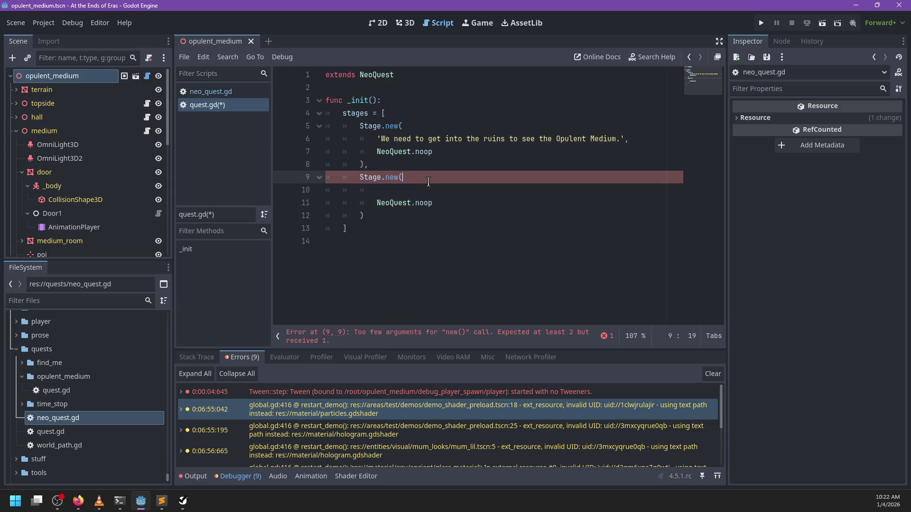
pyautogui.click(407, 196)
pyautogui.write("'',")
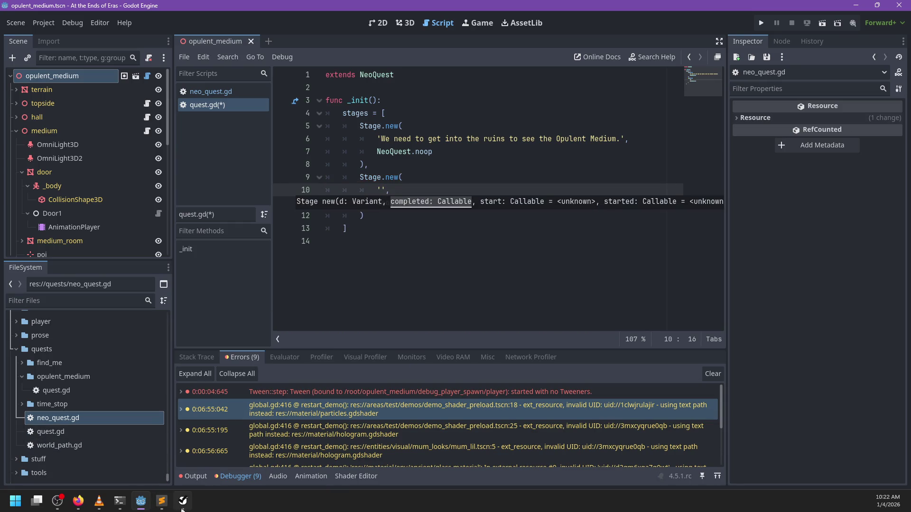
pyautogui.moveTo(380, 167)
pyautogui.mouseDown()
pyautogui.moveTo(327, 152)
pyautogui.moveTo(360, 127)
pyautogui.mouseUp()
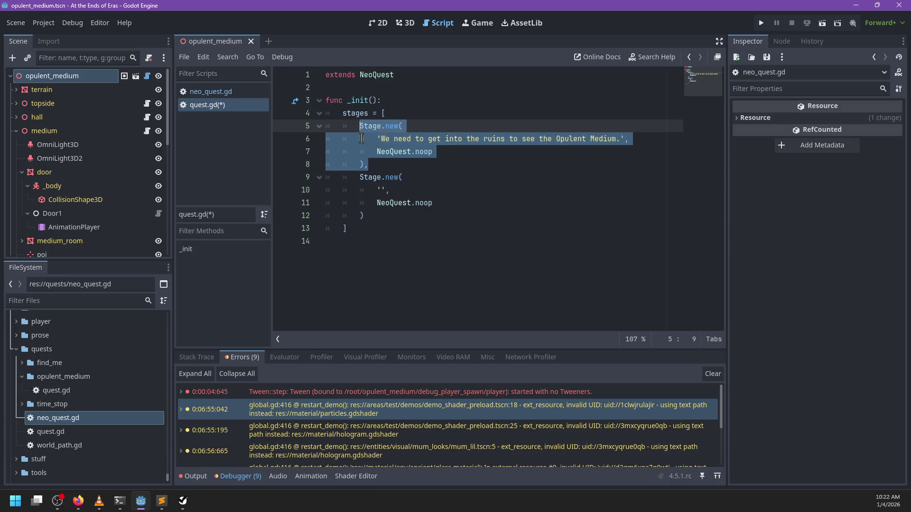
pyautogui.moveTo(380, 215); pyautogui.dragTo(362, 182)
pyautogui.hotkey('ctrl', 'v')
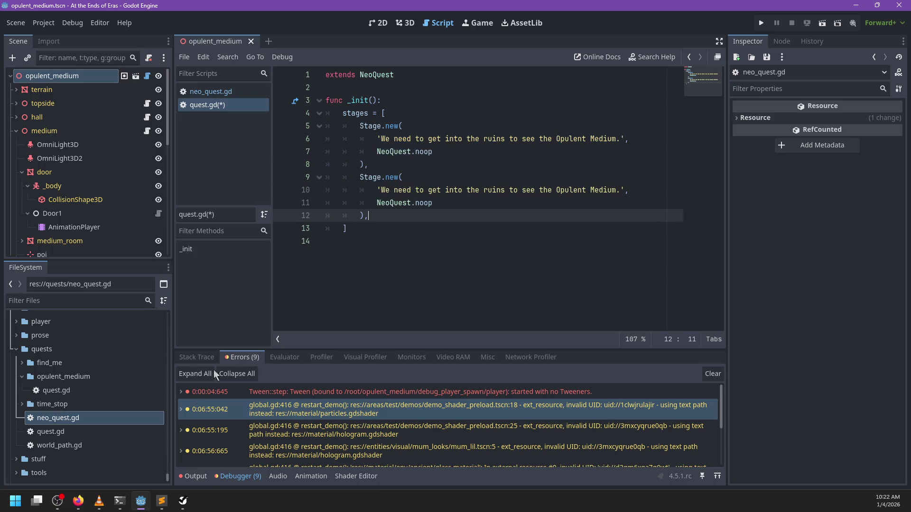
# Paste copies of the Stage.new block until the stages list holds six entries.
pyautogui.moveTo(182, 500)
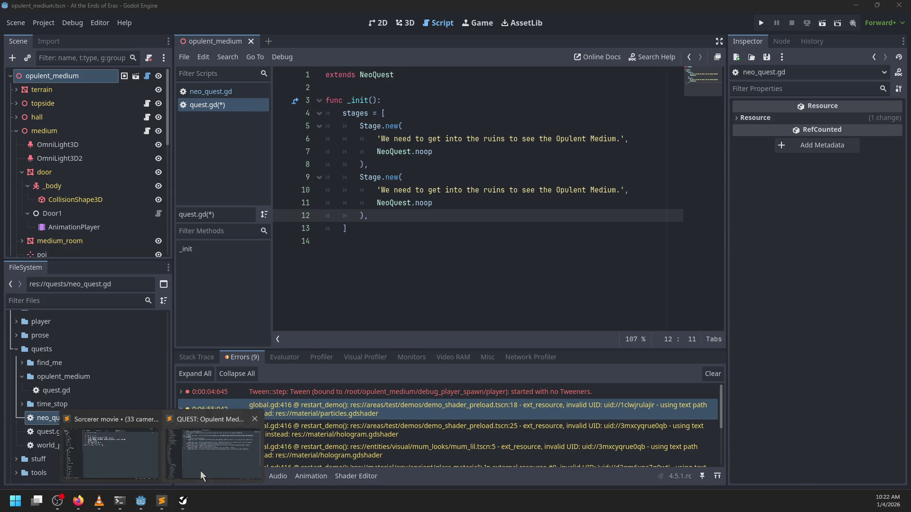
pyautogui.click(201, 471)
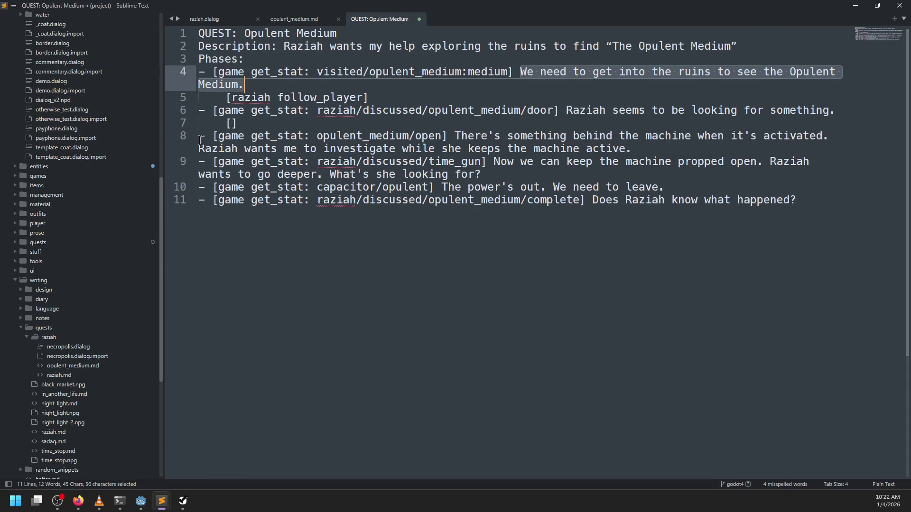
pyautogui.hotkey('alt', 'Tab')
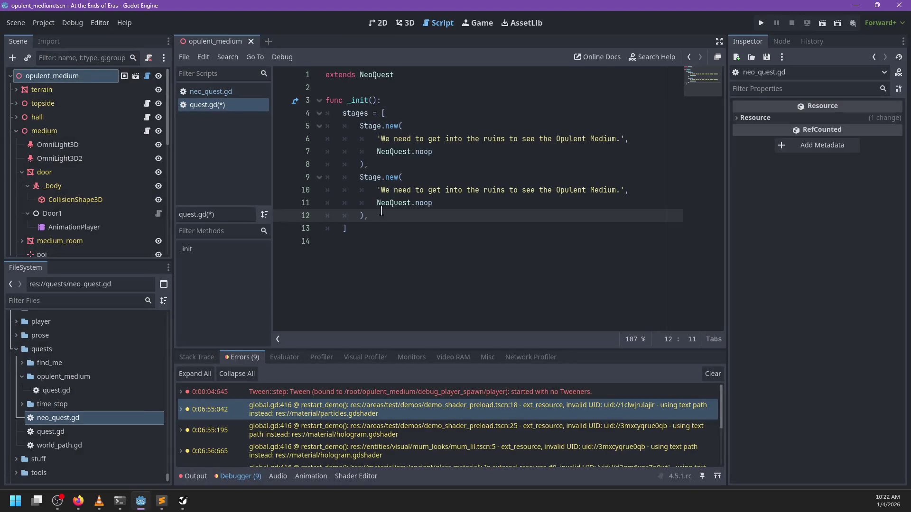
pyautogui.hotkey('ctrl', 'v')
pyautogui.click(368, 217)
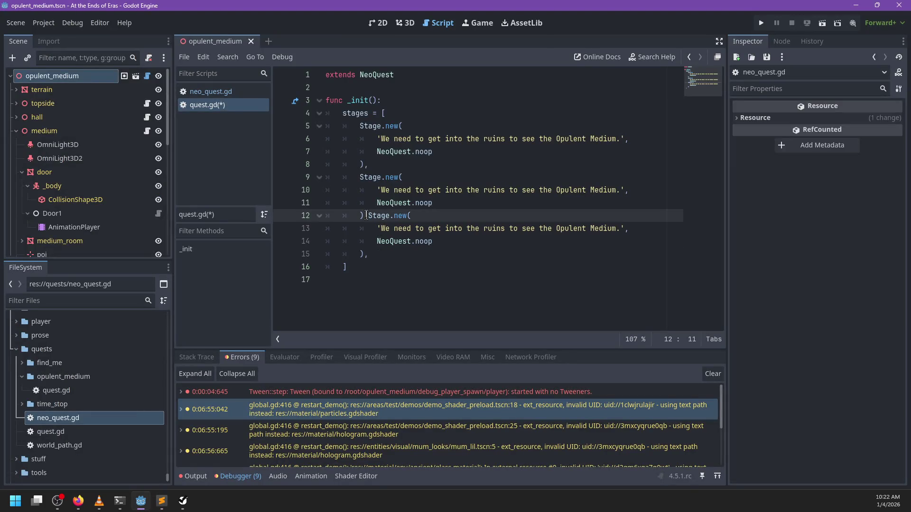
pyautogui.press('Return')
pyautogui.click(394, 267)
pyautogui.press('Return')
pyautogui.hotkey('ctrl', 'v')
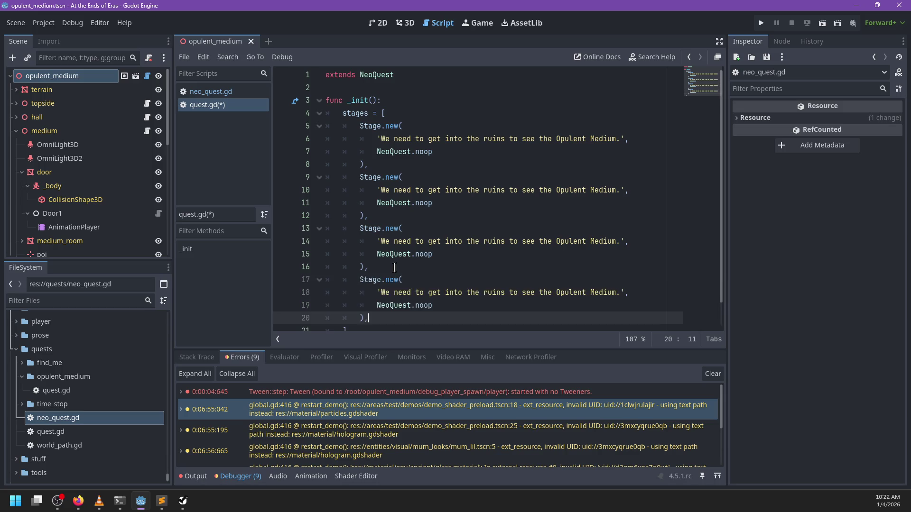
pyautogui.press('Return')
pyautogui.hotkey('ctrl', 'v')
pyautogui.press('Return')
pyautogui.hotkey('ctrl', 'v')
# Rewrite the second stage's text as 'Raziah seems to be looking form something.'.
pyautogui.scroll(3, 396, 207)
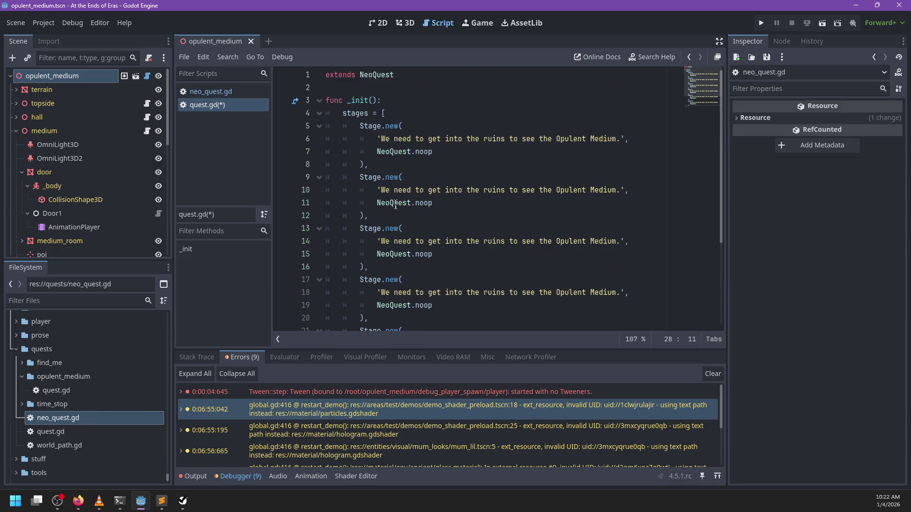
pyautogui.moveTo(381, 190)
pyautogui.mouseDown()
pyautogui.moveTo(630, 192)
pyautogui.moveTo(620, 196)
pyautogui.mouseUp()
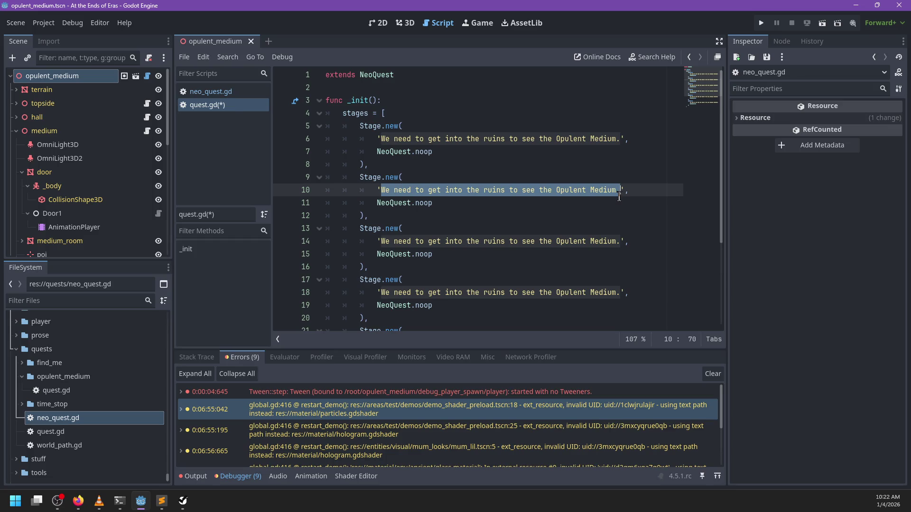
pyautogui.hotkey('alt', 'Tab')
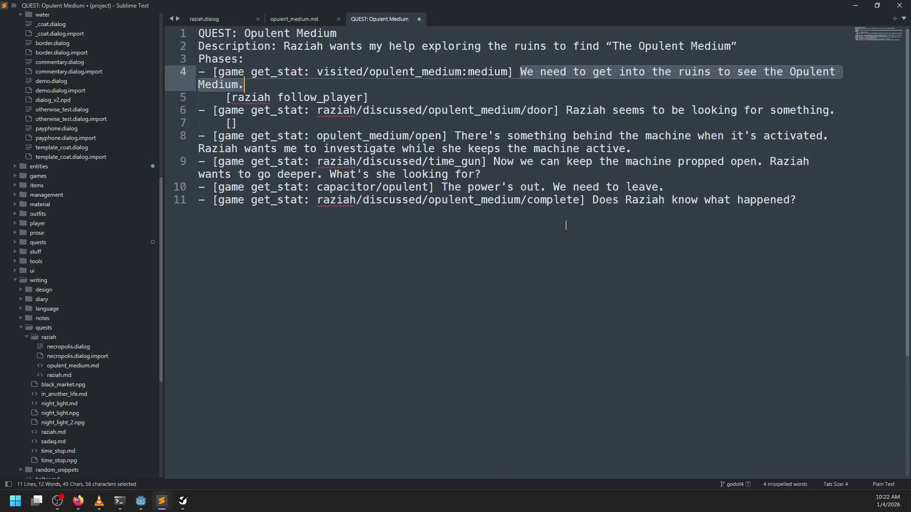
pyautogui.hotkey('alt', 'Tab')
pyautogui.write('Raziah s')
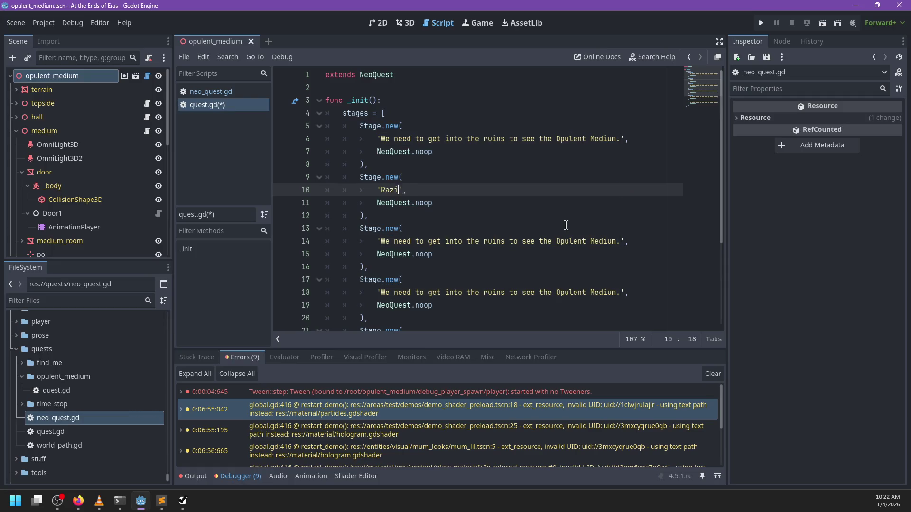
pyautogui.write('eems to be look')
pyautogui.write('ing form so')
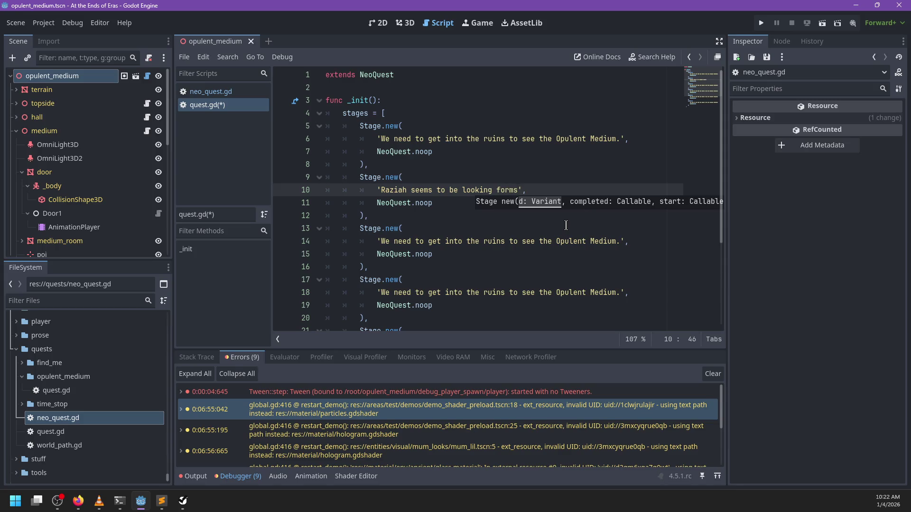
pyautogui.write('mething')
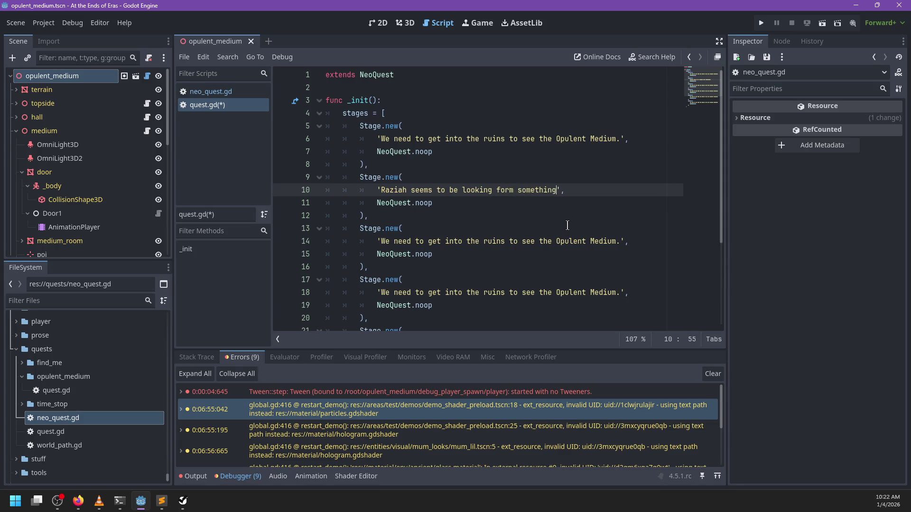
pyautogui.write('.')
# Clear the third stage's text and switch its quotes to double quotes.
pyautogui.moveTo(621, 241); pyautogui.dragTo(383, 238)
pyautogui.hotkey('alt', 'Tab')
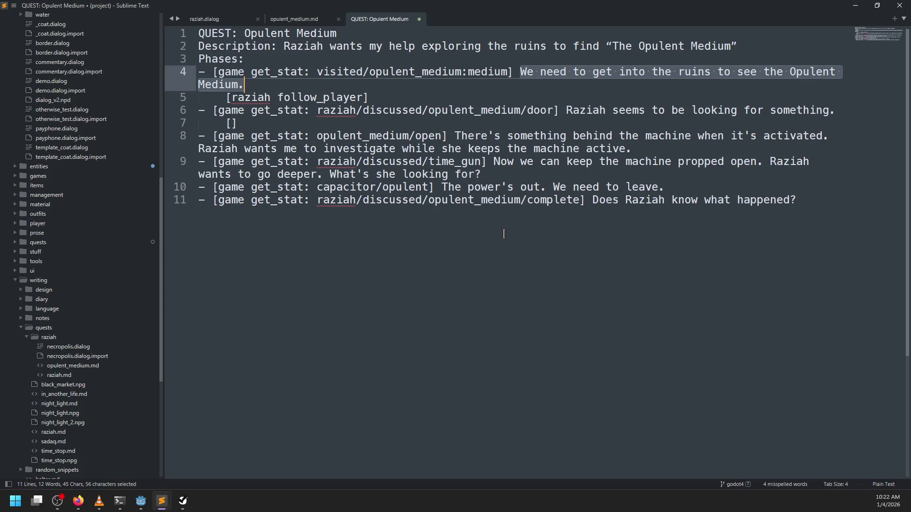
pyautogui.hotkey('alt', 'Tab')
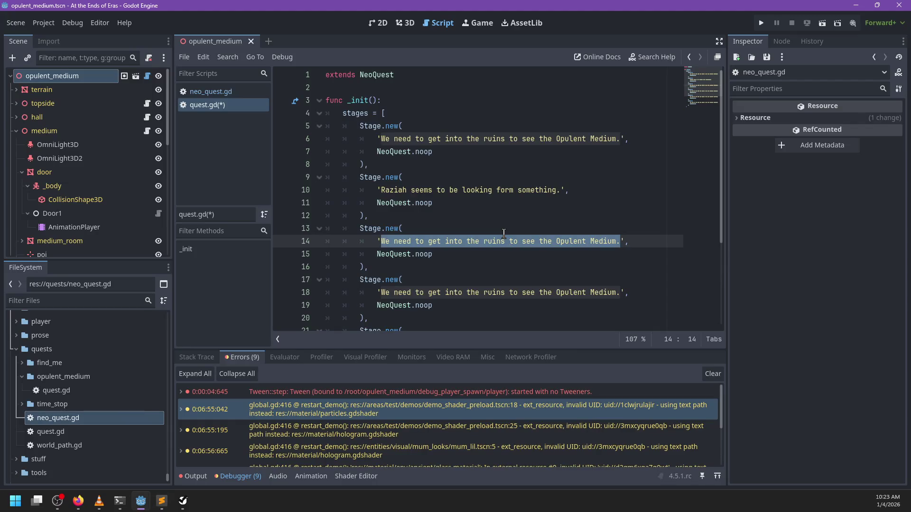
pyautogui.write("There's no")
pyautogui.press('BackSpace')
pyautogui.press('BackSpace')
pyautogui.press('BackSpace')
pyautogui.press('BackSpace')
pyautogui.press('Left')
pyautogui.press('Left')
pyautogui.press('Left')
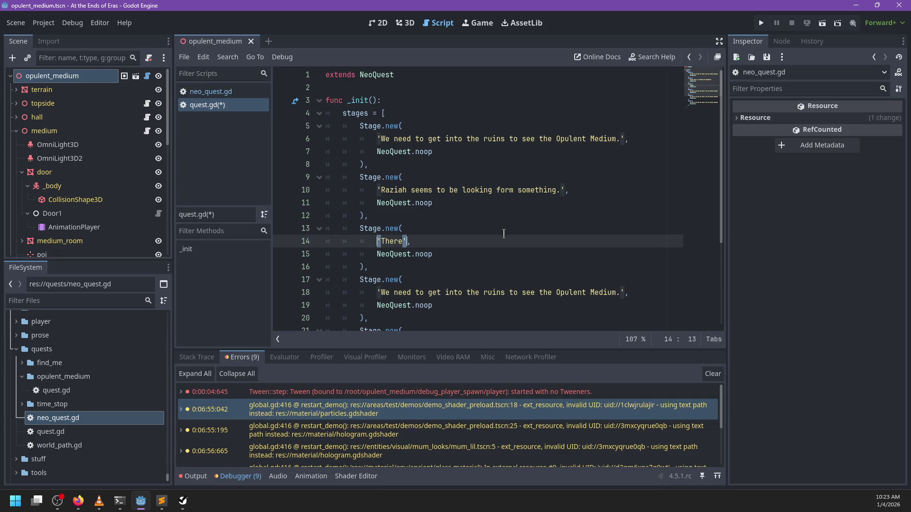
pyautogui.press('Delete')
pyautogui.write('"')
pyautogui.press('Right')
pyautogui.press('Right')
pyautogui.press('Right')
pyautogui.press('Delete')
pyautogui.write('"')
pyautogui.press('Left')
# Fill the third stage with 'There's something behind the machine' plus Raziah's investigate-while-she-keeps-the-mechanism line.
pyautogui.write("'s some")
pyautogui.hotkey('ctrl', 'z')
pyautogui.write("'s something bve")
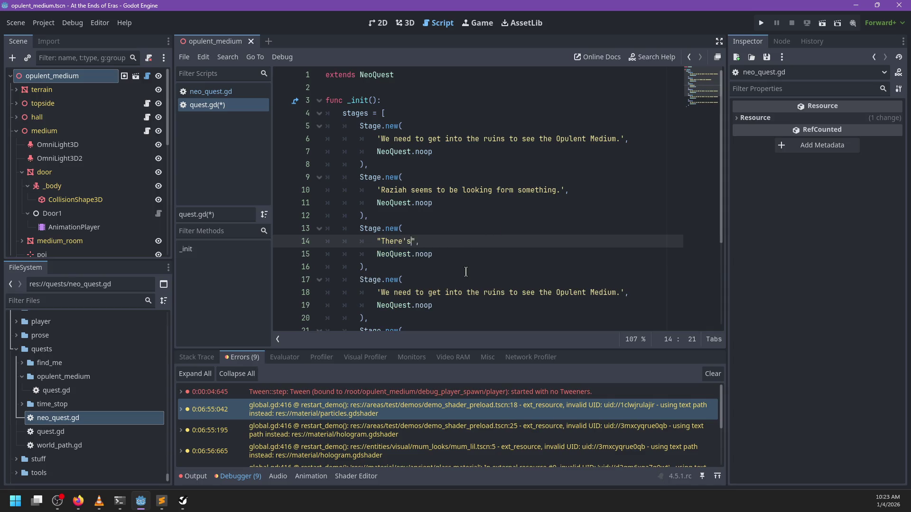
pyautogui.press('BackSpace')
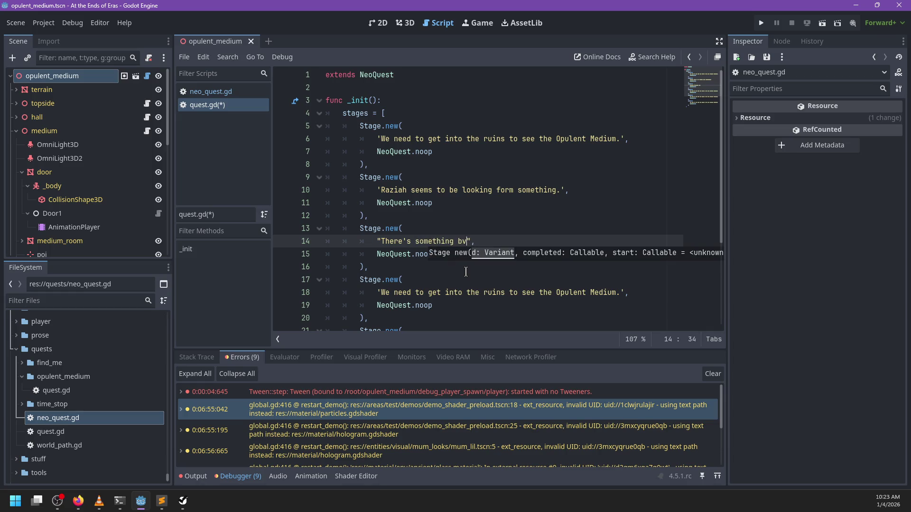
pyautogui.write('hind the machine.')
pyautogui.hotkey('alt', 'Tab')
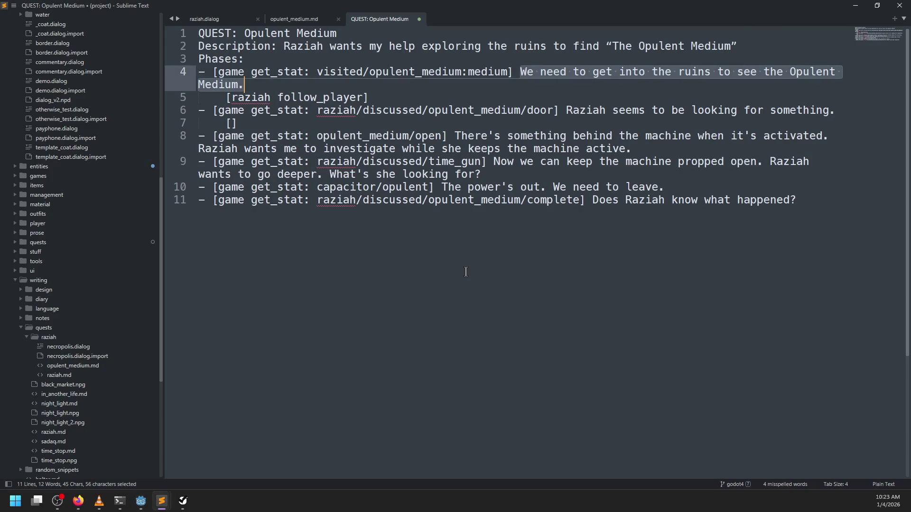
pyautogui.hotkey('alt', 'Tab')
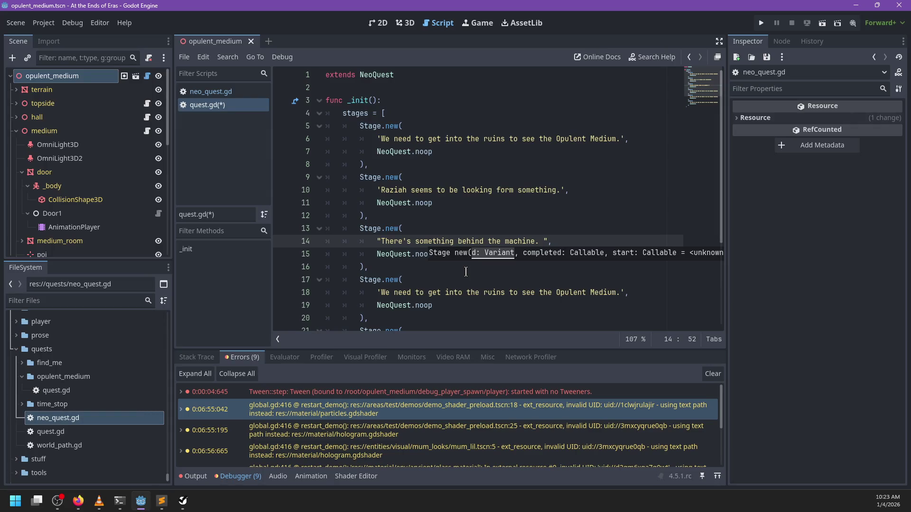
pyautogui.write('Raziah wants me')
pyautogui.write(' to investigate ')
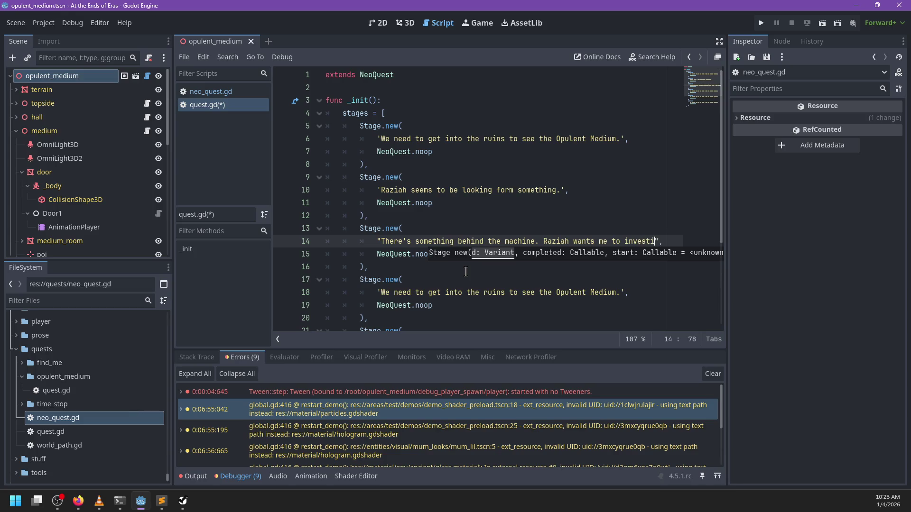
pyautogui.write('while she keeps th')
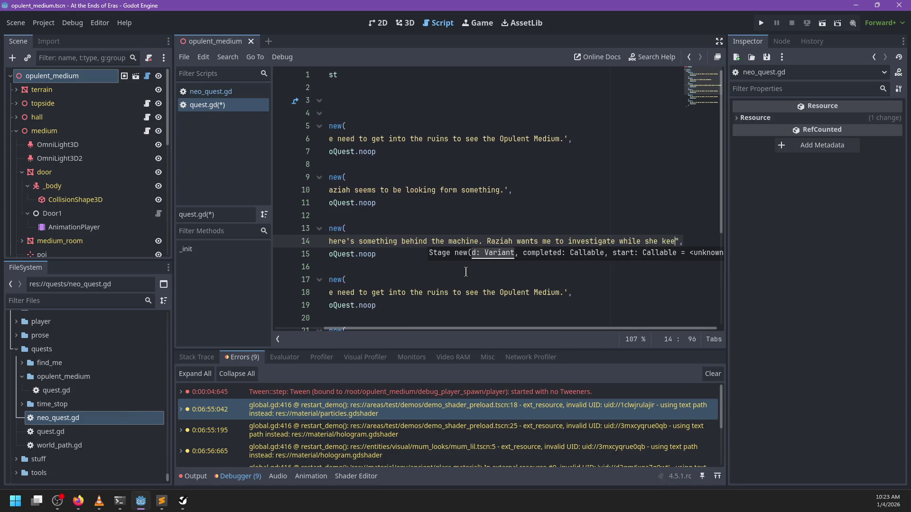
pyautogui.write('e mechani')
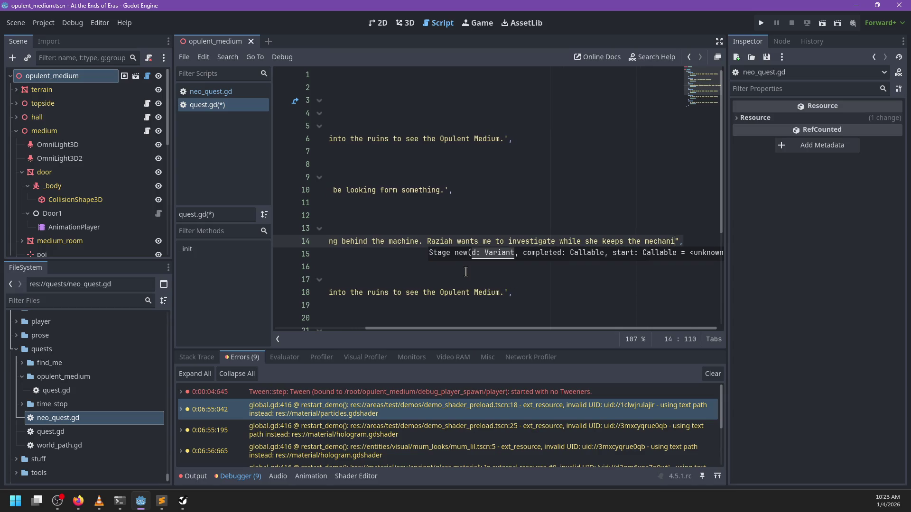
pyautogui.write('sm works')
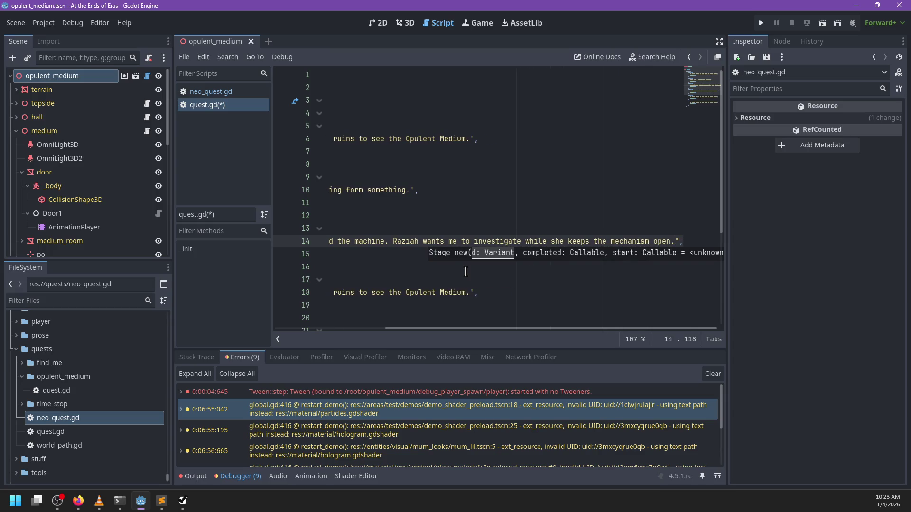
# Replace the fourth stage's text with the propped-open machine sentence copied from the notes.
pyautogui.hscroll(-5, 449, 268)
pyautogui.scroll(-2, 439, 259)
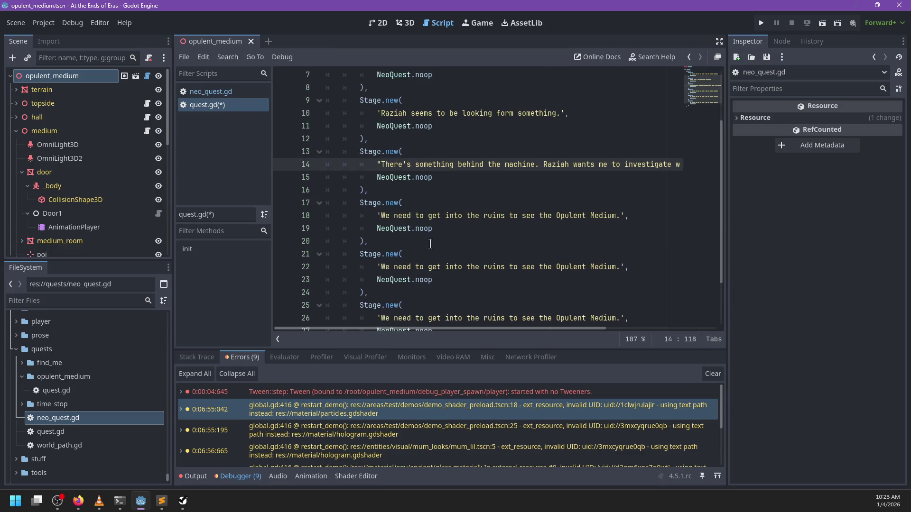
pyautogui.click(387, 216)
pyautogui.moveTo(387, 215)
pyautogui.mouseDown()
pyautogui.moveTo(617, 228)
pyautogui.moveTo(620, 217)
pyautogui.mouseUp()
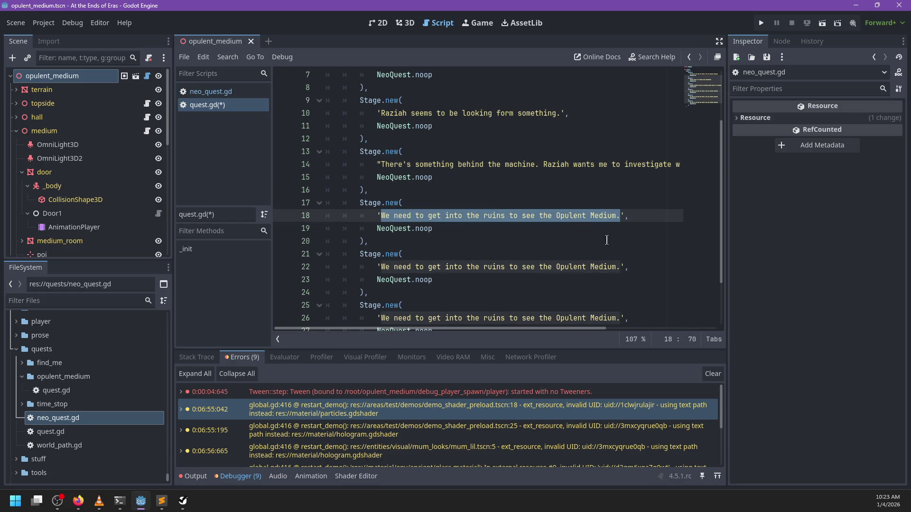
pyautogui.hotkey('alt', 'Tab')
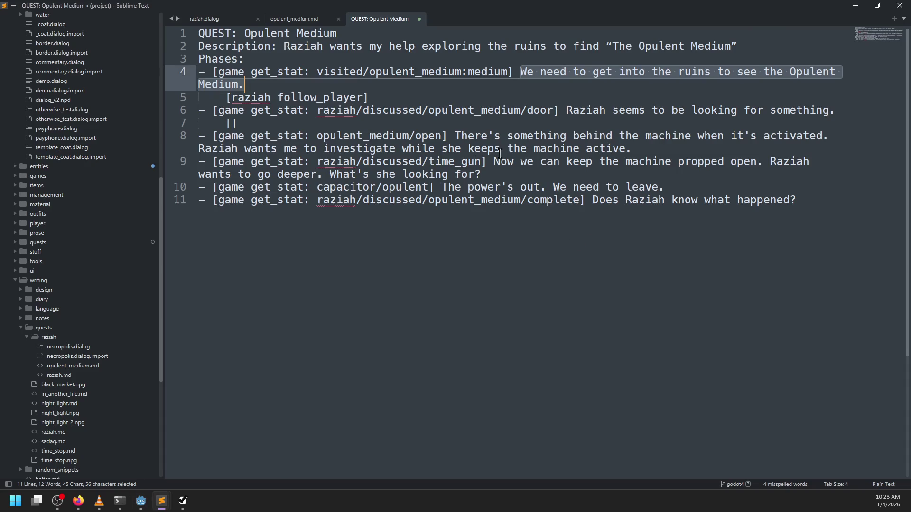
pyautogui.moveTo(493, 161); pyautogui.dragTo(481, 174)
pyautogui.hotkey('ctrl', 'c')
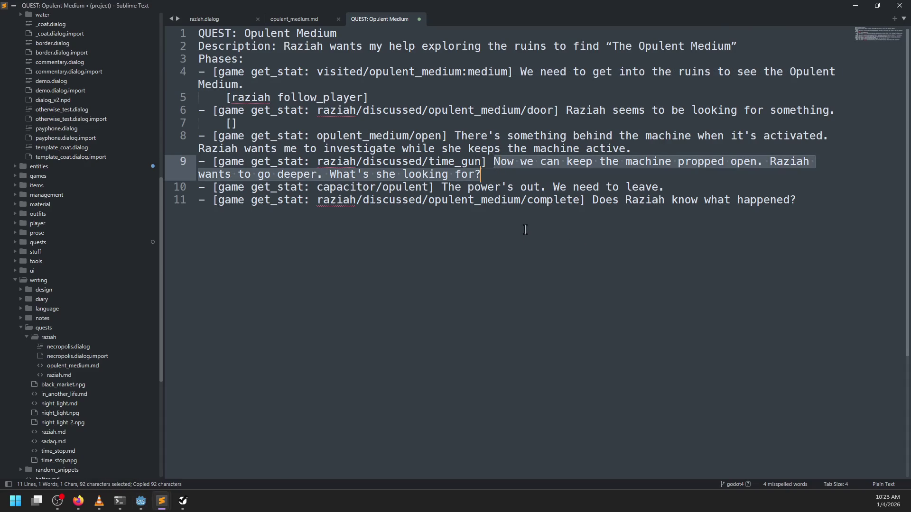
pyautogui.hotkey('alt', 'Tab')
pyautogui.hotkey('ctrl', 'v')
pyautogui.hotkey('ctrl', 'z')
pyautogui.scroll(-2, 503, 247)
pyautogui.hscroll(-3, 501, 246)
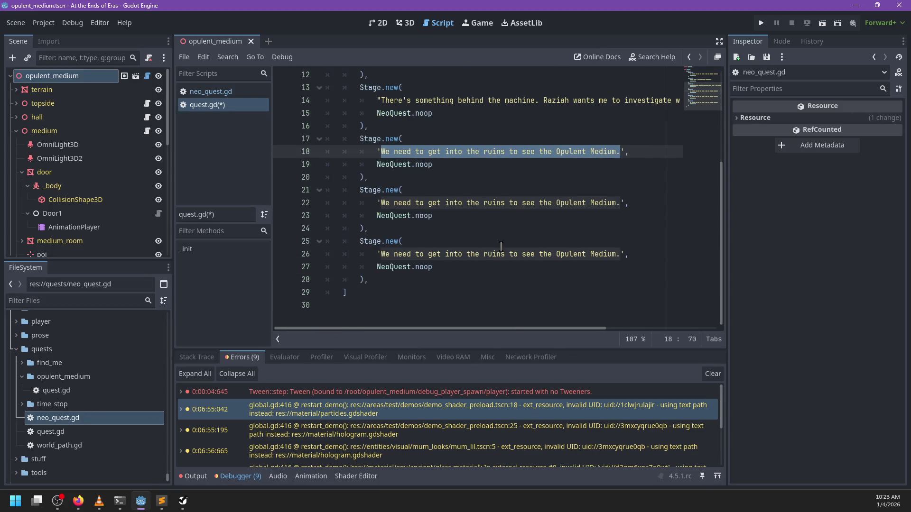
pyautogui.press('BackSpace')
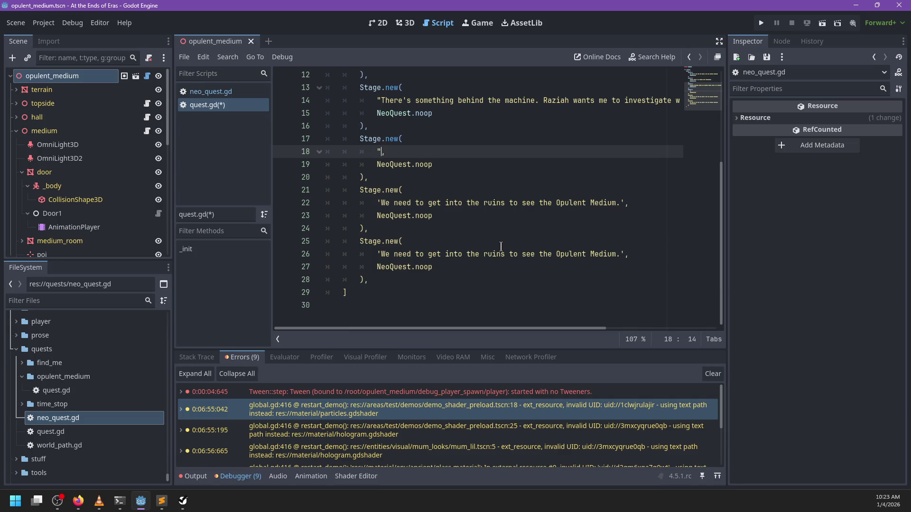
pyautogui.hotkey('ctrl', 'v')
pyautogui.hscroll(-3, 463, 238)
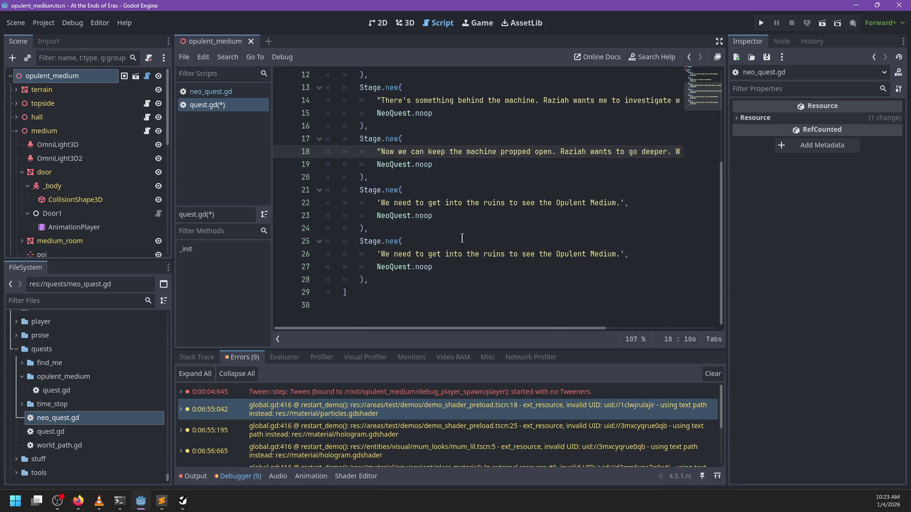
# Replace the fifth stage's text with the power's-out sentence from the notes, in double quotes.
pyautogui.hotkey('alt', 'Tab')
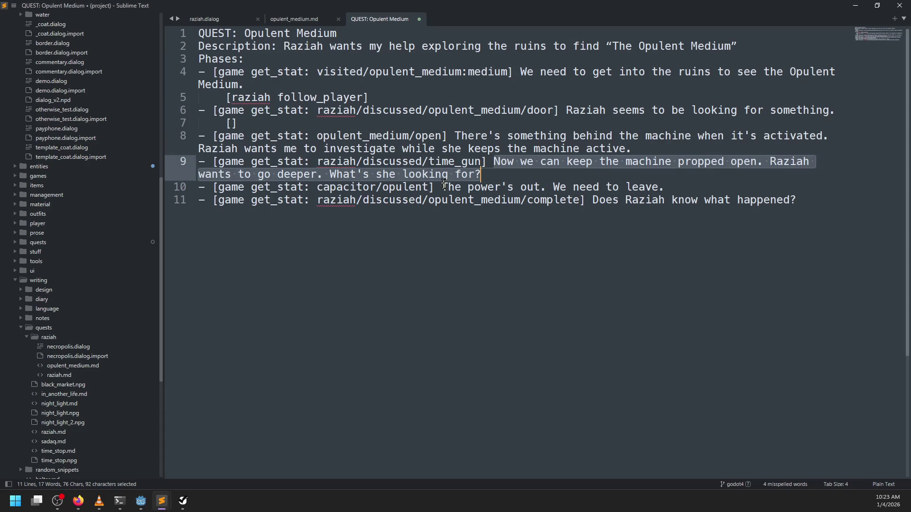
pyautogui.moveTo(442, 187); pyautogui.dragTo(666, 188)
pyautogui.hotkey('alt', 'Tab')
pyautogui.click(381, 203)
pyautogui.moveTo(381, 204); pyautogui.dragTo(623, 203)
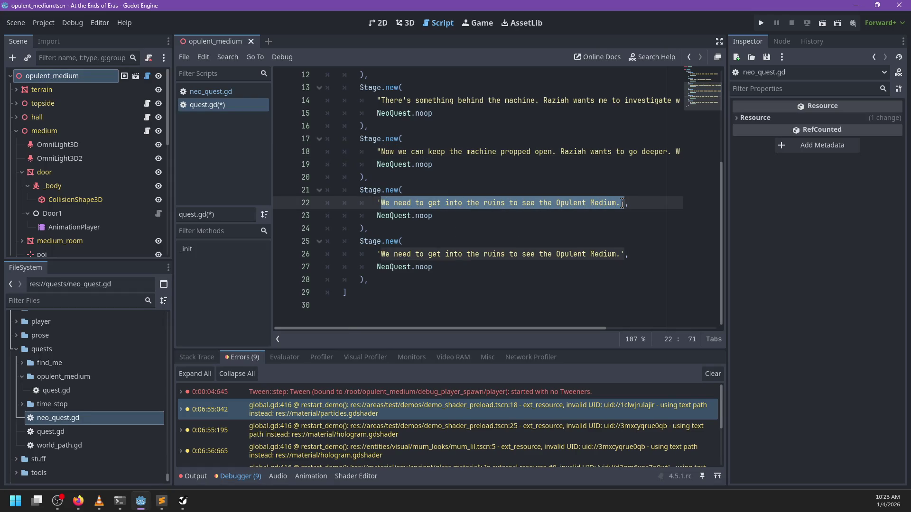
pyautogui.press('BackSpace')
pyautogui.press('BackSpace')
pyautogui.write('"')
pyautogui.hotkey('ctrl', 'v')
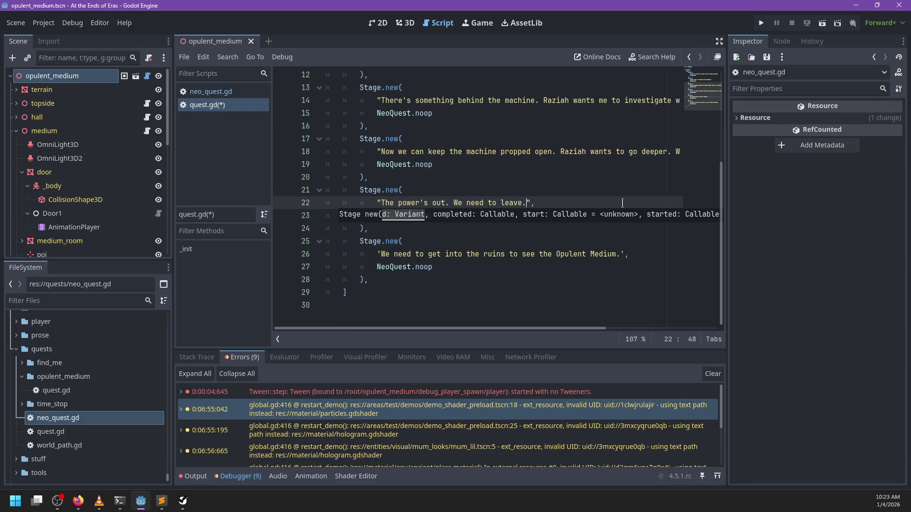
# Convert the remaining stage strings' single quotes to double quotes.
pyautogui.scroll(3, 623, 203)
pyautogui.click(378, 113)
pyautogui.hotkey('ctrl', 'd')
pyautogui.hotkey('ctrl', 'd')
pyautogui.press('Right')
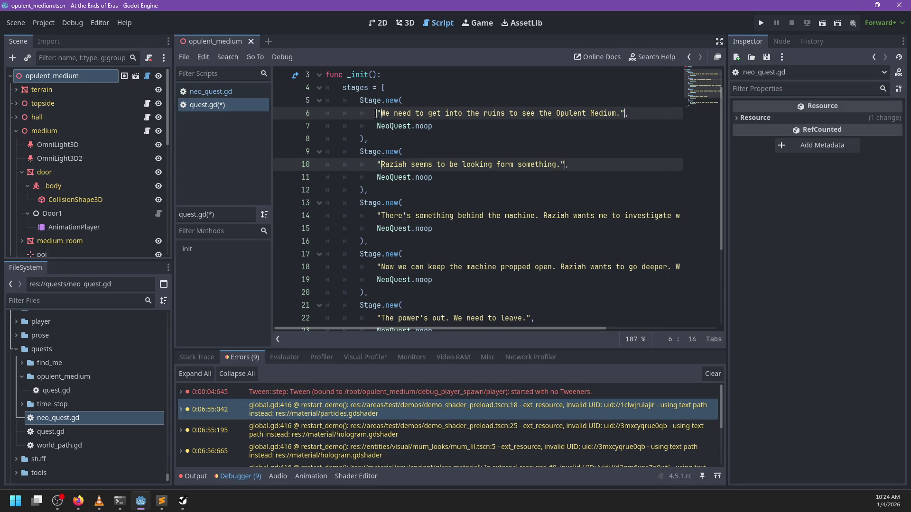
pyautogui.scroll(-3, 475, 228)
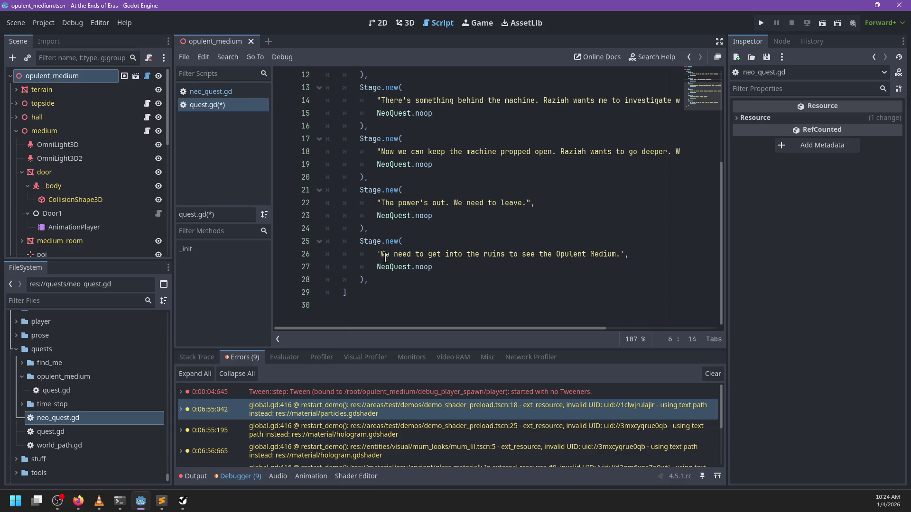
pyautogui.moveTo(379, 254); pyautogui.dragTo(376, 254)
pyautogui.hotkey('ctrl', 'd')
pyautogui.write('"')
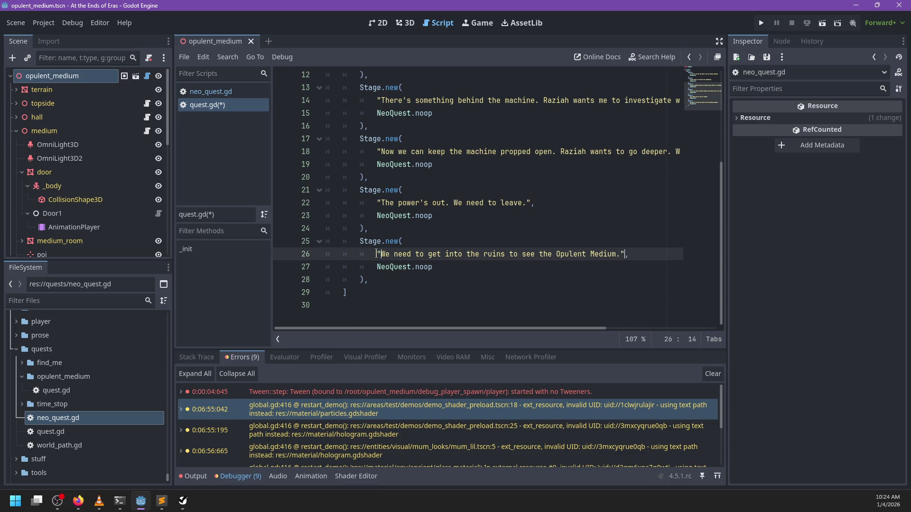
# Paste 'Does Raziah know what happened?' from the notes over the final stage's text.
pyautogui.hotkey('alt', 'Tab')
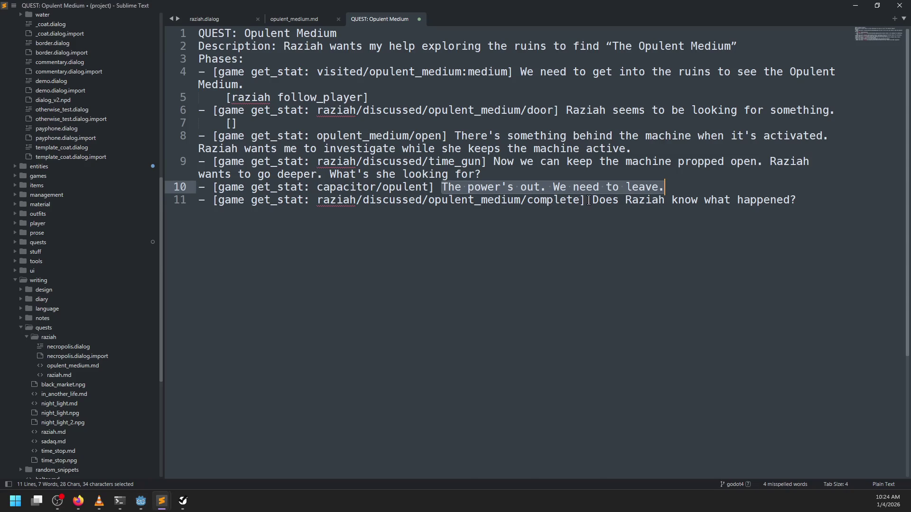
pyautogui.moveTo(588, 200); pyautogui.dragTo(810, 199)
pyautogui.hotkey('alt', 'Tab')
pyautogui.moveTo(381, 254); pyautogui.dragTo(394, 254)
pyautogui.keyDown('shift'); pyautogui.click(623, 254); pyautogui.keyUp('shift')
pyautogui.hotkey('ctrl', 'v')
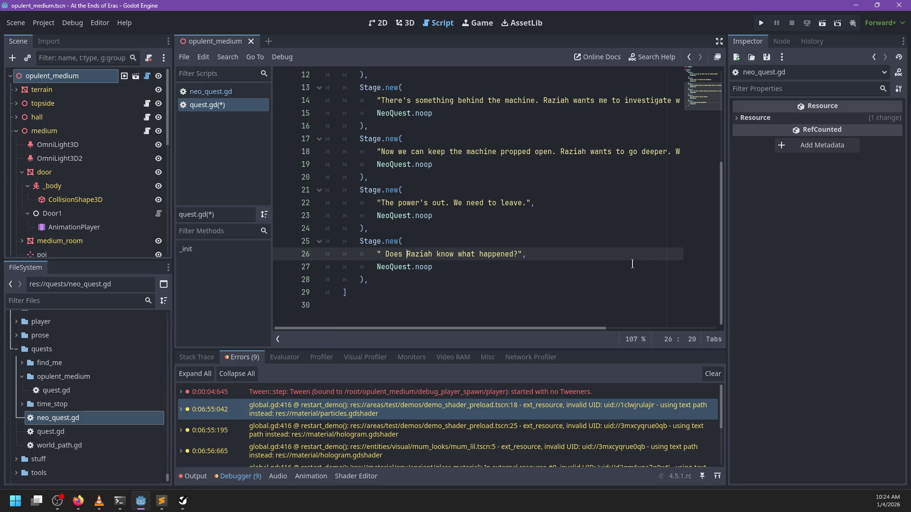
# Add, then remove, an empty phase line in the quest notes and return to quest.gd.
pyautogui.hotkey('alt', 'Tab')
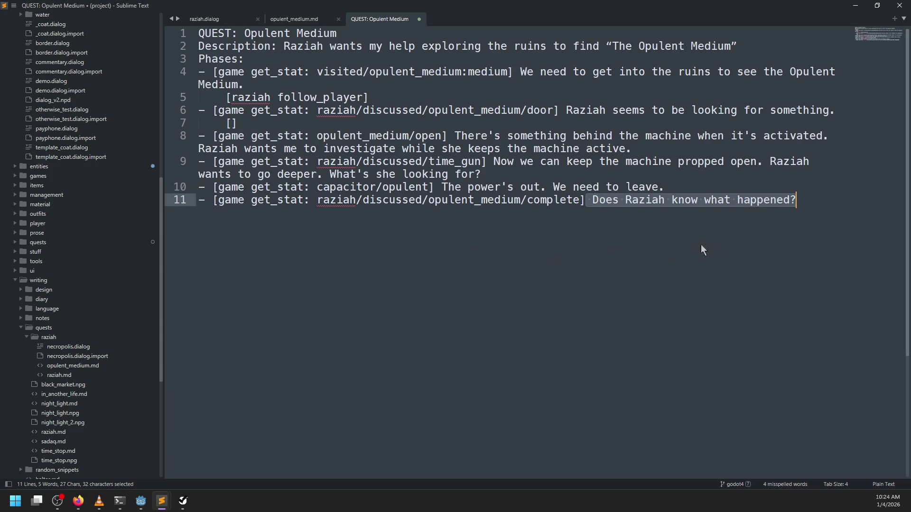
pyautogui.click(793, 232)
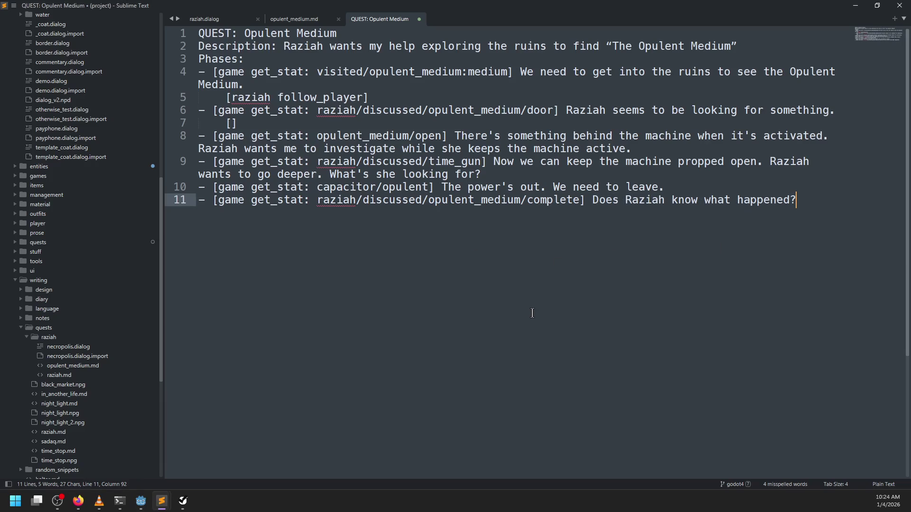
pyautogui.press('Return')
pyautogui.write('-')
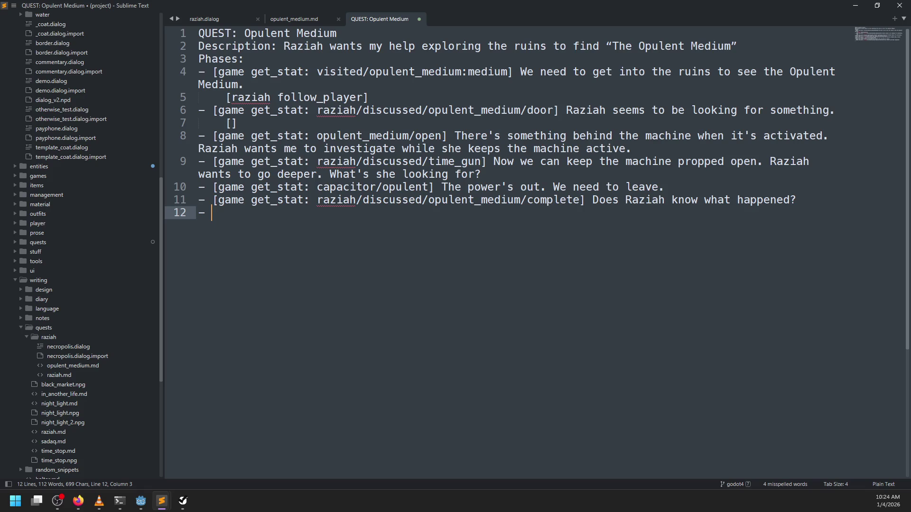
pyautogui.press('BackSpace')
pyautogui.press('BackSpace')
pyautogui.press('BackSpace')
pyautogui.hotkey('alt', 'Tab')
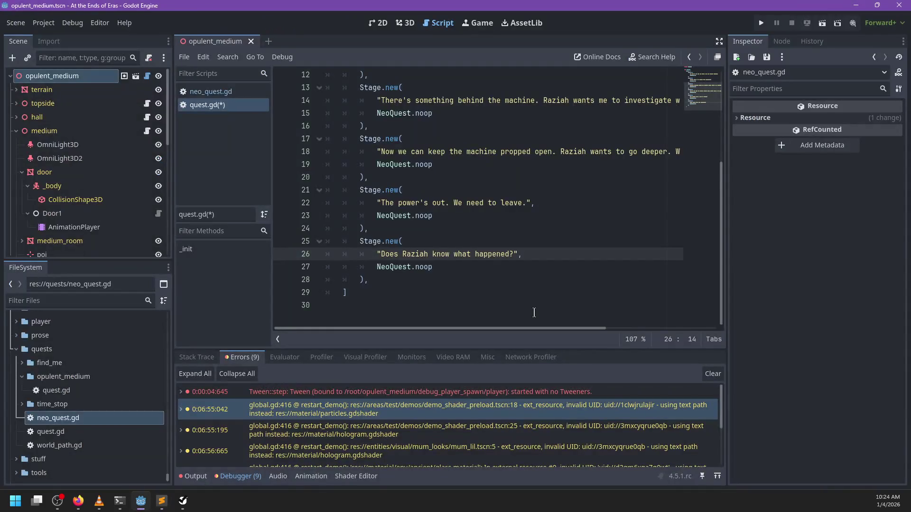
pyautogui.scroll(4, 473, 208)
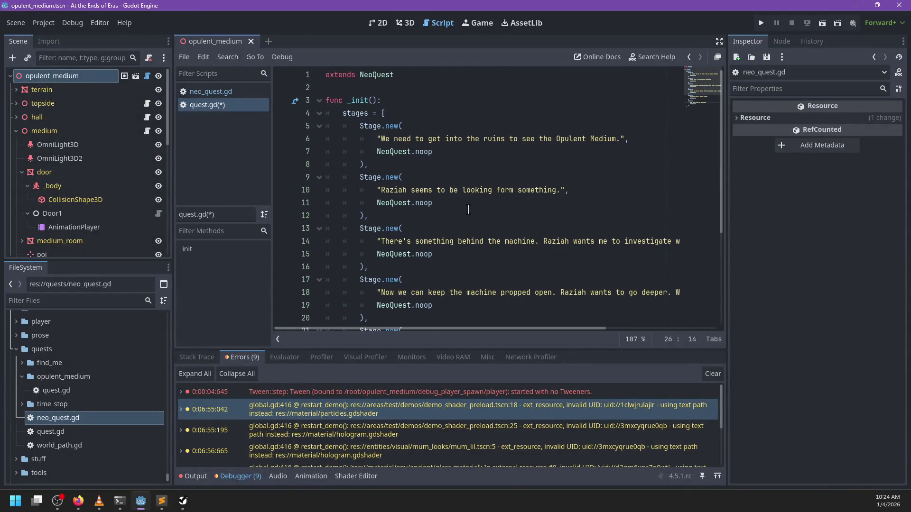
pyautogui.scroll(-4, 468, 209)
pyautogui.scroll(4, 419, 155)
# Add a description = line under func _init() and start typing the quest description.
pyautogui.click(411, 103)
pyautogui.press('Return')
pyautogui.write('desc')
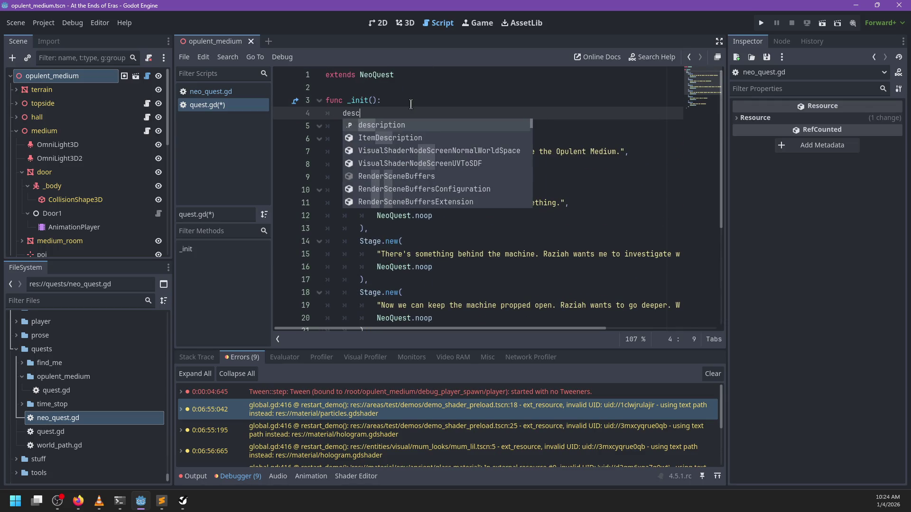
pyautogui.write('ription = \'"')
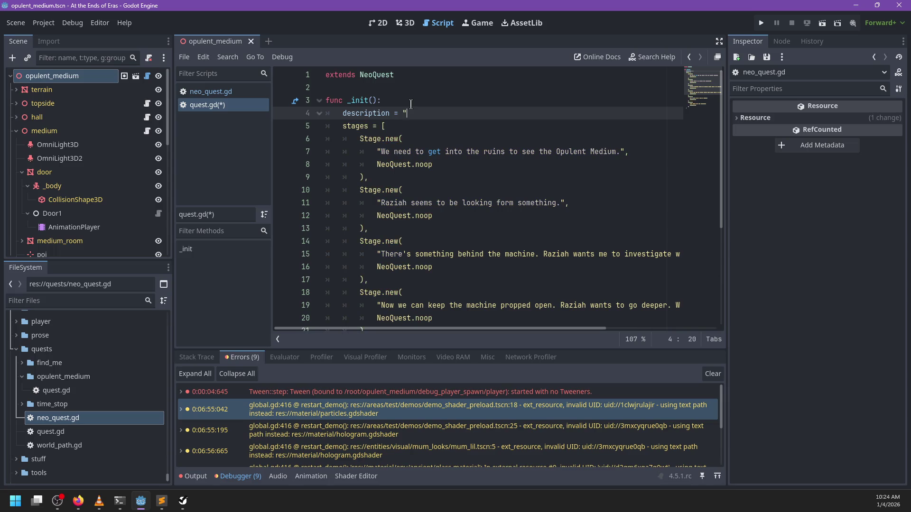
pyautogui.write('ziah wants my')
pyautogui.write('lp exploring the Opu')
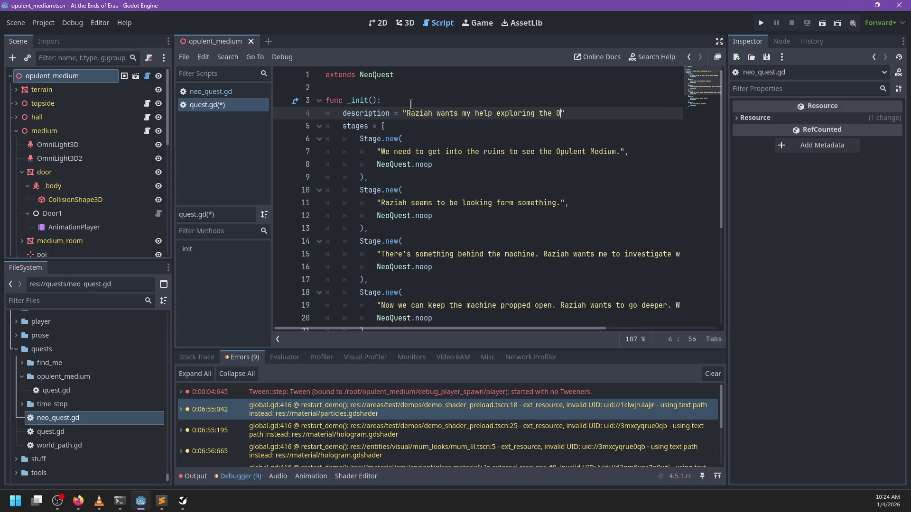
pyautogui.write('lent Medium')
# Replace the partial string with the full description from the notes, then select the visited/opulent_medium:medium key.
pyautogui.hotkey('alt', 'Tab')
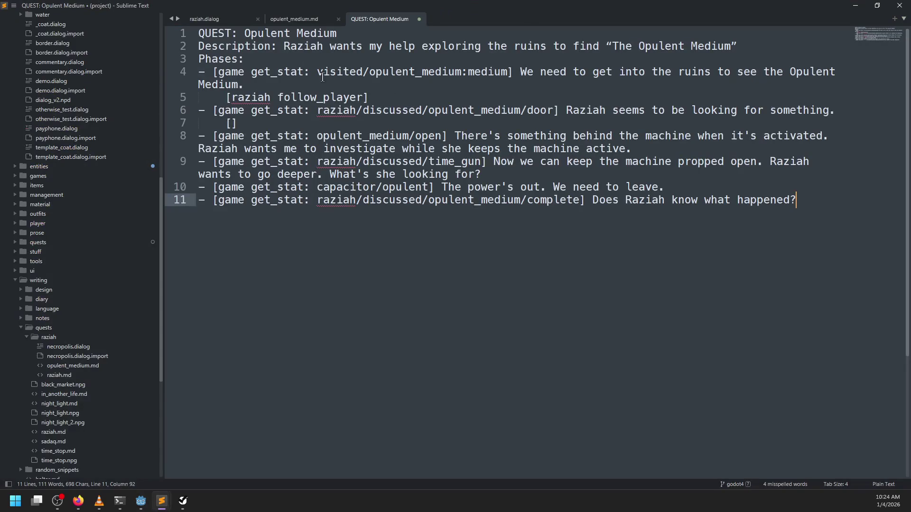
pyautogui.moveTo(284, 46)
pyautogui.mouseDown()
pyautogui.moveTo(293, 64)
pyautogui.moveTo(752, 47)
pyautogui.mouseUp()
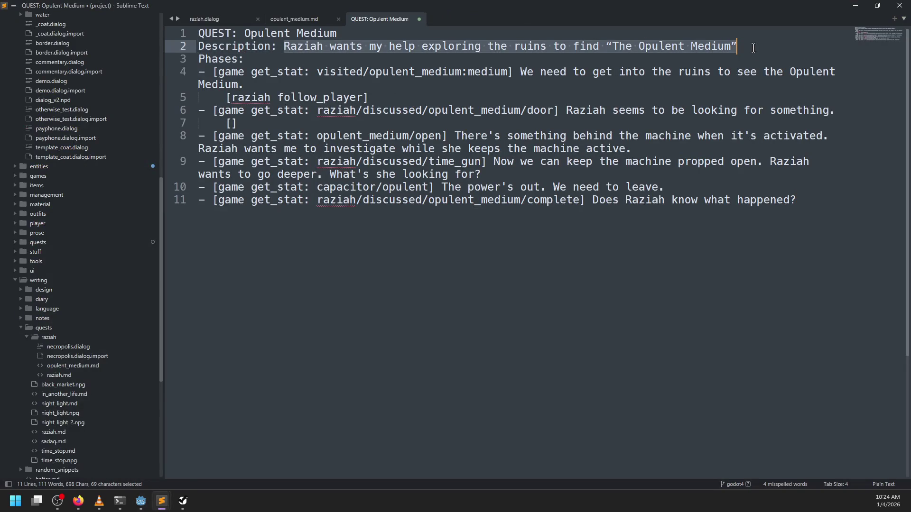
pyautogui.hotkey('alt', 'Tab')
pyautogui.moveTo(406, 113); pyautogui.dragTo(619, 114)
pyautogui.hotkey('ctrl', 'v')
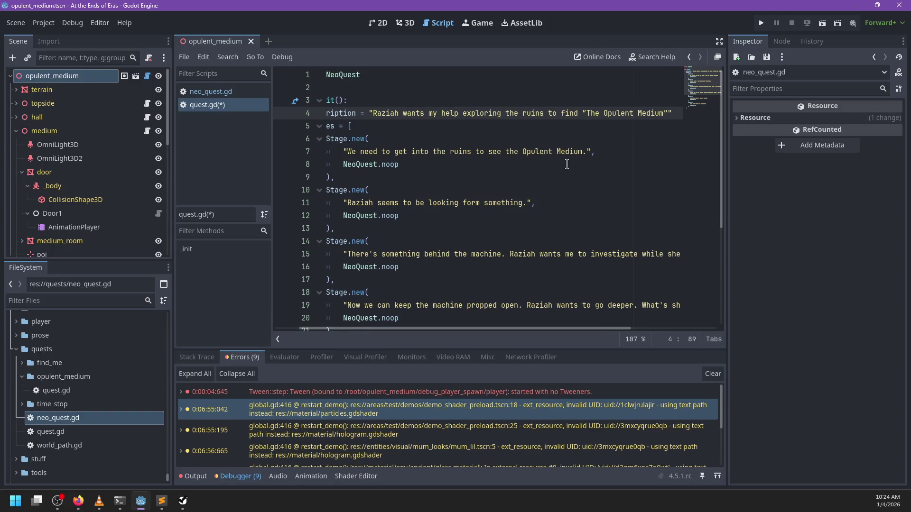
pyautogui.hscroll(-2, 558, 171)
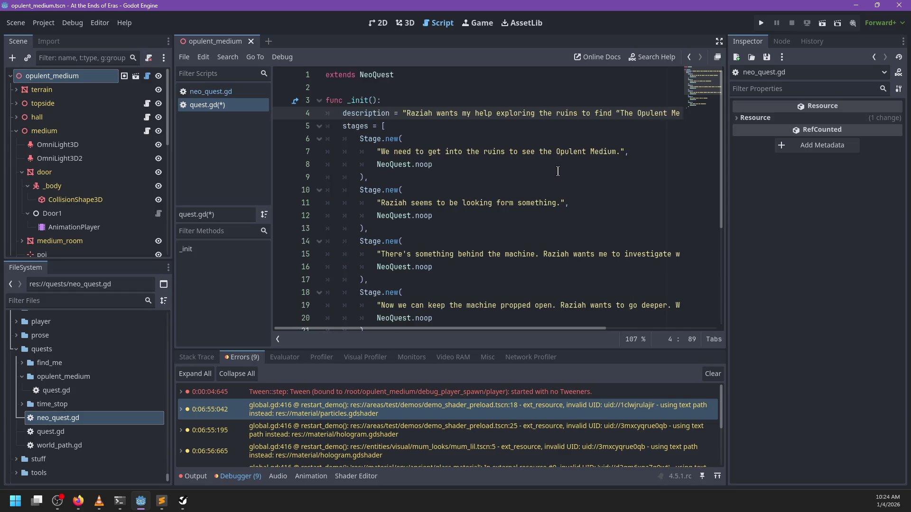
pyautogui.hscroll(5, 557, 171)
pyautogui.hscroll(-5, 557, 170)
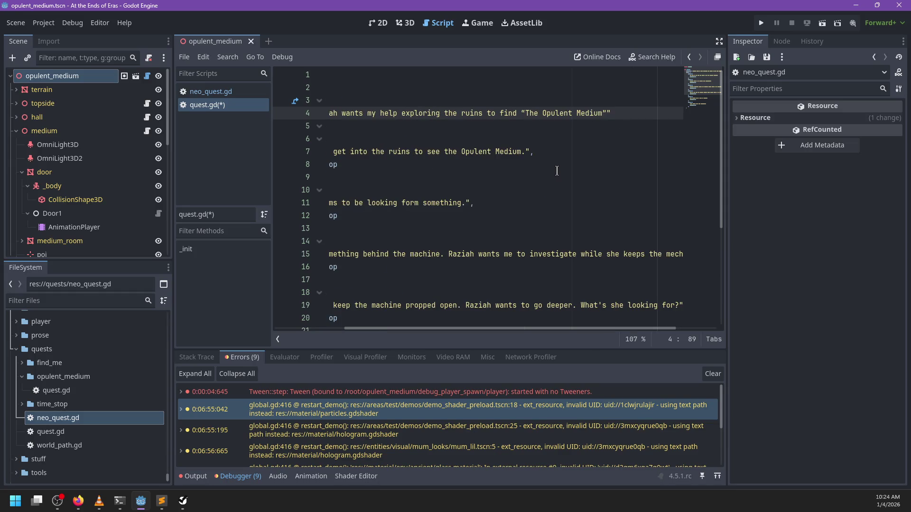
pyautogui.hotkey('alt', 'Tab')
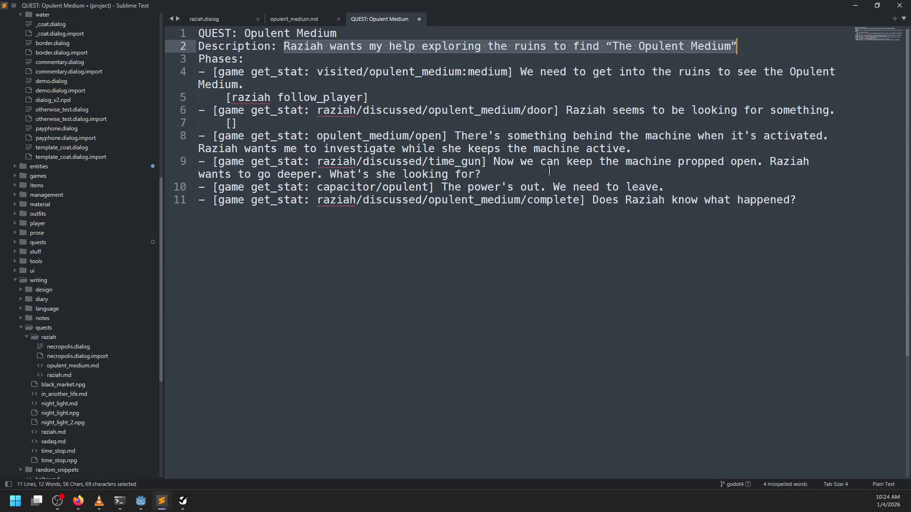
pyautogui.hotkey('alt', 'Tab')
pyautogui.hotkey('alt', 'Tab')
pyautogui.moveTo(318, 72); pyautogui.dragTo(508, 71)
pyautogui.hotkey('alt', 'Tab')
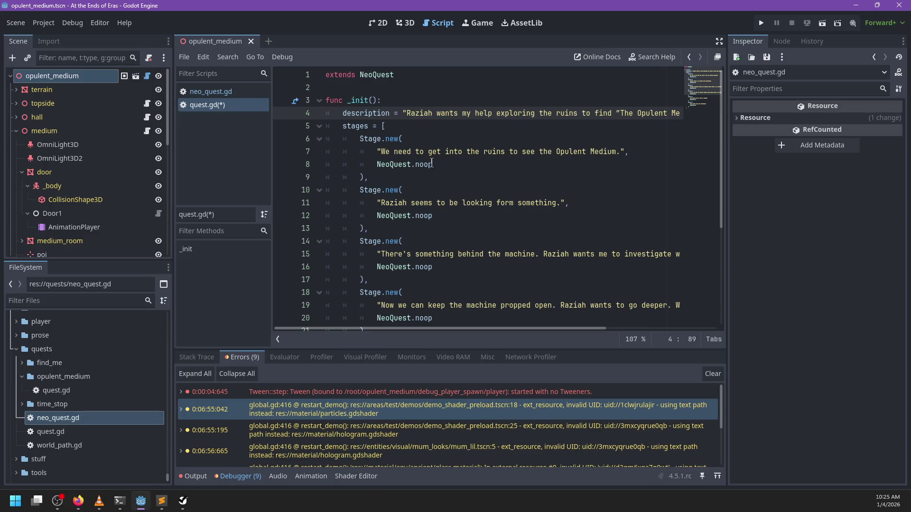
# Replace the first stage's NeoQuest.noop with SaveLoad.state.get_stat('visited/opulent_medium:medium').
pyautogui.click(425, 164)
pyautogui.hotkey('shift', 'Home')
pyautogui.write('Save')
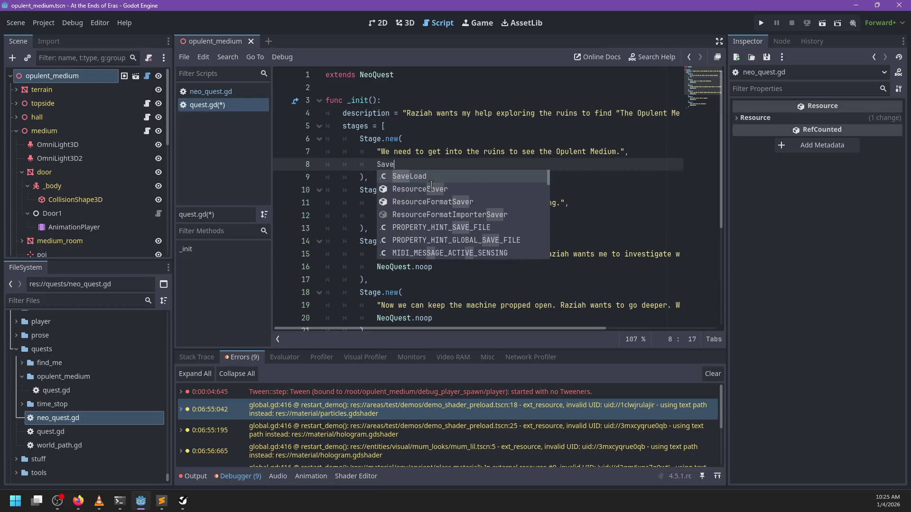
pyautogui.press('Return')
pyautogui.write('.state.get')
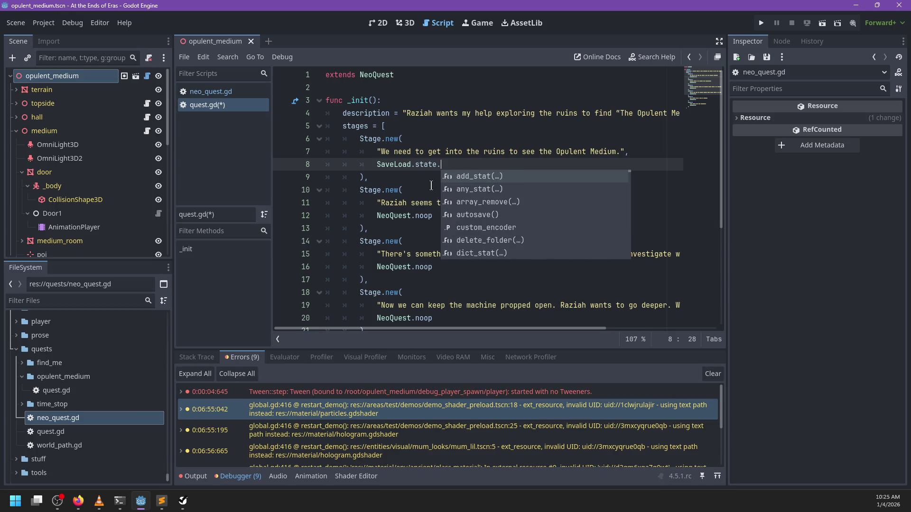
pyautogui.press('Return')
pyautogui.write("visited/opulent_medium:medium'")
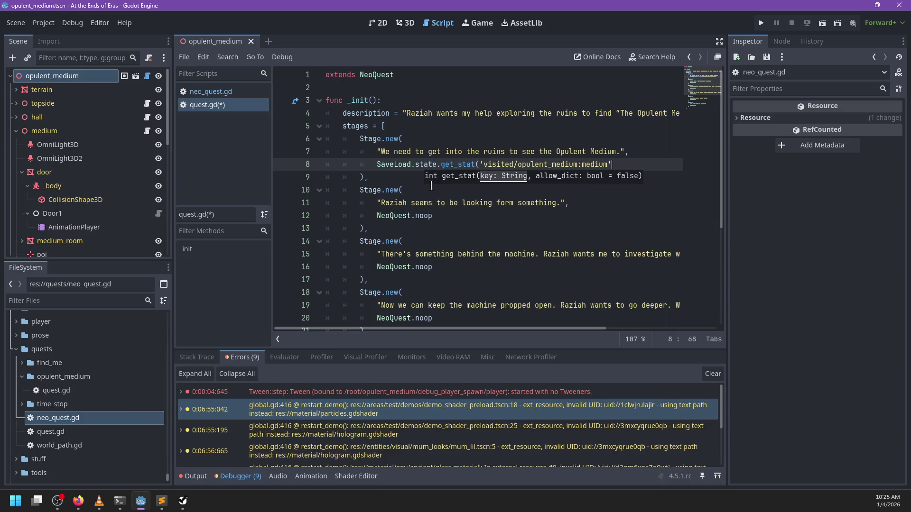
pyautogui.press('End')
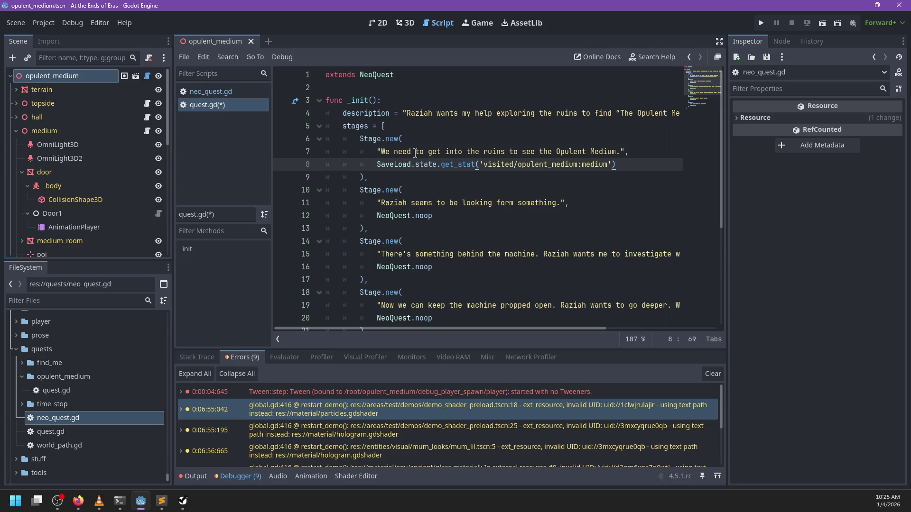
pyautogui.scroll(-1, 411, 151)
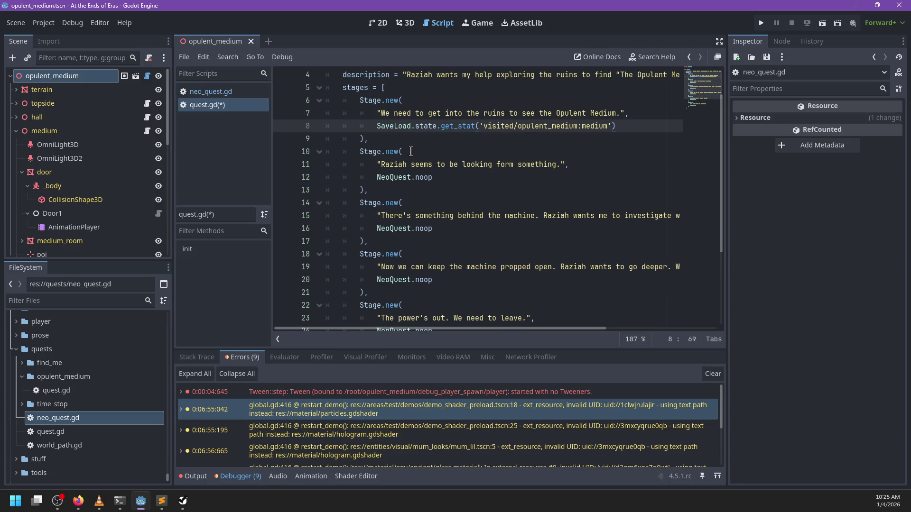
pyautogui.scroll(1, 411, 152)
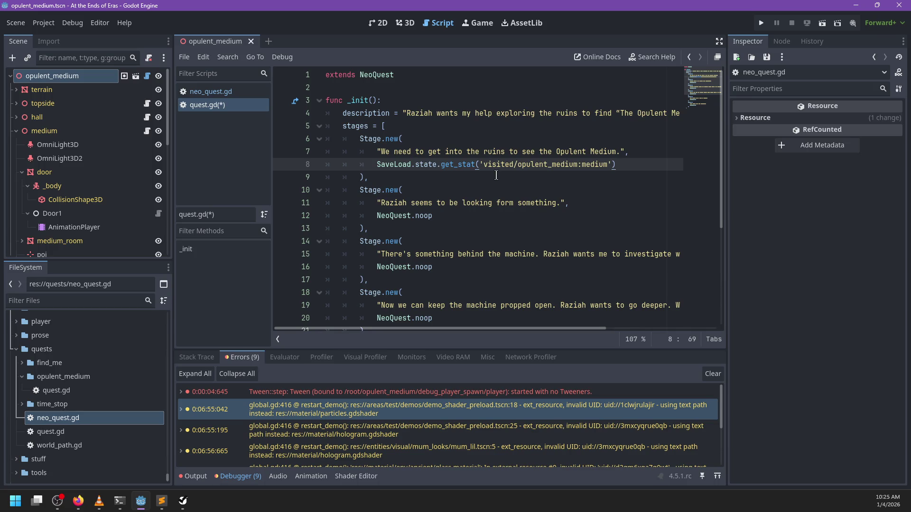
# Jump from NeoQuest on line 1 to its definition in neo_quest.gd.
pyautogui.press('Up')
pyautogui.press('Up')
pyautogui.press('Up')
pyautogui.press('Home')
pyautogui.press('Return')
pyautogui.press('Up')
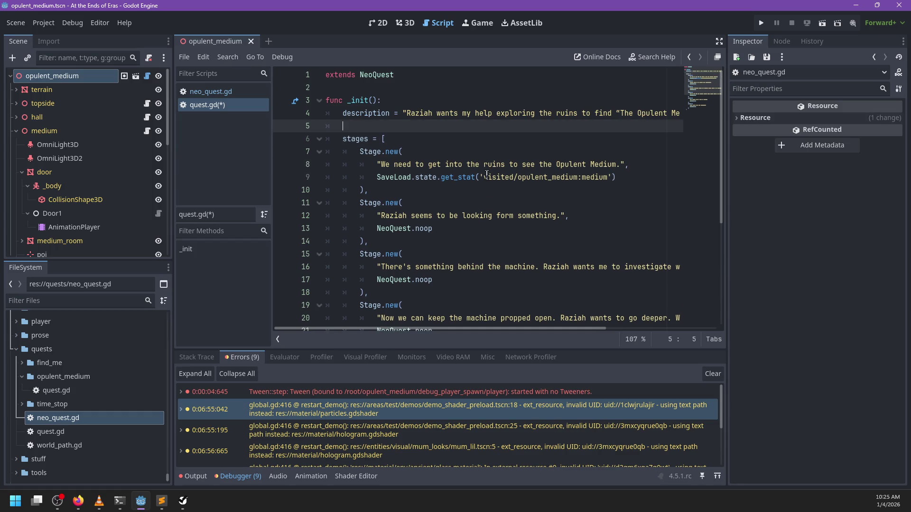
pyautogui.press('BackSpace')
pyautogui.press('BackSpace')
pyautogui.press('Up')
pyautogui.press('Up')
pyautogui.press('Up')
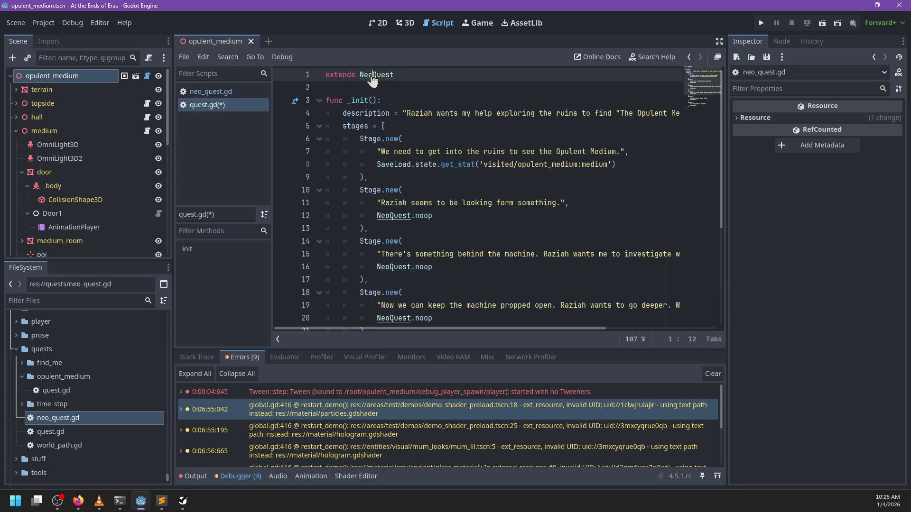
pyautogui.hotkey('alt', 'Left')
pyautogui.scroll(-4, 485, 193)
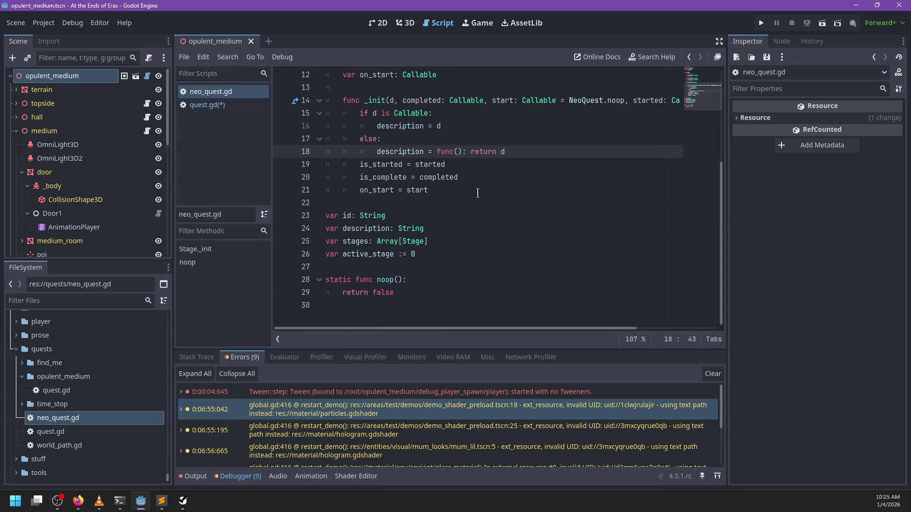
# Add a required_zone String variable defaulting to '' in NeoQuest and save neo_quest.gd.
pyautogui.click(445, 254)
pyautogui.press('Return')
pyautogui.write('va')
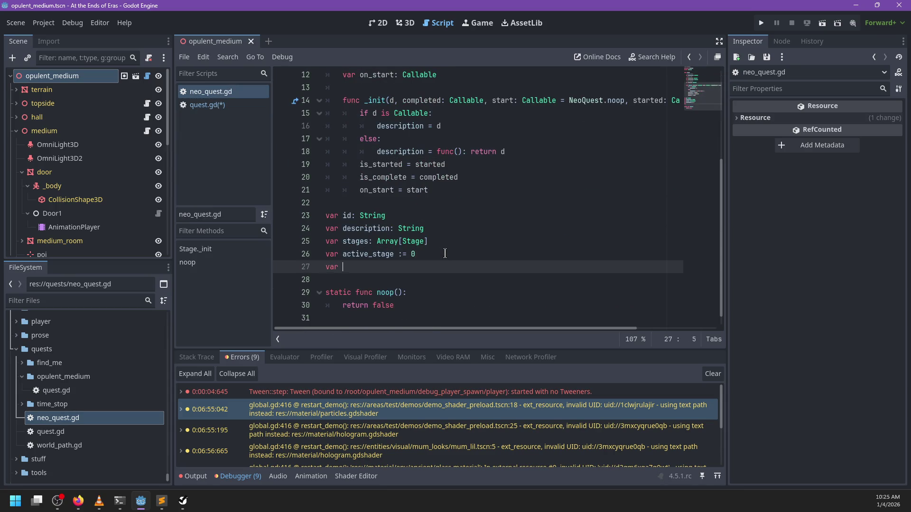
pyautogui.write('required')
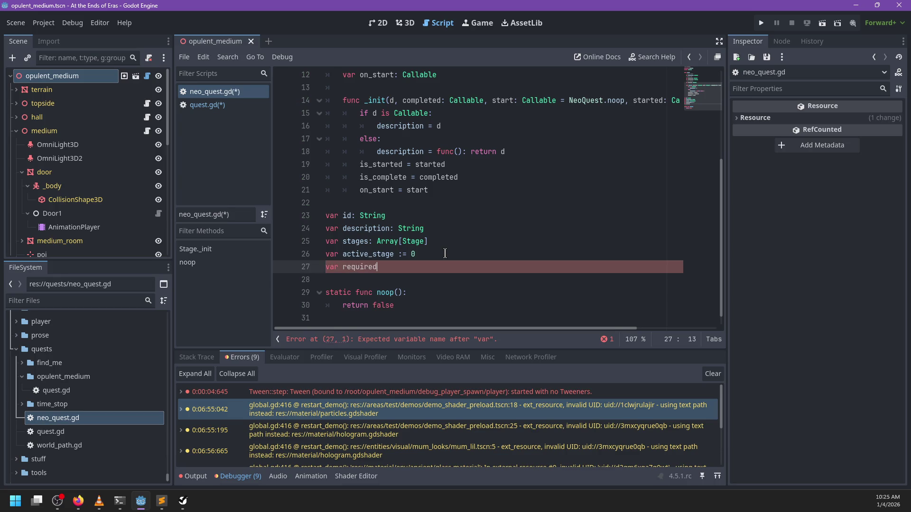
pyautogui.write("one: String = '")
pyautogui.write("'")
pyautogui.hotkey('ctrl', 's')
# Set required_zone = 'opulent_medium' inside _init in quest.gd and save.
pyautogui.click(241, 104)
pyautogui.click(425, 94)
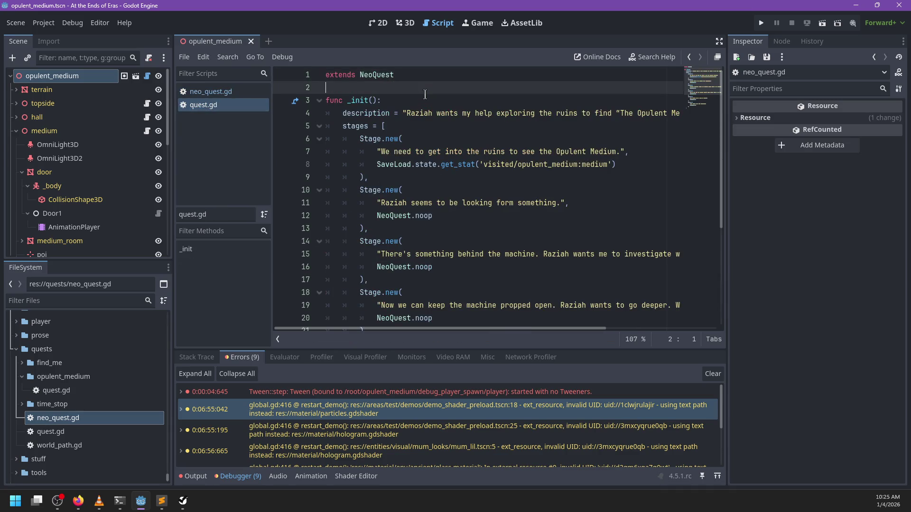
pyautogui.press('Down')
pyautogui.press('End')
pyautogui.press('Return')
pyautogui.write('required')
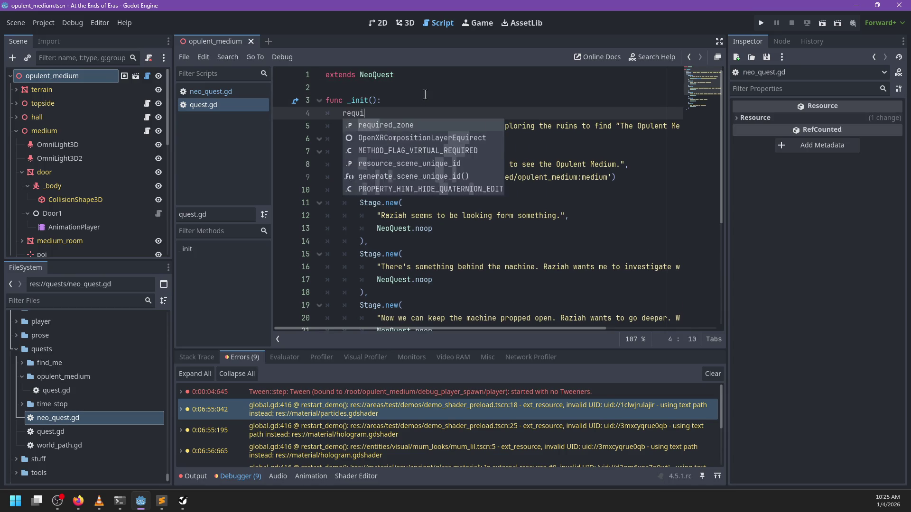
pyautogui.press('Return')
pyautogui.write('=')
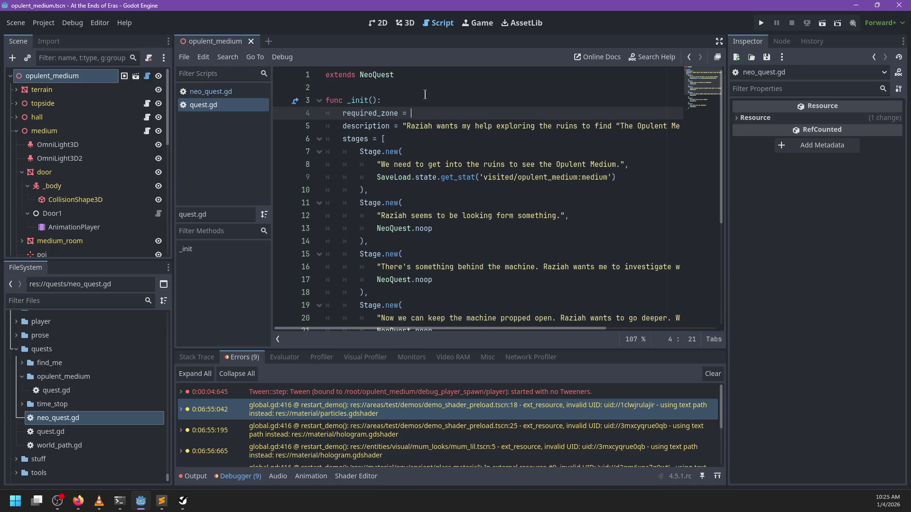
pyautogui.scroll(-5, 52, 193)
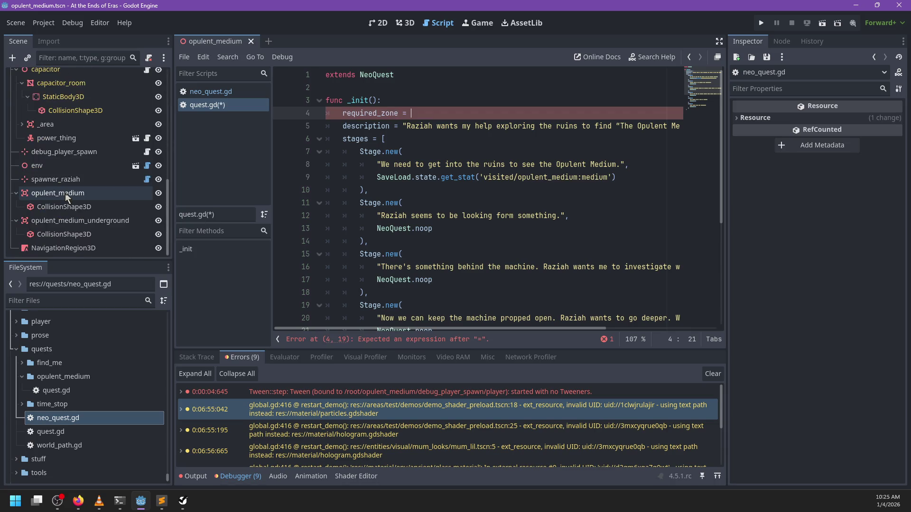
pyautogui.scroll(5, 65, 192)
pyautogui.scroll(-4, 61, 224)
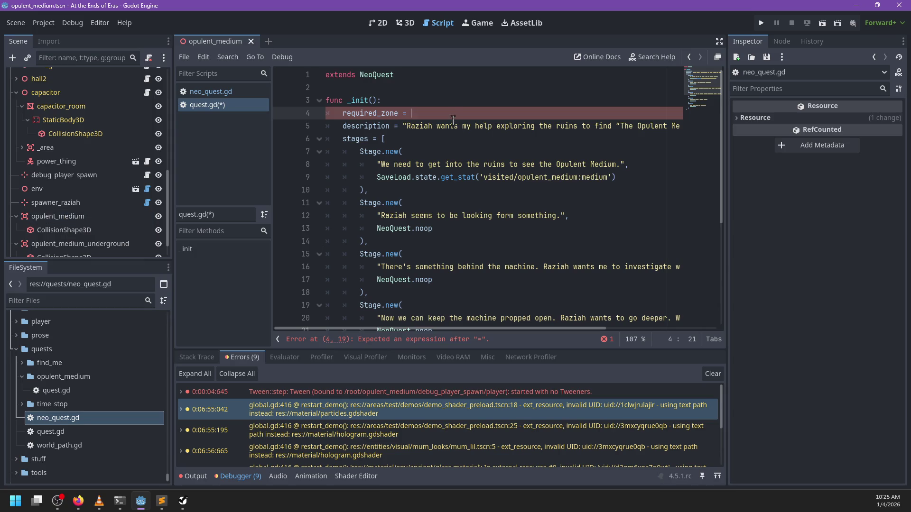
pyautogui.write("'opule")
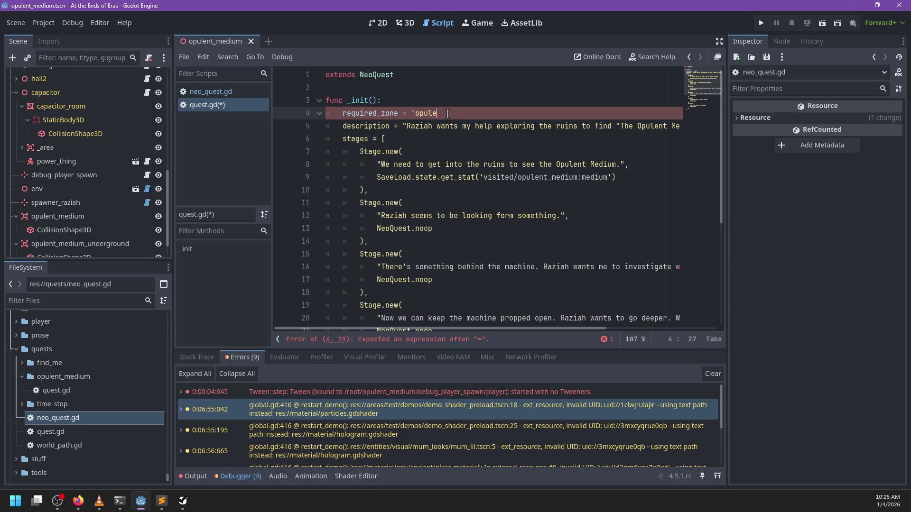
pyautogui.write("nt_medium'")
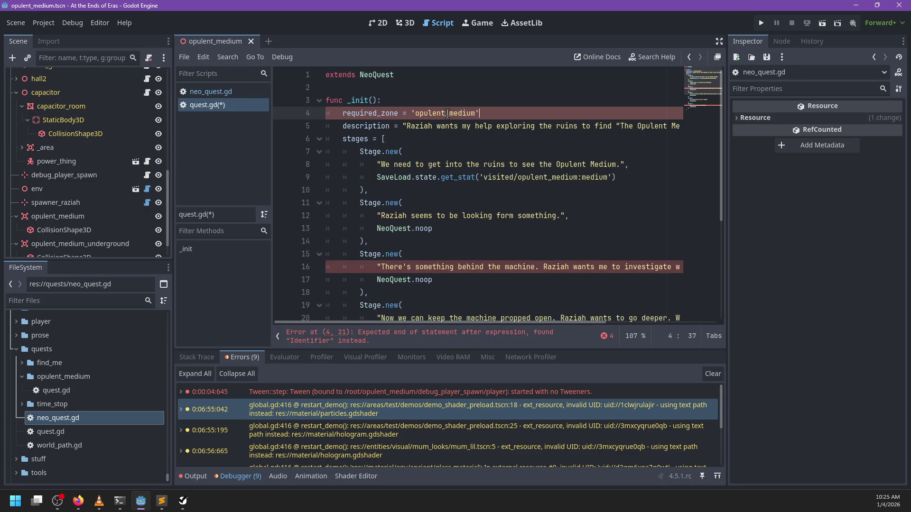
pyautogui.scroll(-1, 376, 207)
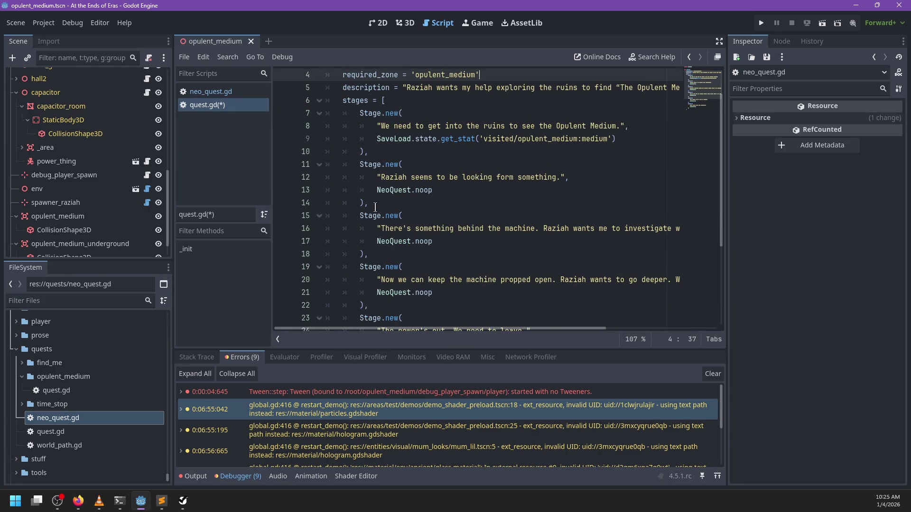
pyautogui.scroll(1, 375, 207)
pyautogui.hotkey('ctrl', 's')
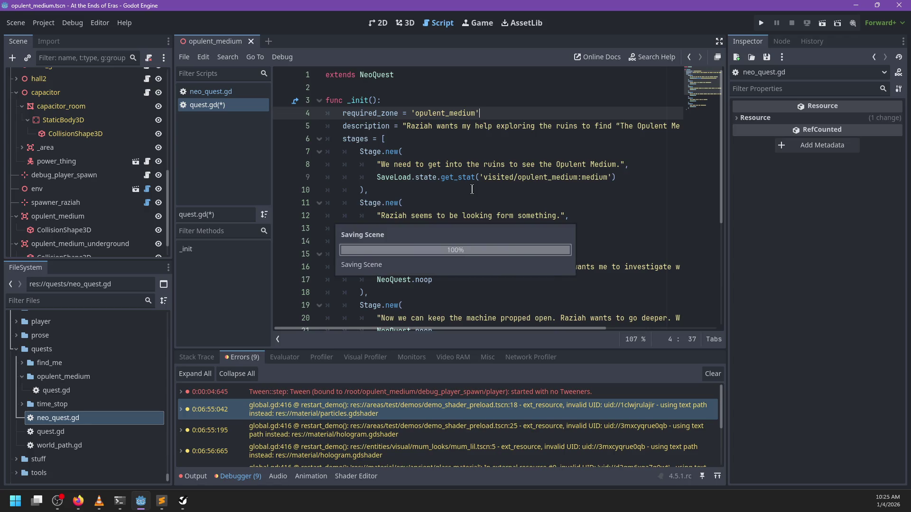
# Delete the opulent_medium_underground area node from the scene and save it.
pyautogui.scroll(-1, 82, 204)
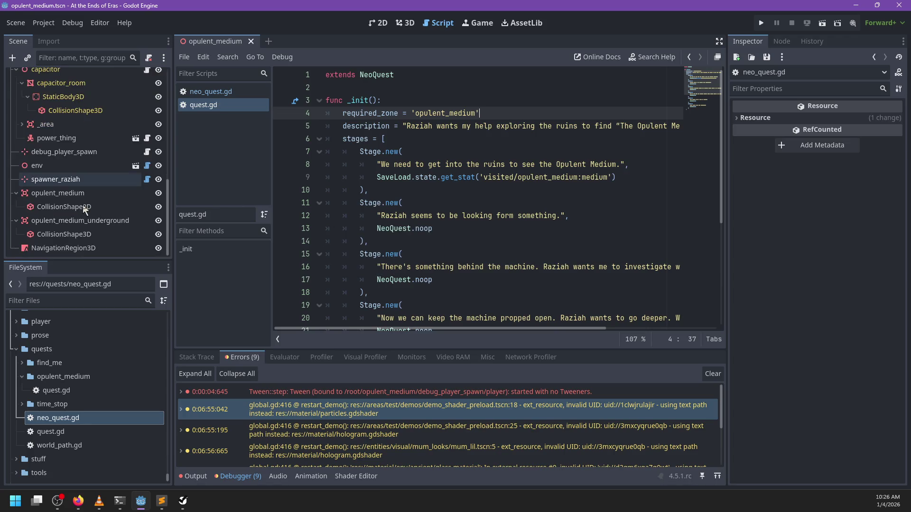
pyautogui.click(101, 221)
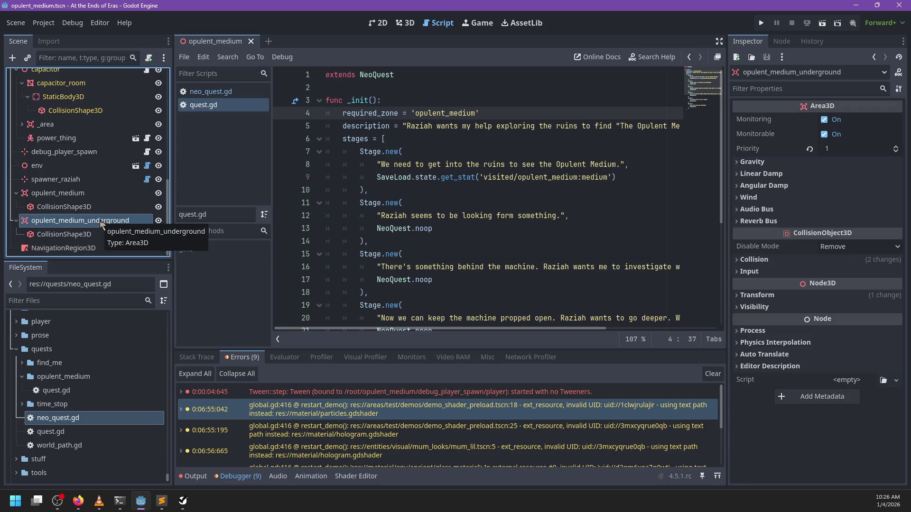
pyautogui.press('Delete')
pyautogui.press('Return')
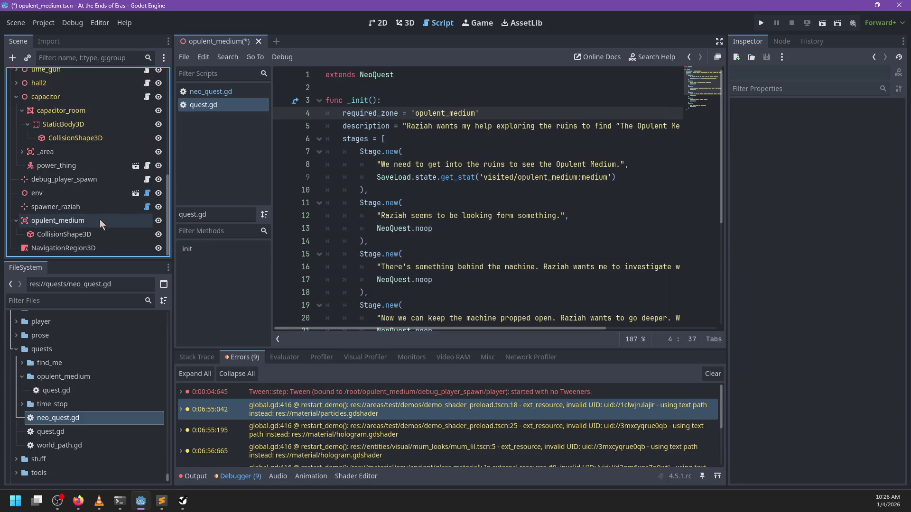
pyautogui.hotkey('ctrl', 's')
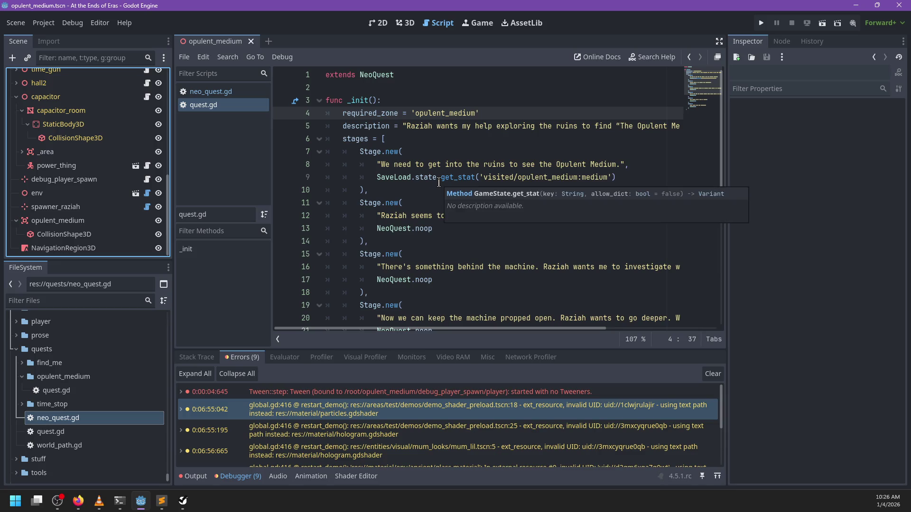
# In neo_quest.gd, change required_zone's ': String =' declaration to an inferred ':='.
pyautogui.click(209, 92)
pyautogui.hscroll(3, 533, 132)
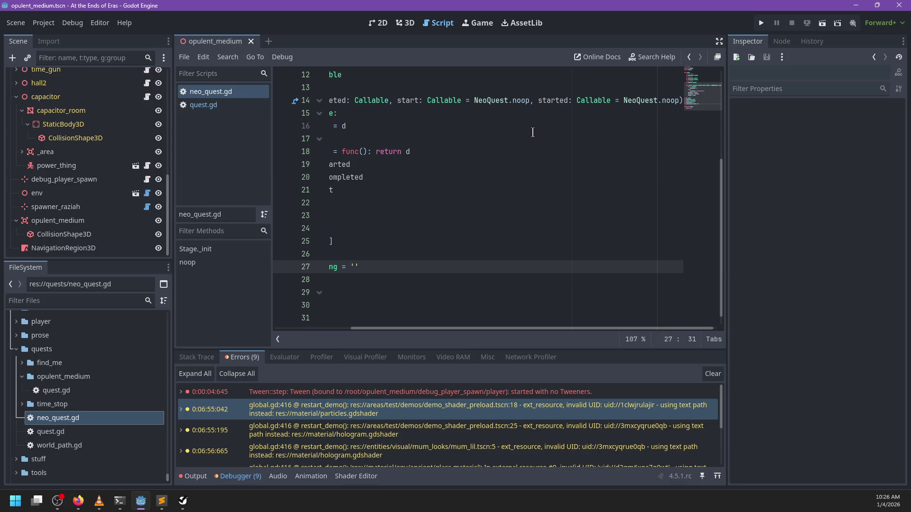
pyautogui.hscroll(1, 533, 133)
pyautogui.hscroll(-4, 533, 132)
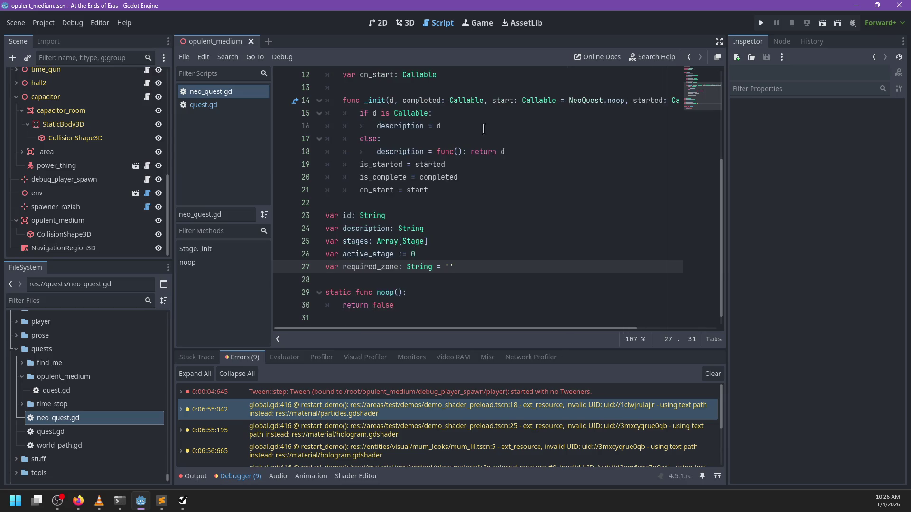
pyautogui.click(193, 106)
pyautogui.scroll(-5, 426, 171)
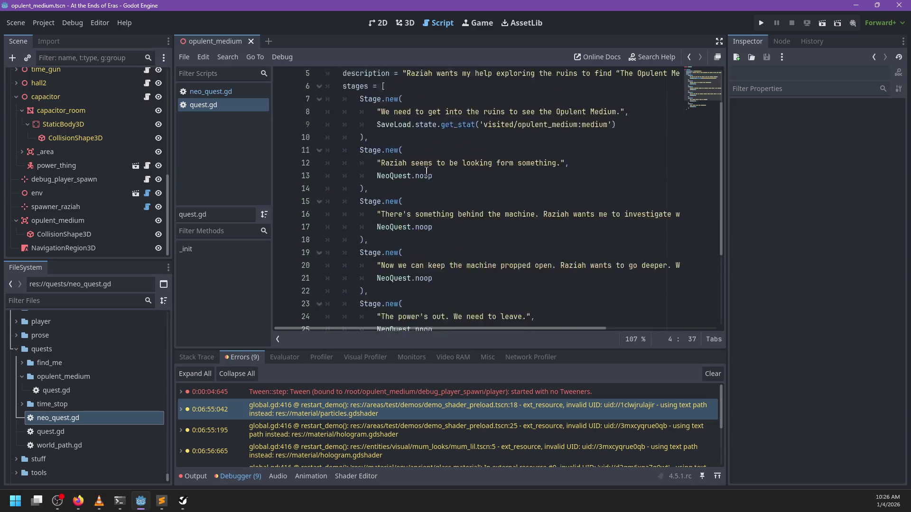
pyautogui.scroll(5, 427, 172)
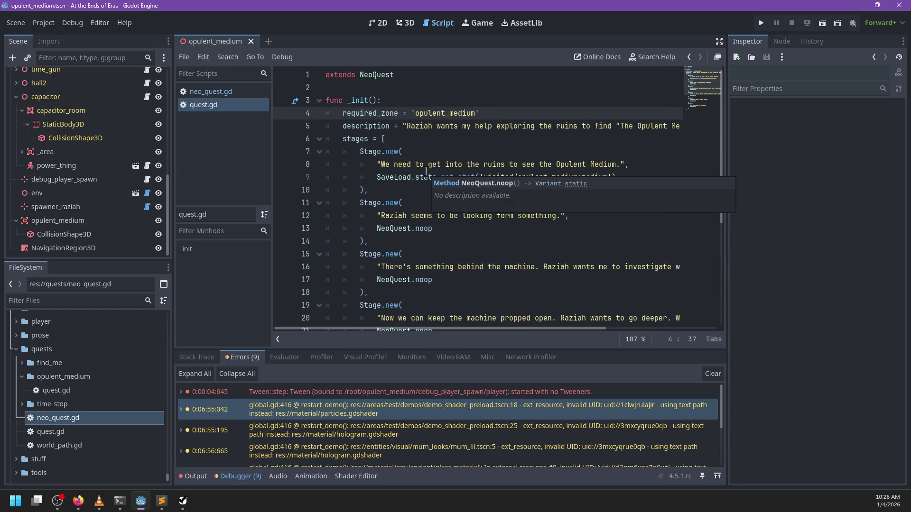
pyautogui.click(227, 91)
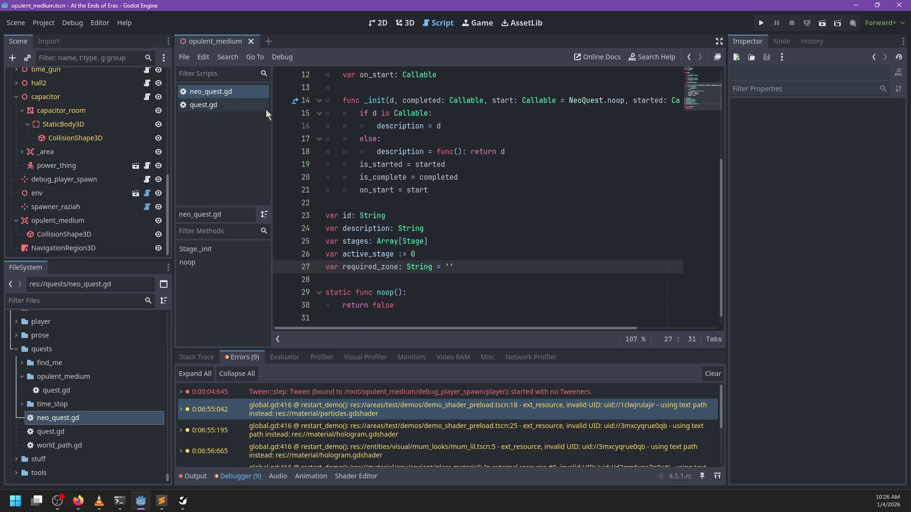
pyautogui.click(436, 268)
pyautogui.press('BackSpace')
pyautogui.press('BackSpace')
pyautogui.press('BackSpace')
pyautogui.press('Left')
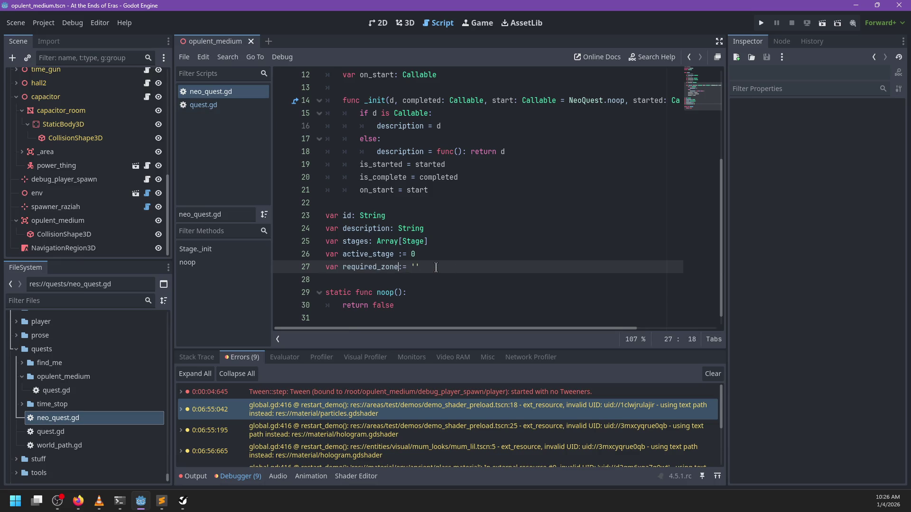
pyautogui.press('Up')
pyautogui.press('Up')
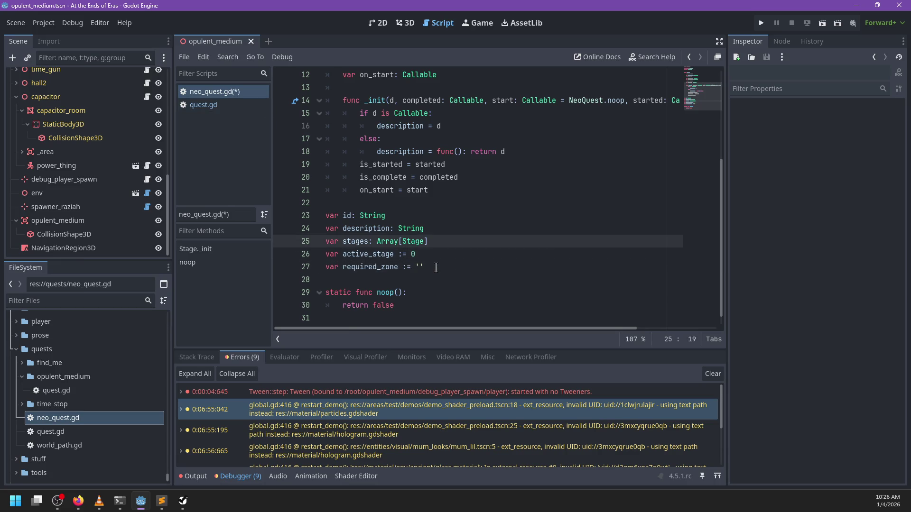
# Add a new line in quest.gd's _init to start the quest id assignment.
pyautogui.click(200, 108)
pyautogui.click(429, 101)
pyautogui.press('Return')
pyautogui.write('i')
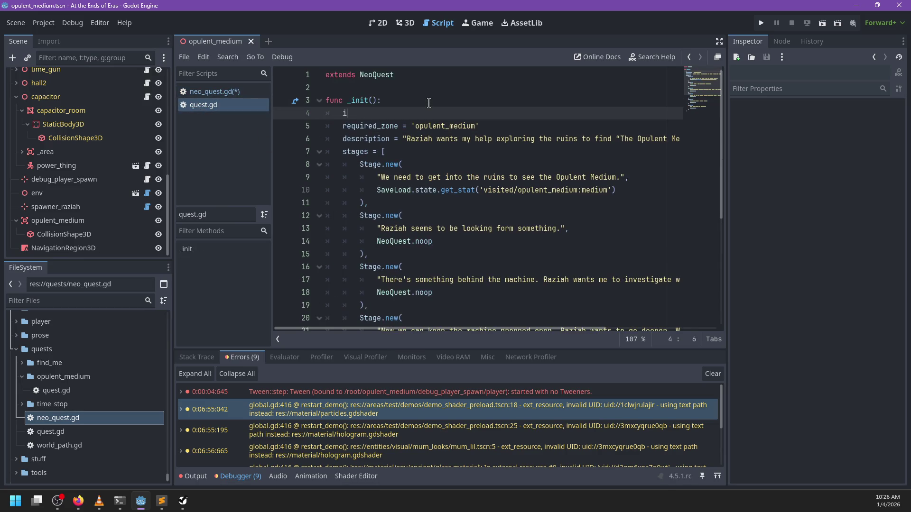
pyautogui.write("d = 'op")
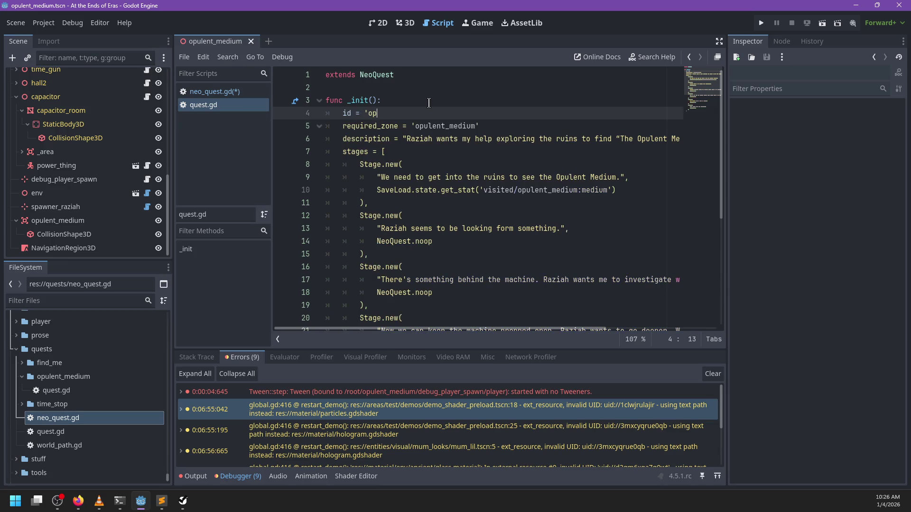
pyautogui.write('ent_mediumn')
pyautogui.write("'")
# Finish the id = 'opulent_medium' line and save quest.gd.
pyautogui.hotkey('ctrl', 's')
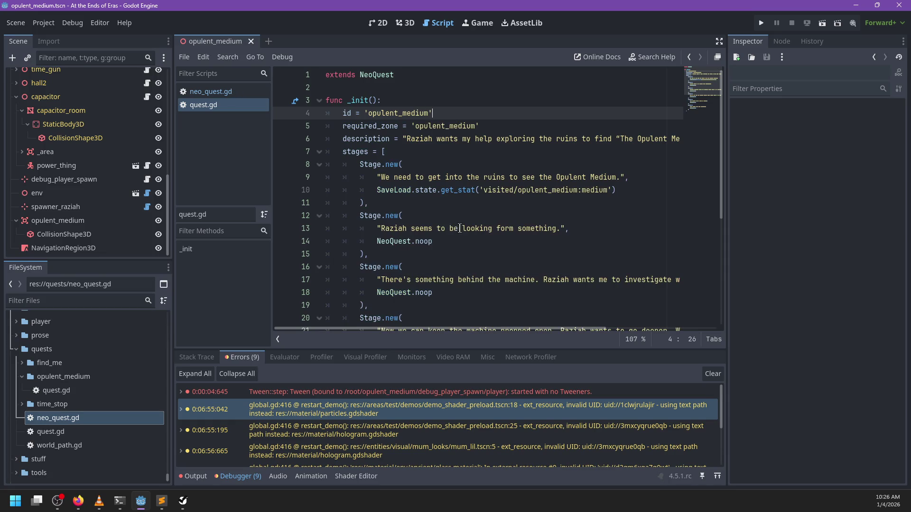
pyautogui.scroll(-5, 451, 220)
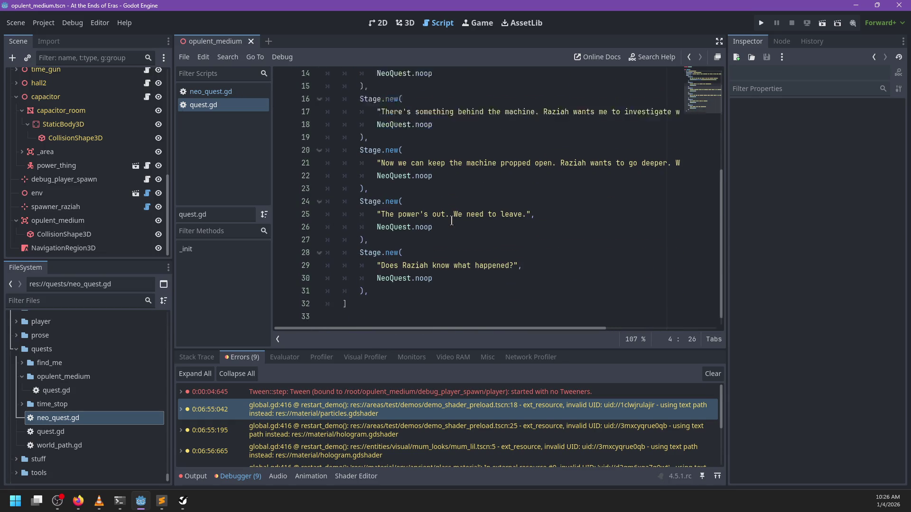
pyautogui.scroll(5, 452, 220)
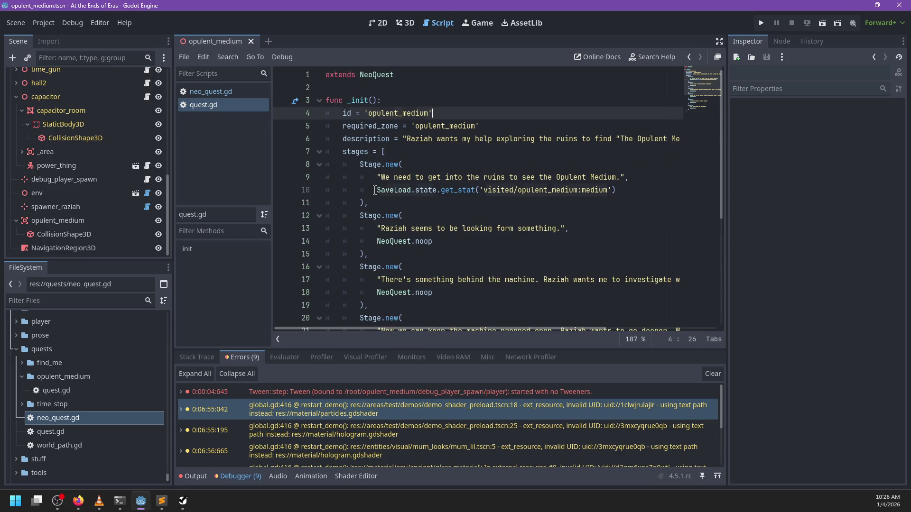
# Prefix line 10's SaveLoad visited check with func(): return, making it a lambda.
pyautogui.click(376, 191)
pyautogui.write('func() =?>')
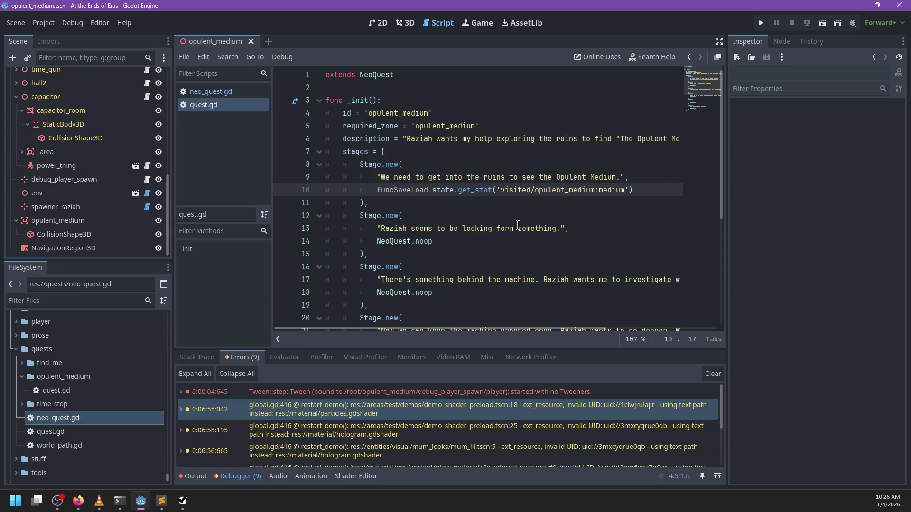
pyautogui.press('BackSpace')
pyautogui.press('BackSpace')
pyautogui.press('BackSpace')
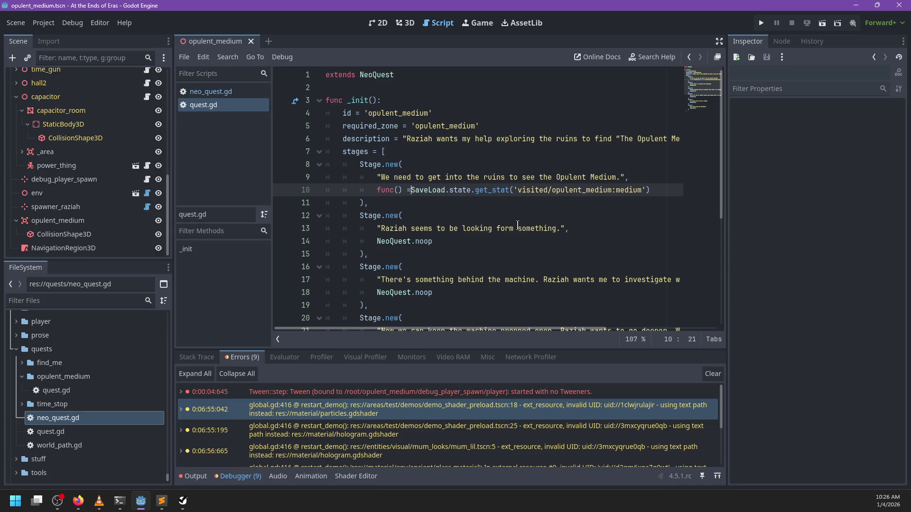
pyautogui.press('BackSpace')
pyautogui.press('BackSpace')
pyautogui.write(': re')
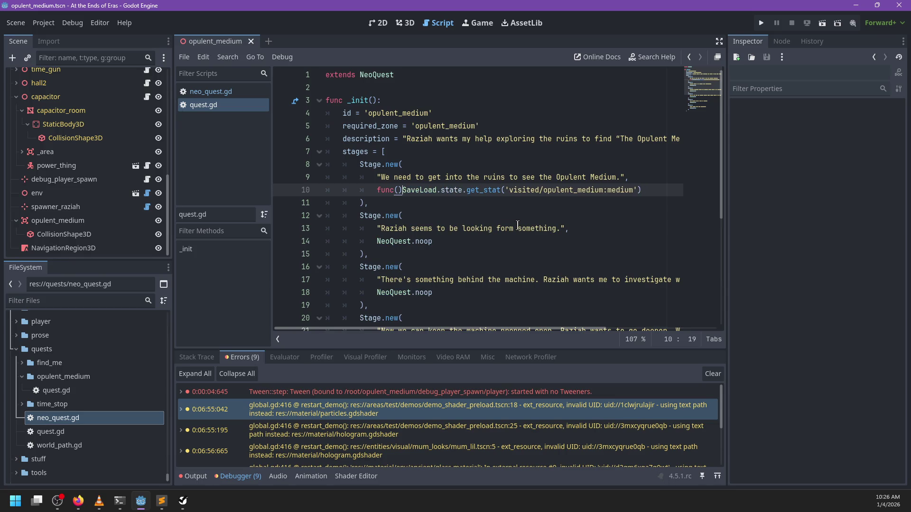
pyautogui.write('turn')
pyautogui.scroll(-2, 498, 194)
pyautogui.scroll(2, 403, 185)
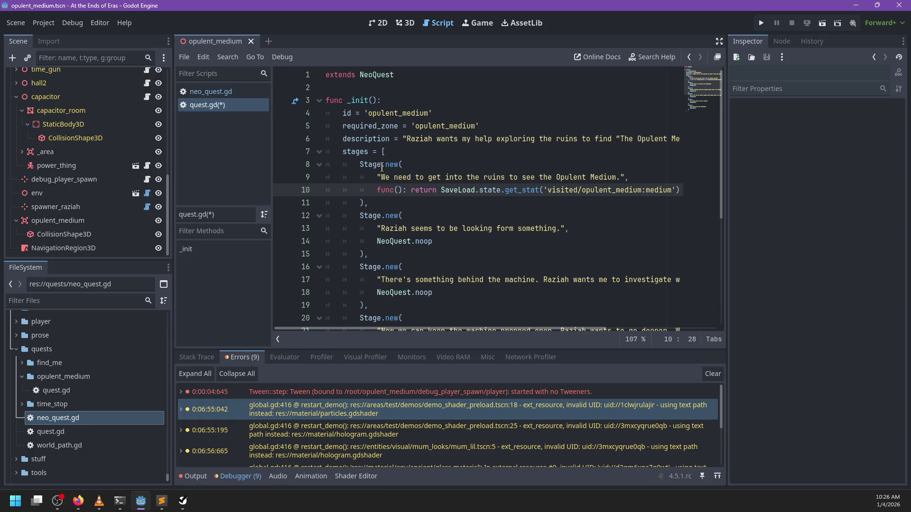
pyautogui.hscroll(2, 542, 198)
pyautogui.hscroll(-2, 541, 198)
pyautogui.scroll(-1, 502, 202)
pyautogui.click(469, 203)
# Replace NeoQuest.noop on line 14 with func(): return true.
pyautogui.hotkey('ctrl', 'shift', 'Left')
pyautogui.hotkey('ctrl', 'shift', 'Left')
pyautogui.hotkey('ctrl', 'shift', 'Left')
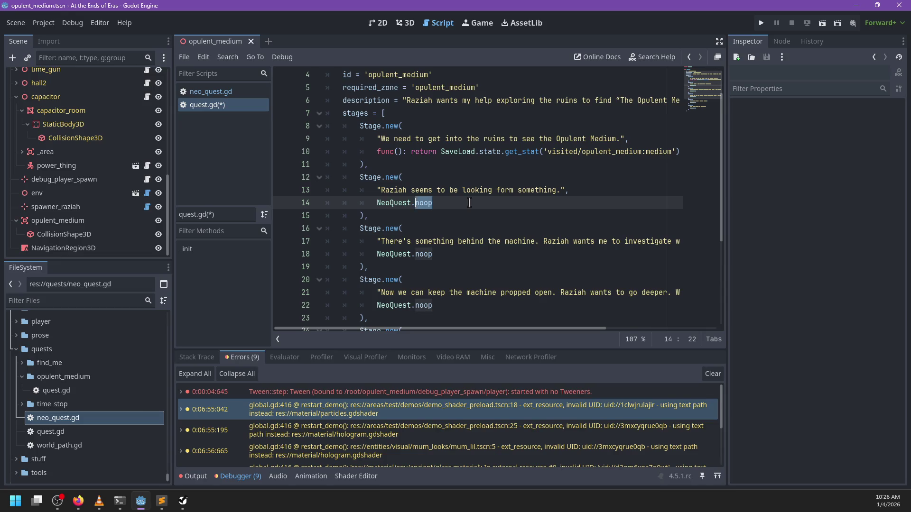
pyautogui.write('func: ')
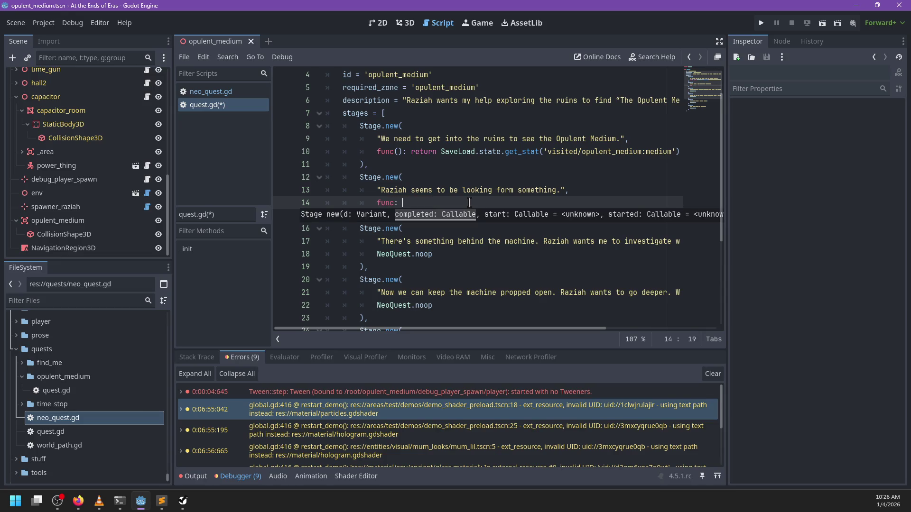
pyautogui.write('return true')
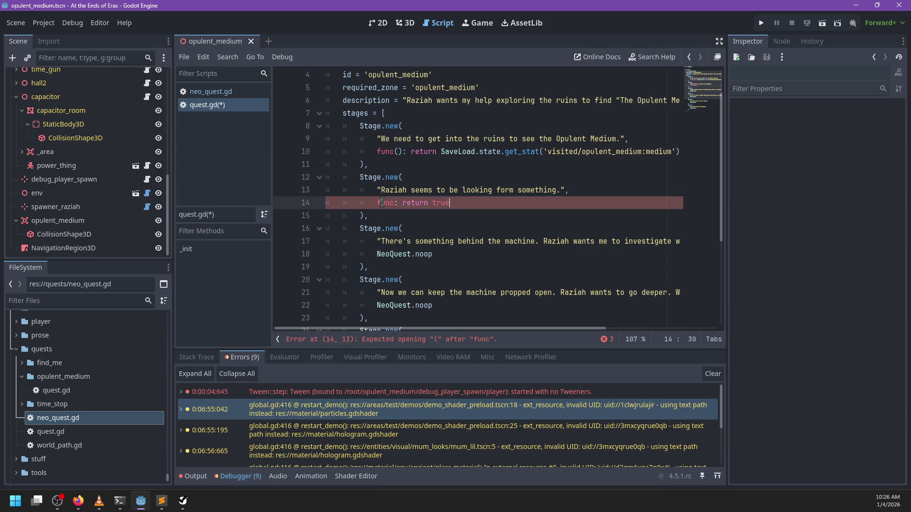
pyautogui.click(394, 203)
pyautogui.write('()')
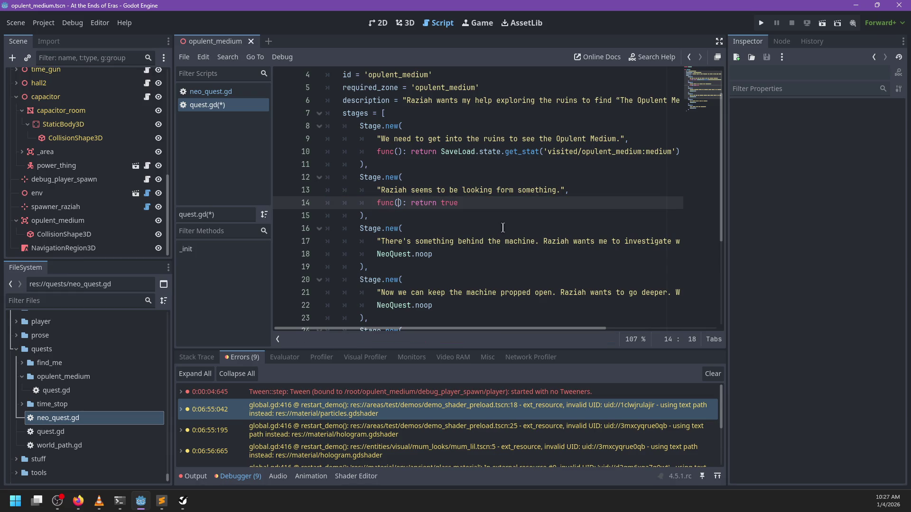
# Correct 'form' to 'for' in line 13's stage text and save quest.gd.
pyautogui.click(506, 191)
pyautogui.press('BackSpace')
pyautogui.press('BackSpace')
pyautogui.press('BackSpace')
pyautogui.write('or')
pyautogui.hotkey('ctrl', 's')
pyautogui.hotkey('alt', 'Tab')
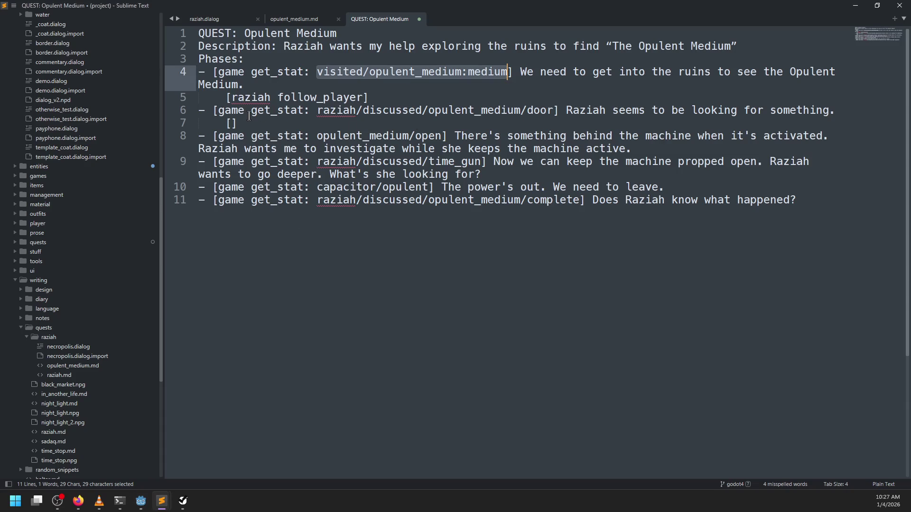
# Copy the raziah/discussed/opulent_medium/door stat key from line 6 of the quest notes.
pyautogui.moveTo(316, 110); pyautogui.dragTo(554, 110)
pyautogui.hotkey('ctrl', 'c')
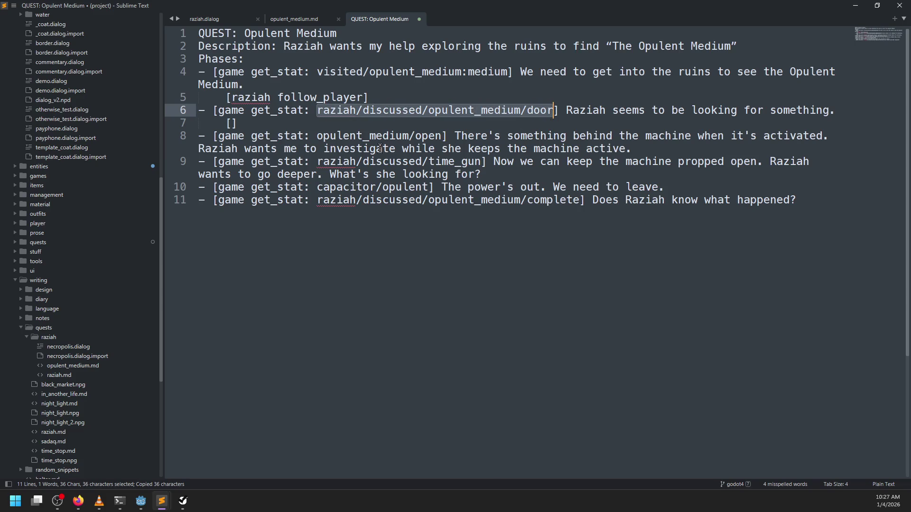
pyautogui.hotkey('alt', 'Tab')
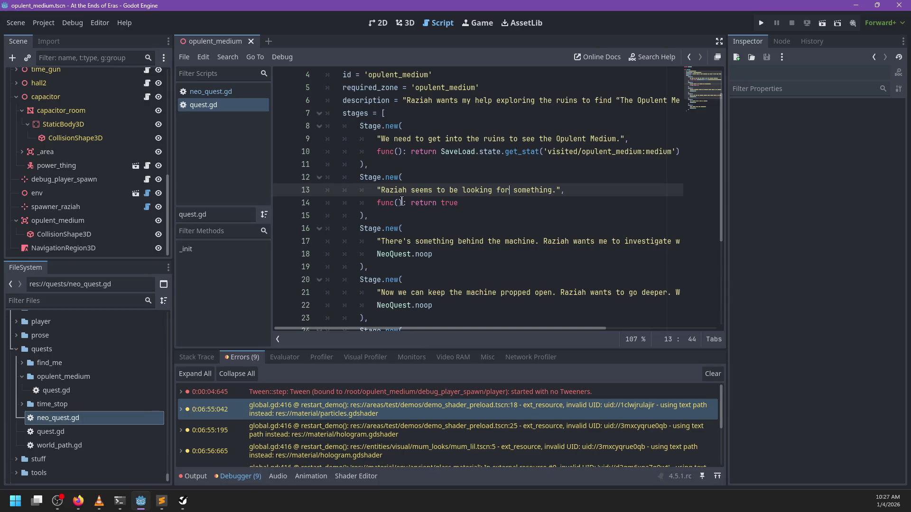
# Make line 14 return SaveLoad.get_stat('raziah/discussed/opulent_medium/door' and remove 'state.' from line 10.
pyautogui.doubleClick(462, 205)
pyautogui.write('SaveLoad.get_')
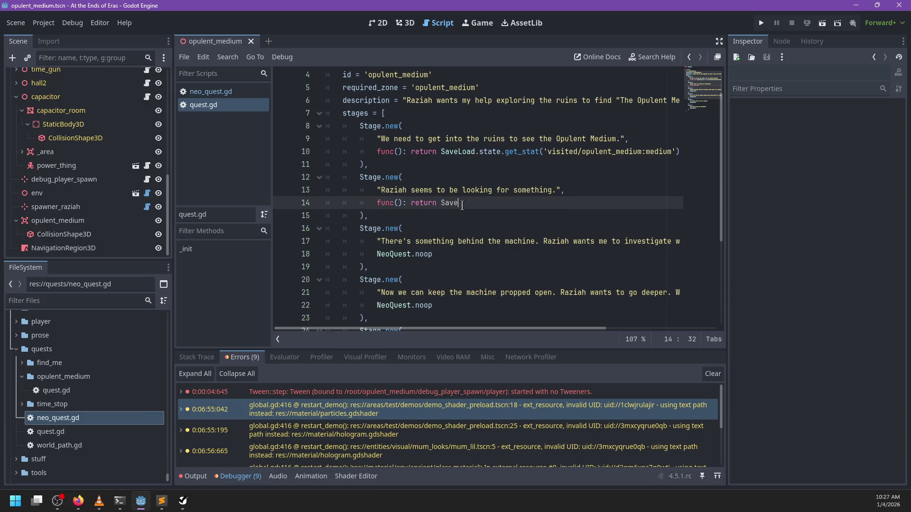
pyautogui.press('Return')
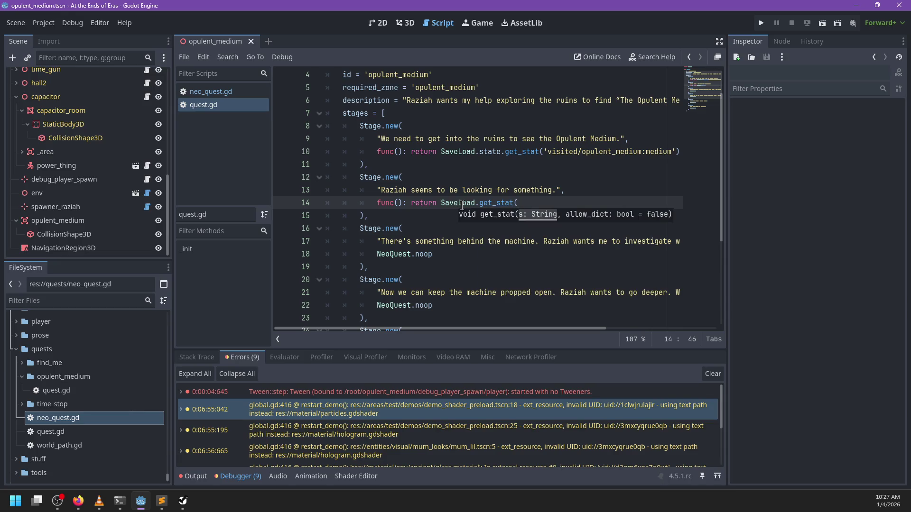
pyautogui.click(503, 152)
pyautogui.press('BackSpace')
pyautogui.press('BackSpace')
pyautogui.press('BackSpace')
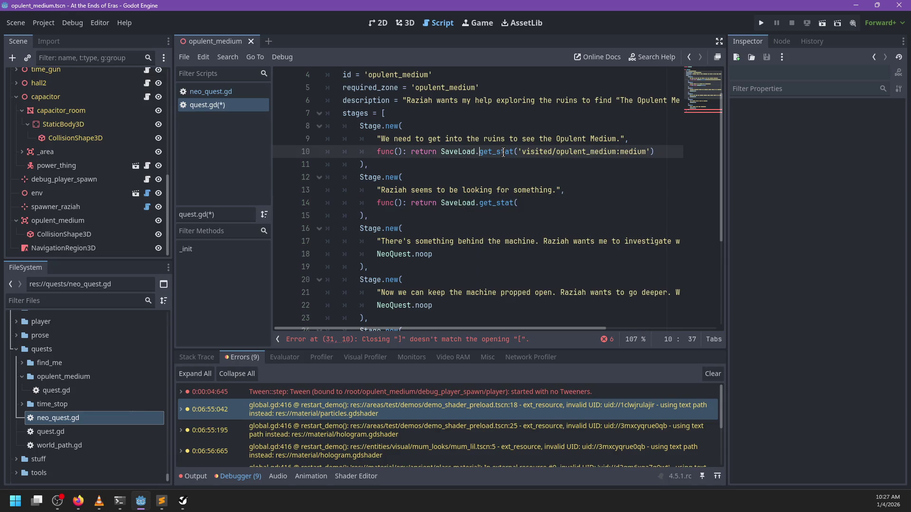
pyautogui.click(540, 205)
pyautogui.write("'raziah/discussed/opulent_medium/door'")
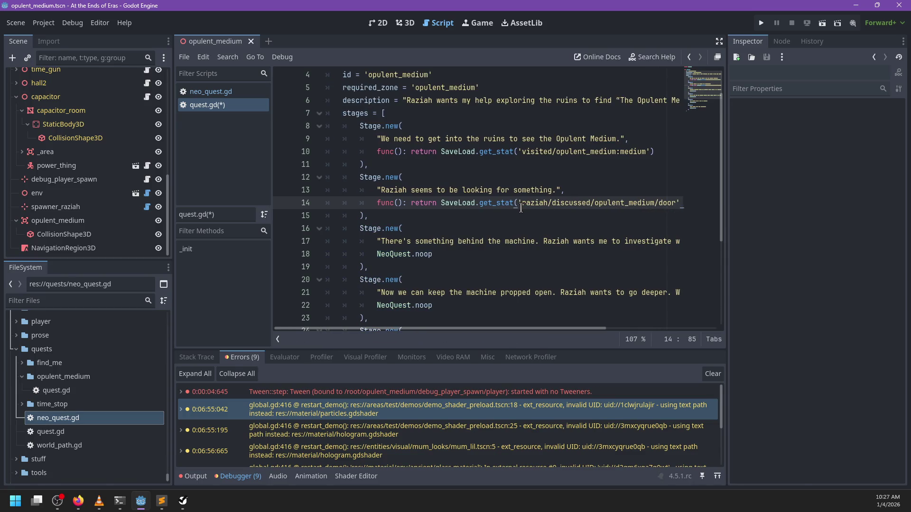
pyautogui.hotkey('alt', 'Tab')
# Copy opulent_medium/open from line 8 of the notes, then bring up neo_quest.gd in Godot.
pyautogui.moveTo(441, 136); pyautogui.dragTo(317, 136)
pyautogui.hotkey('ctrl', 'c')
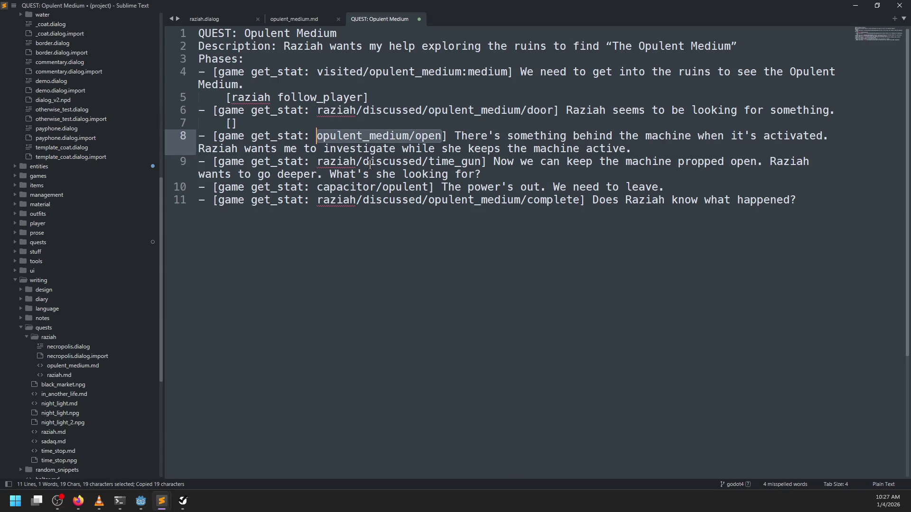
pyautogui.hotkey('alt', 'Tab')
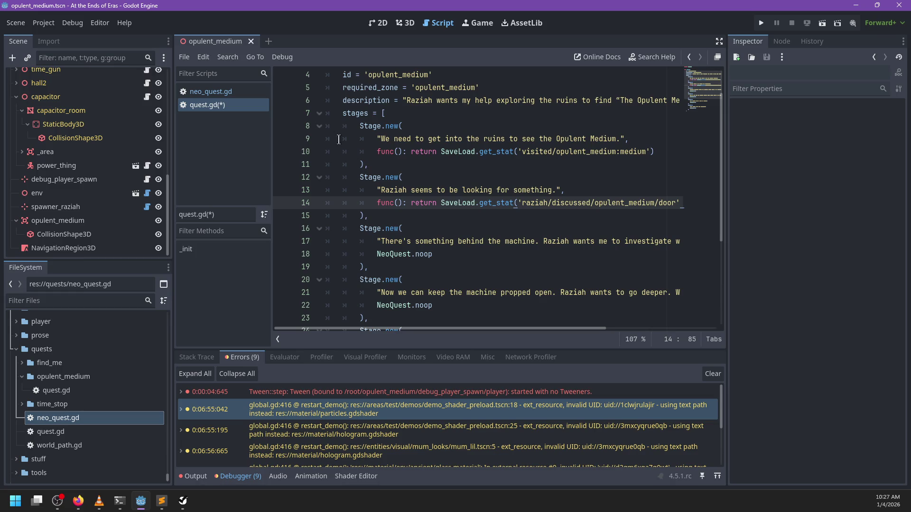
pyautogui.click(214, 91)
pyautogui.scroll(4, 419, 201)
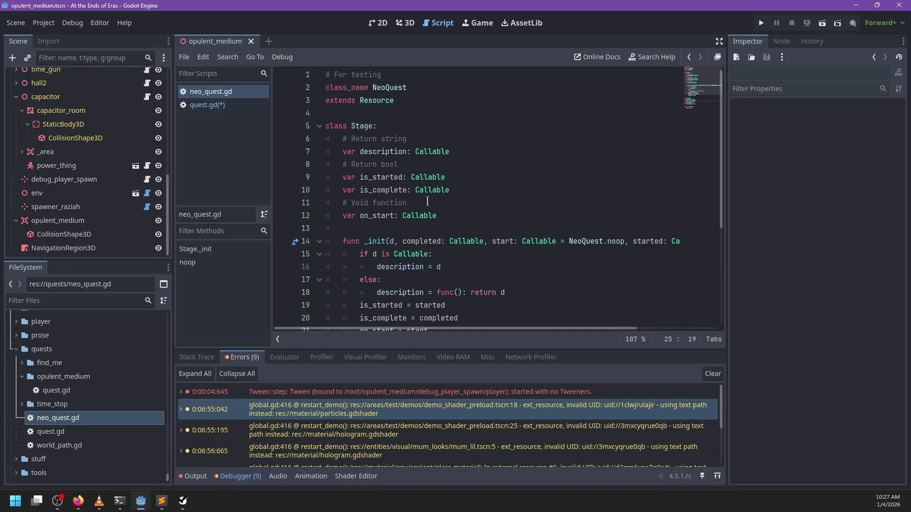
# Change the Stage constructor's completed parameter type from Callable to String.
pyautogui.scroll(-1, 427, 201)
pyautogui.doubleClick(462, 203)
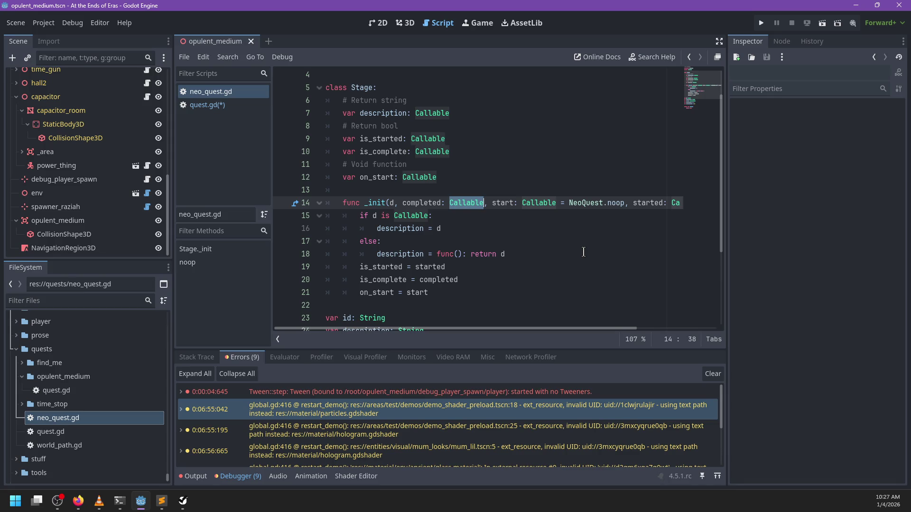
pyautogui.write('Str')
pyautogui.press('Return')
pyautogui.hscroll(2, 492, 219)
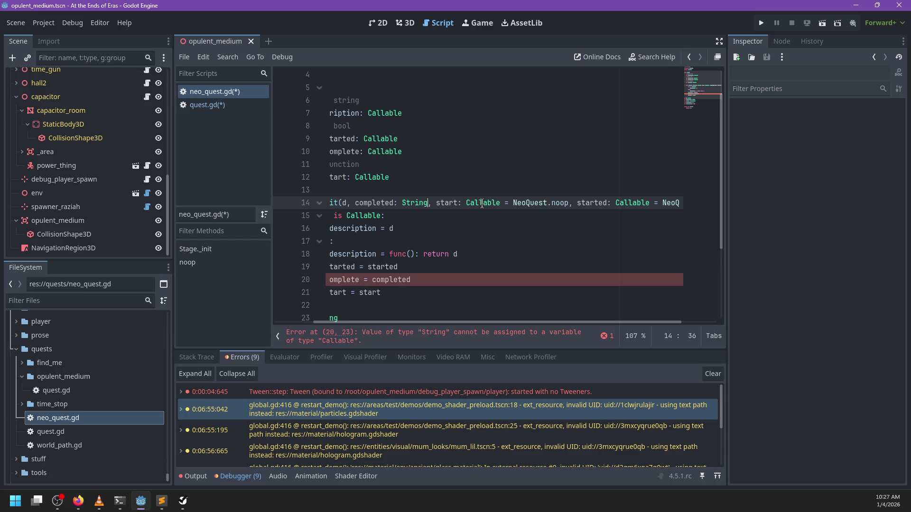
# Replace started: Callable = NeoQuest.noop with started := '' and begin renaming is_started.
pyautogui.doubleClick(482, 204)
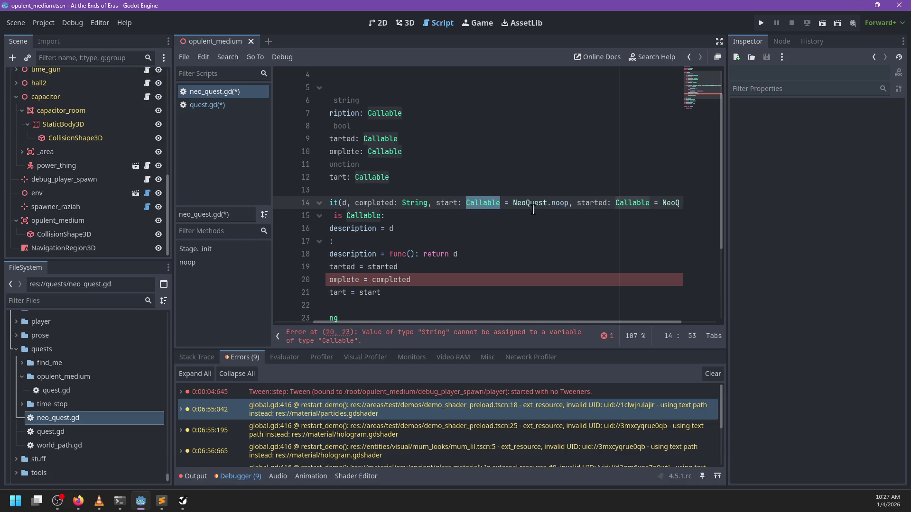
pyautogui.hscroll(2, 533, 209)
pyautogui.doubleClick(584, 203)
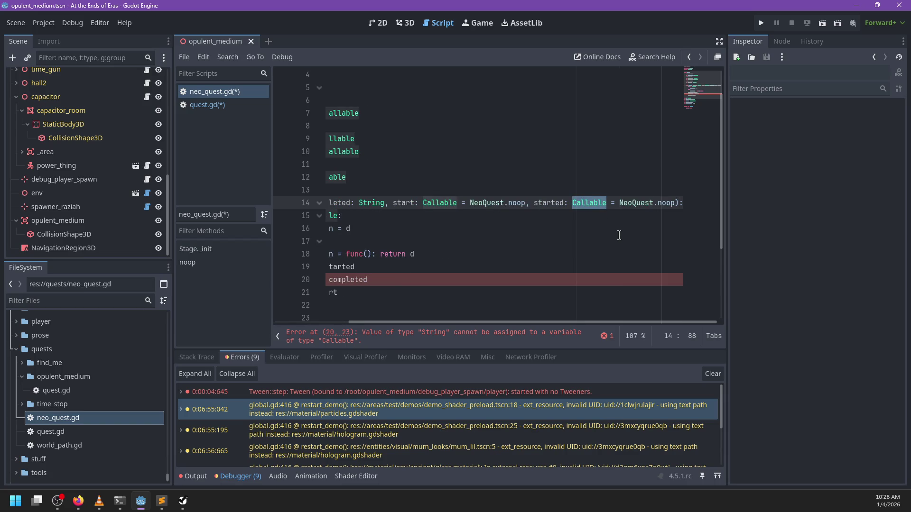
pyautogui.write('String')
pyautogui.press('Right')
pyautogui.press('Right')
pyautogui.press('Right')
pyautogui.hotkey('ctrl', 'shift', 'Left')
pyautogui.hotkey('ctrl', 'shift', 'Left')
pyautogui.hotkey('ctrl', 'shift', 'Left')
pyautogui.press('BackSpace')
pyautogui.press('BackSpace')
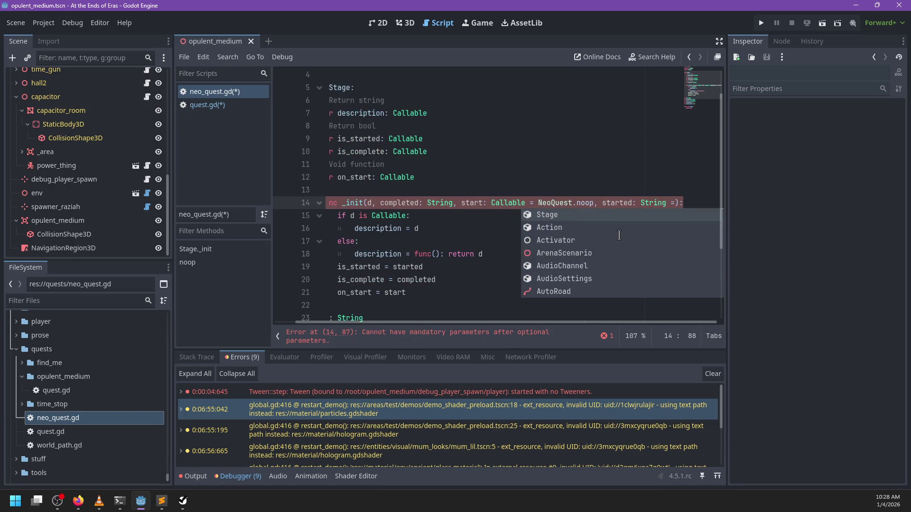
pyautogui.press('BackSpace')
pyautogui.press('BackSpace')
pyautogui.press('BackSpace')
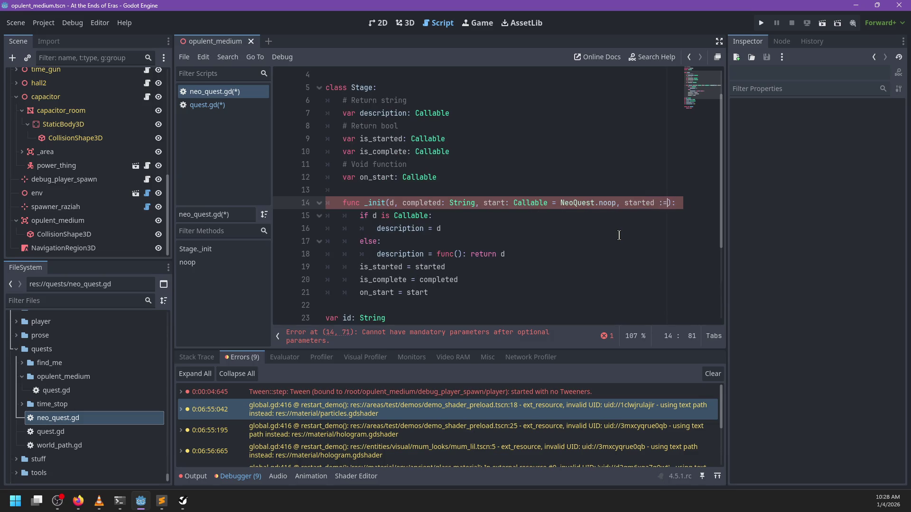
pyautogui.write("''")
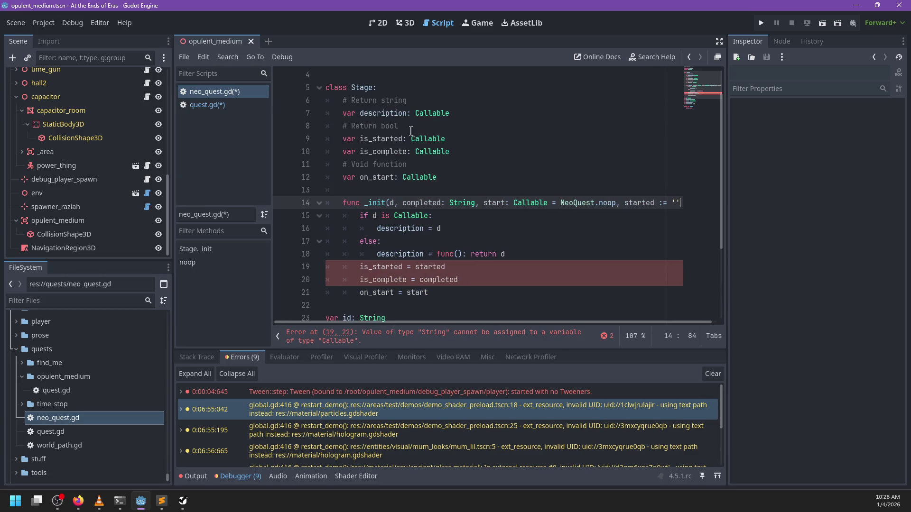
pyautogui.doubleClick(383, 141)
pyautogui.write('stra')
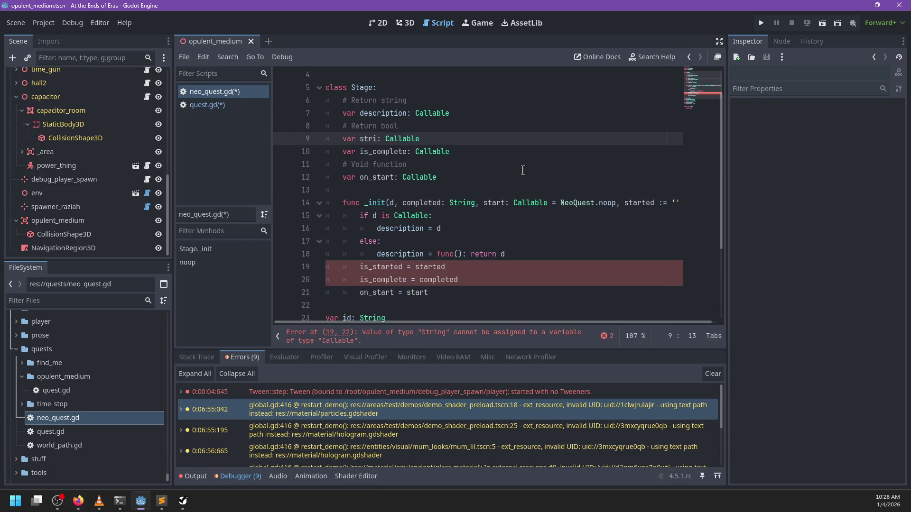
pyautogui.write('t_stat')
# Rename the is_started variable to start_stat with a String type.
pyautogui.press('End')
pyautogui.hotkey('ctrl', 'BackSpace')
pyautogui.write('tr')
pyautogui.press('Return')
# Rename is_complete on line 10 to completion_stat, typed String.
pyautogui.press('Up')
pyautogui.press('Up')
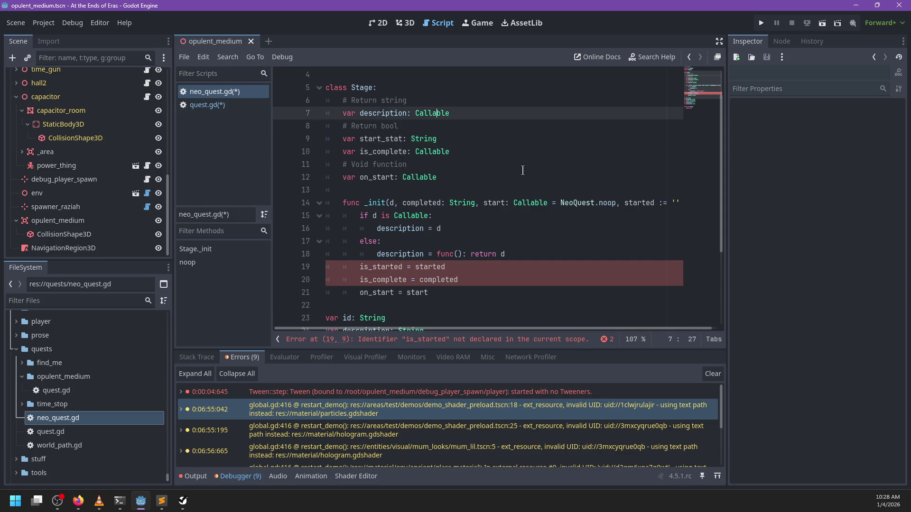
pyautogui.press('Down')
pyautogui.press('Down')
pyautogui.press('Down')
pyautogui.hotkey('ctrl', 'Delete')
pyautogui.write('end_stat')
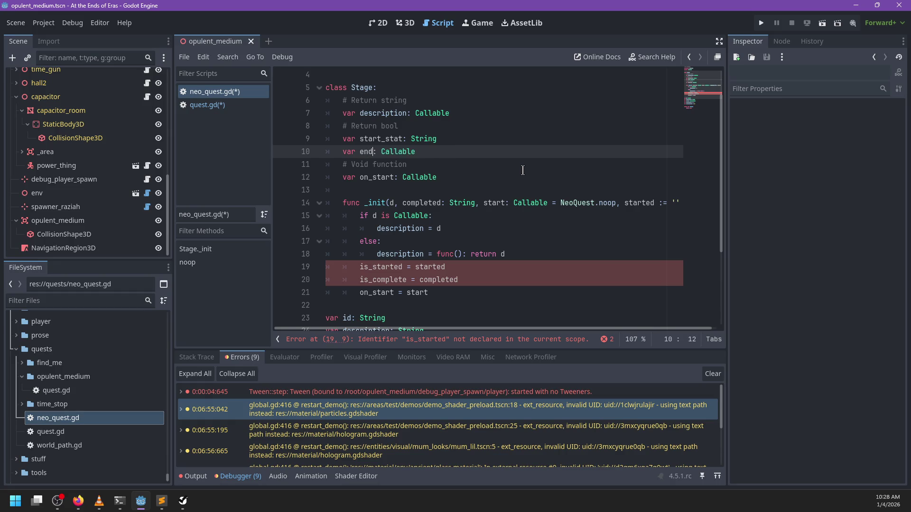
pyautogui.hotkey('ctrl', 'BackSpace')
pyautogui.write('String')
pyautogui.click(463, 182)
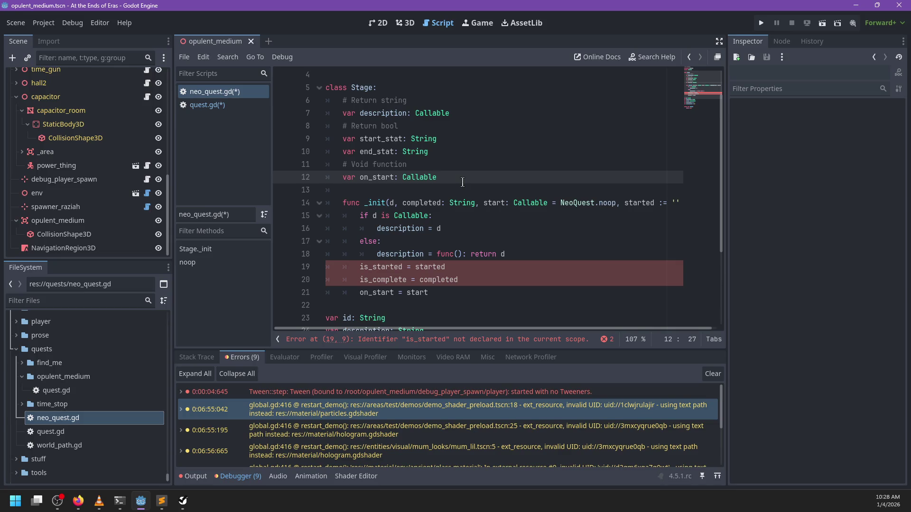
pyautogui.hotkey('ctrl', 'z')
pyautogui.hotkey('ctrl', 'z')
pyautogui.hotkey('ctrl', 'z')
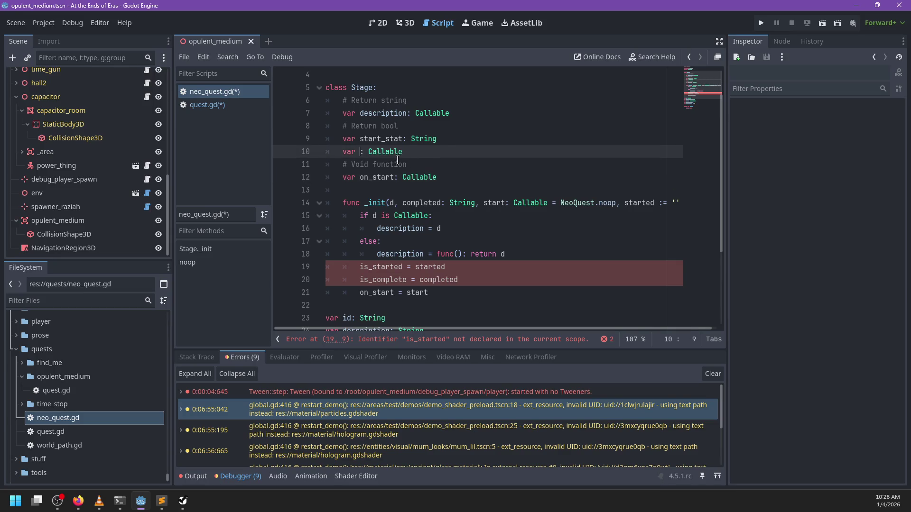
pyautogui.doubleClick(384, 152)
pyautogui.write('completio')
pyautogui.write('n_stat')
pyautogui.hotkey('ctrl', 'BackSpace')
pyautogui.write('String')
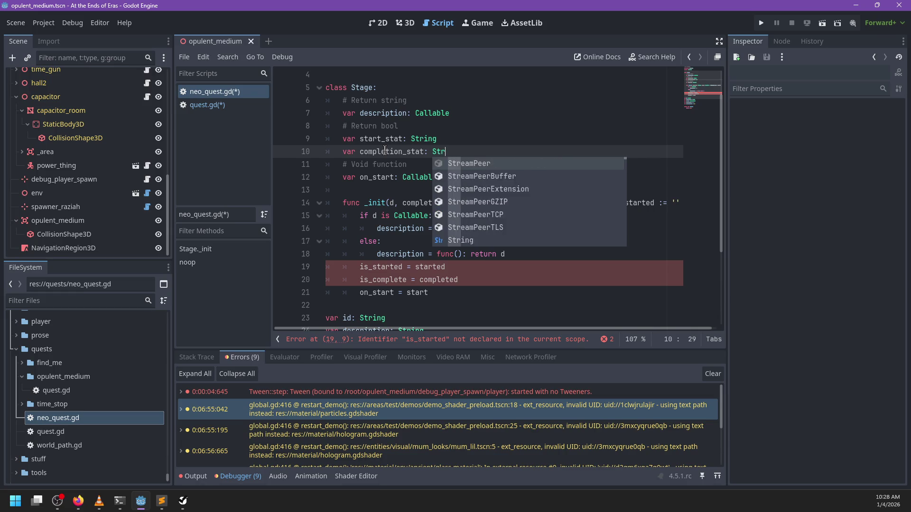
pyautogui.press('Escape')
# Update the _init assignments on lines 19–20 to use start_stat and completion_stat.
pyautogui.doubleClick(378, 140)
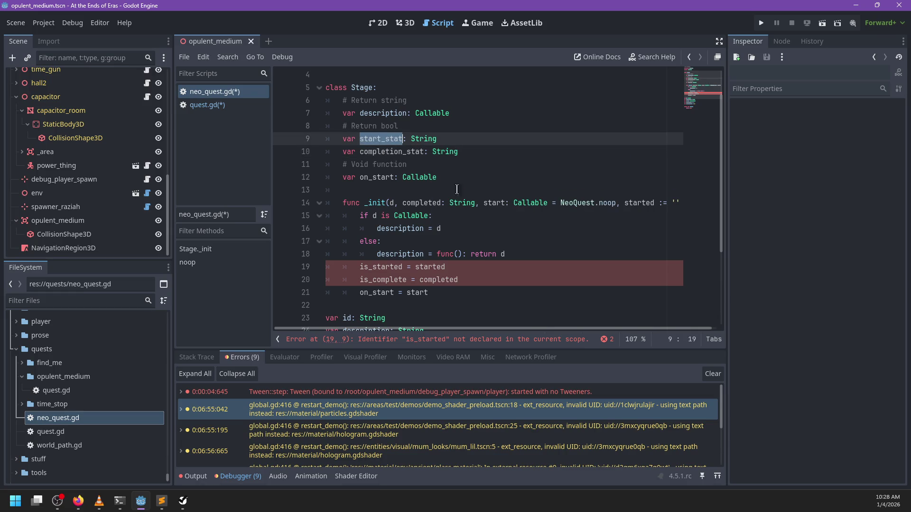
pyautogui.doubleClick(388, 268)
pyautogui.hotkey('ctrl', 'v')
pyautogui.doubleClick(393, 152)
pyautogui.hotkey('ctrl', 'c')
pyautogui.doubleClick(380, 280)
pyautogui.hotkey('ctrl', 'v')
# Move the completion_stat assignment below on_start and save neo_quest.gd.
pyautogui.click(482, 288)
pyautogui.hotkey('shift', 'Down')
pyautogui.hotkey('ctrl', 'x')
pyautogui.press('Up')
pyautogui.hotkey('ctrl', 'v')
pyautogui.hscroll(1, 656, 209)
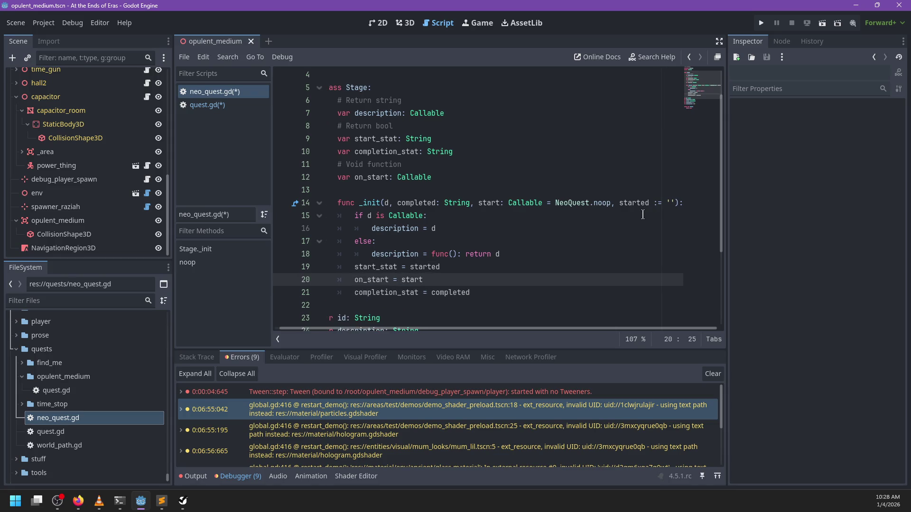
pyautogui.hscroll(-1, 574, 265)
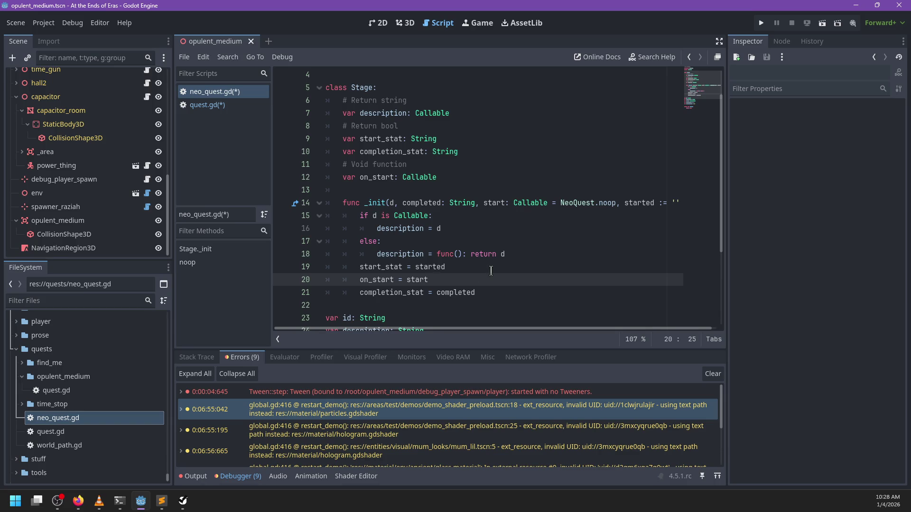
pyautogui.hotkey('ctrl', 's')
pyautogui.click(226, 104)
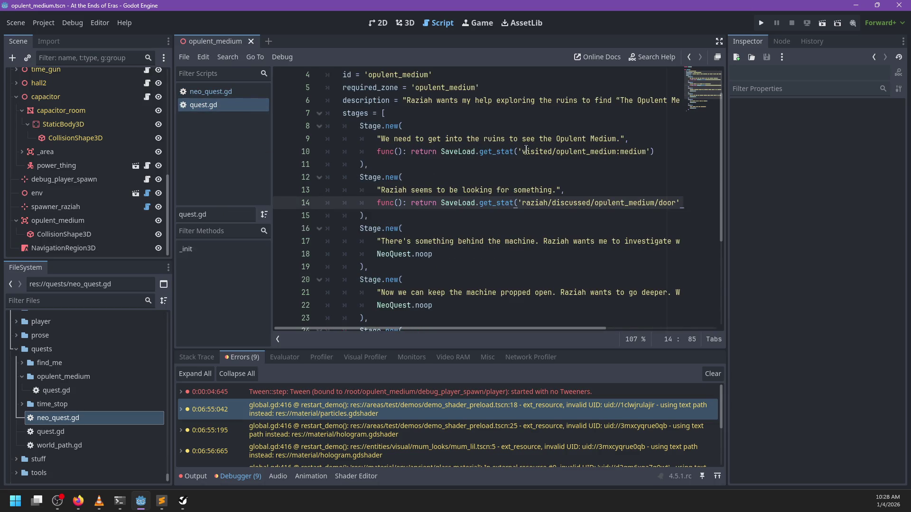
# Delete the 'func(): return SaveLoad.get_stat(' wrappers from the first two stages' checks.
pyautogui.moveTo(518, 151); pyautogui.dragTo(366, 153)
pyautogui.hotkey('ctrl', 'd')
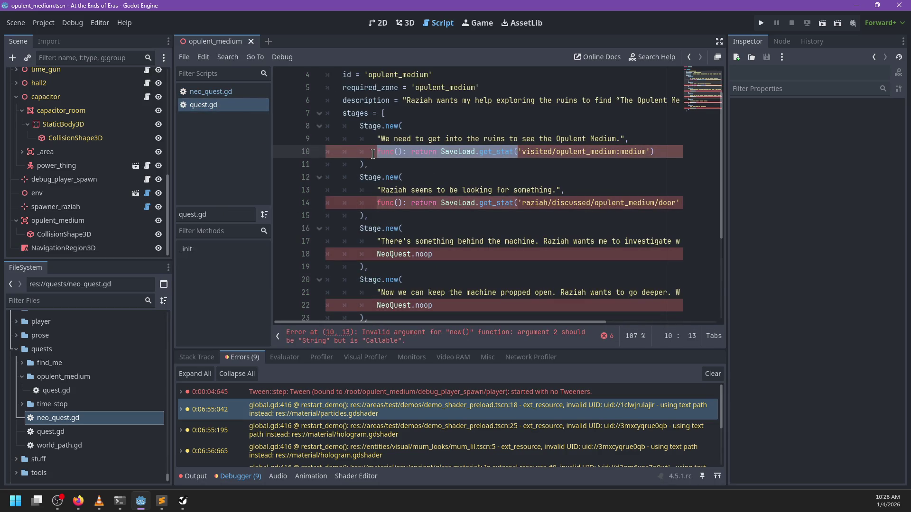
pyautogui.press('BackSpace')
pyautogui.press('BackSpace')
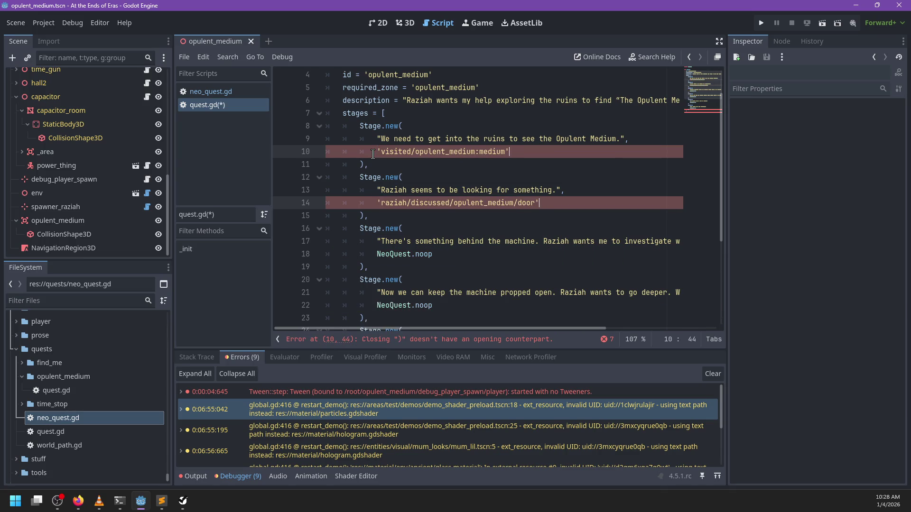
# Replace every NeoQuest.noop in the later stages with ''.
pyautogui.scroll(-1, 447, 209)
pyautogui.moveTo(448, 215); pyautogui.dragTo(377, 215)
pyautogui.hotkey('ctrl', 'd')
pyautogui.hotkey('ctrl', 'd')
pyautogui.scroll(-2, 467, 213)
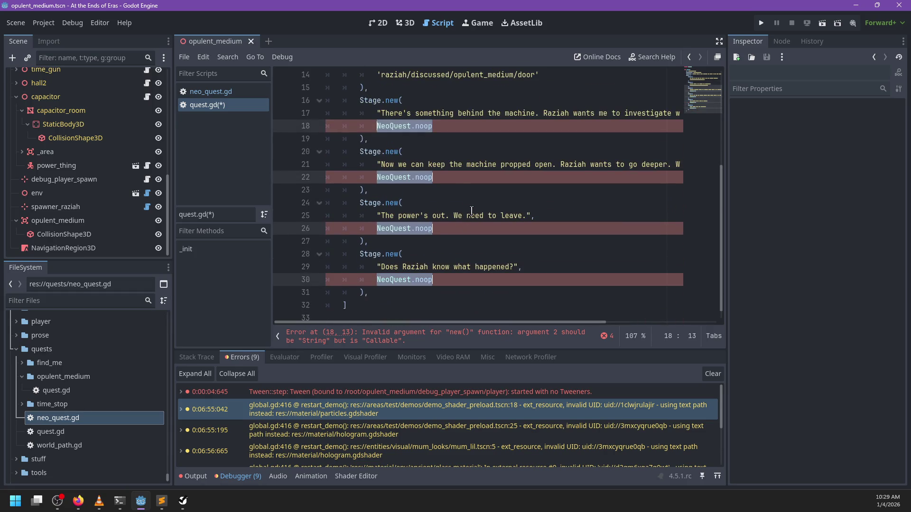
pyautogui.press('BackSpace')
pyautogui.write("''")
pyautogui.scroll(2, 467, 211)
pyautogui.scroll(1, 461, 211)
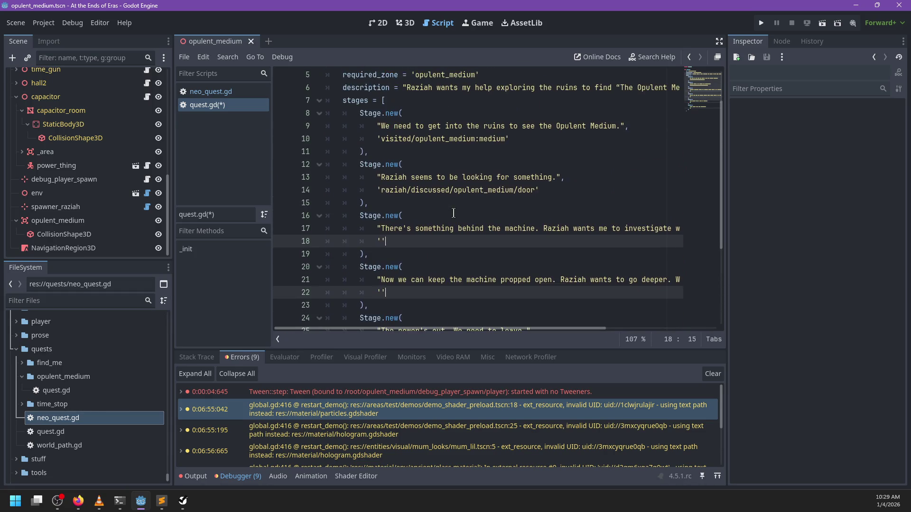
pyautogui.scroll(1, 454, 213)
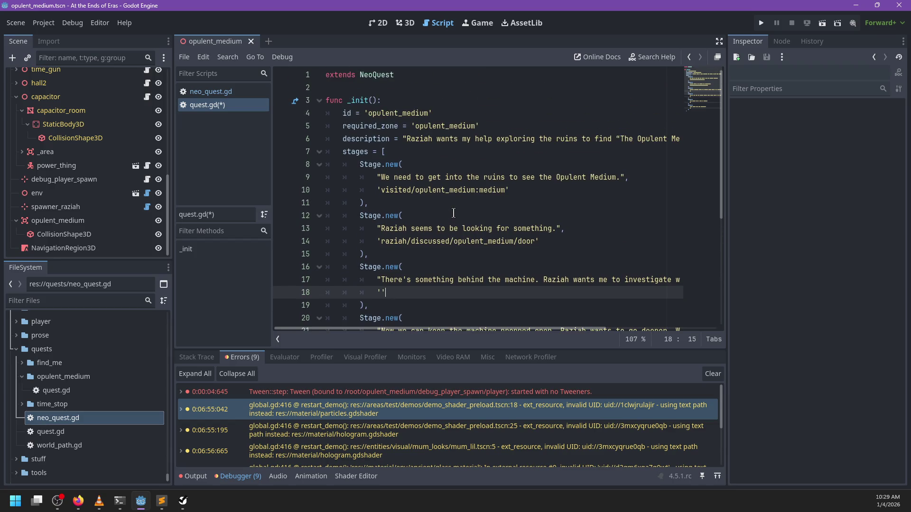
pyautogui.scroll(-1, 453, 213)
pyautogui.hotkey('alt', 'Tab')
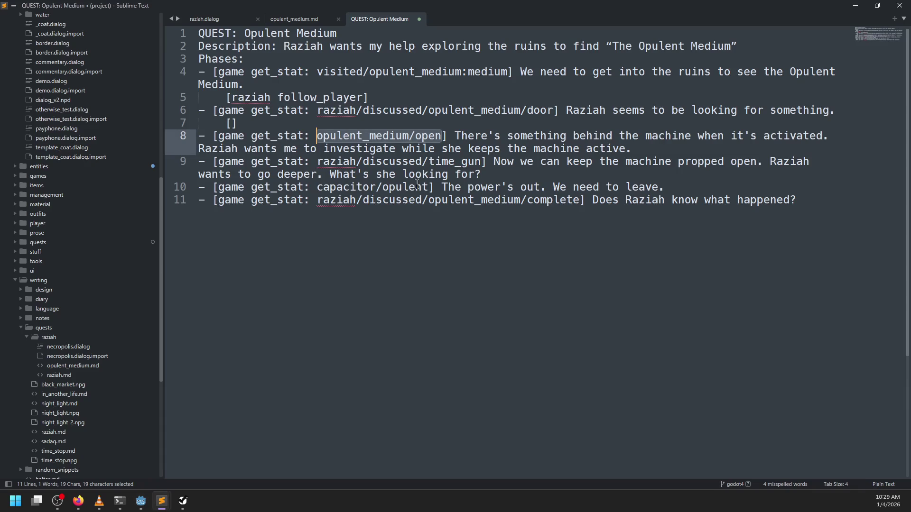
# Copy the raziah/discussed/time_gun stat from the notes into line 22's stage quotes.
pyautogui.click(318, 162)
pyautogui.moveTo(317, 161); pyautogui.dragTo(480, 161)
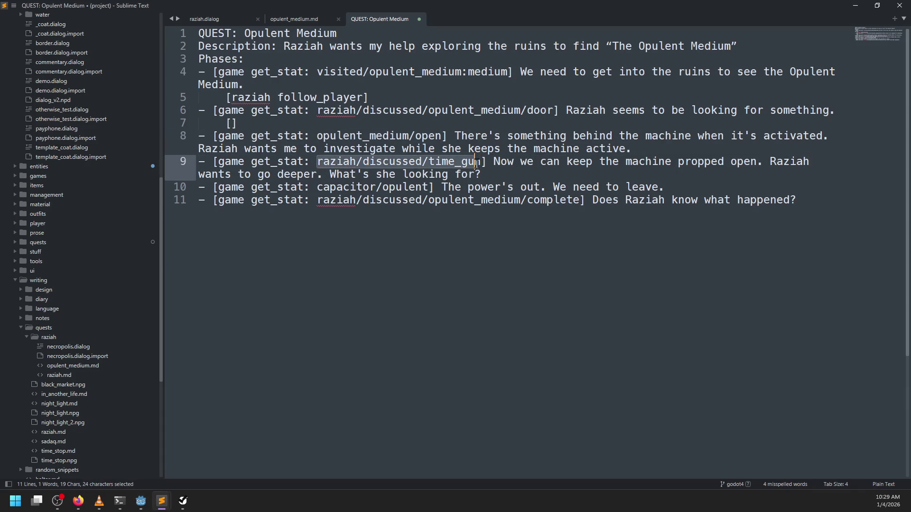
pyautogui.hotkey('ctrl', 'c')
pyautogui.hotkey('alt', 'Tab')
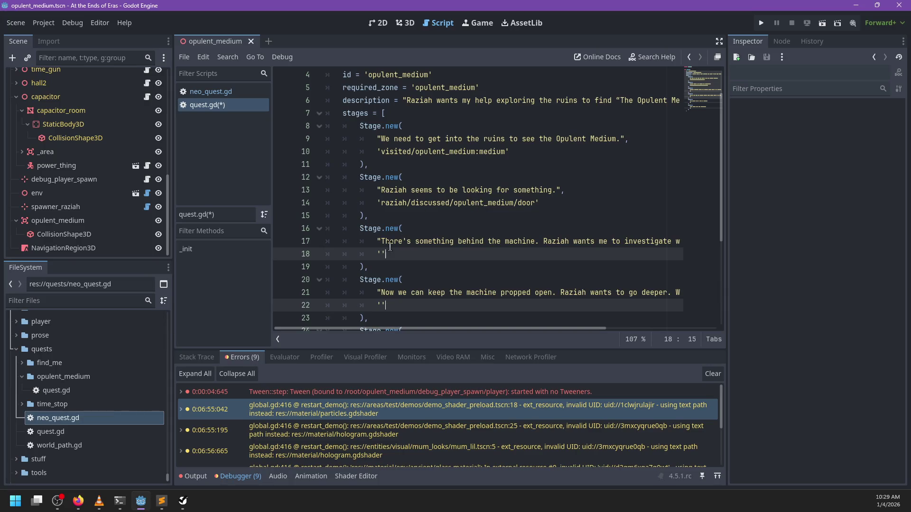
pyautogui.click(382, 254)
pyautogui.hotkey('ctrl', 'v')
pyautogui.scroll(-2, 426, 241)
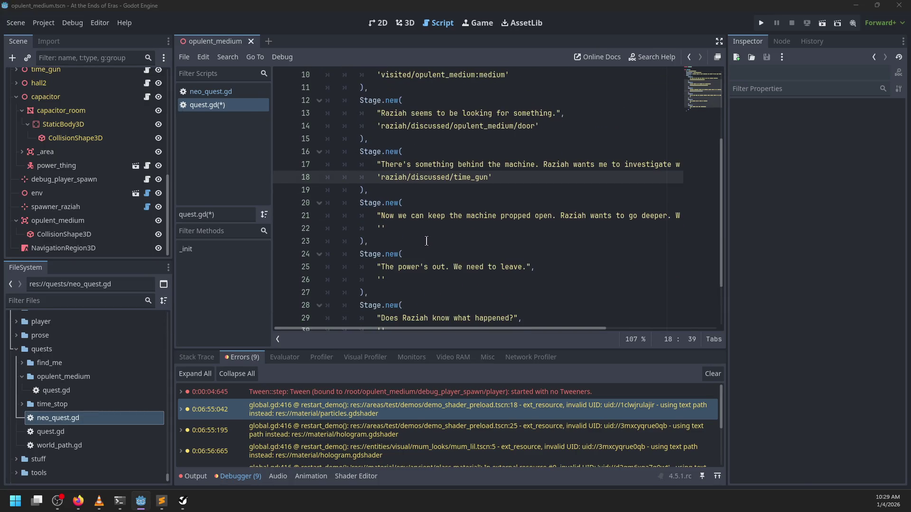
pyautogui.hotkey('alt', 'Tab')
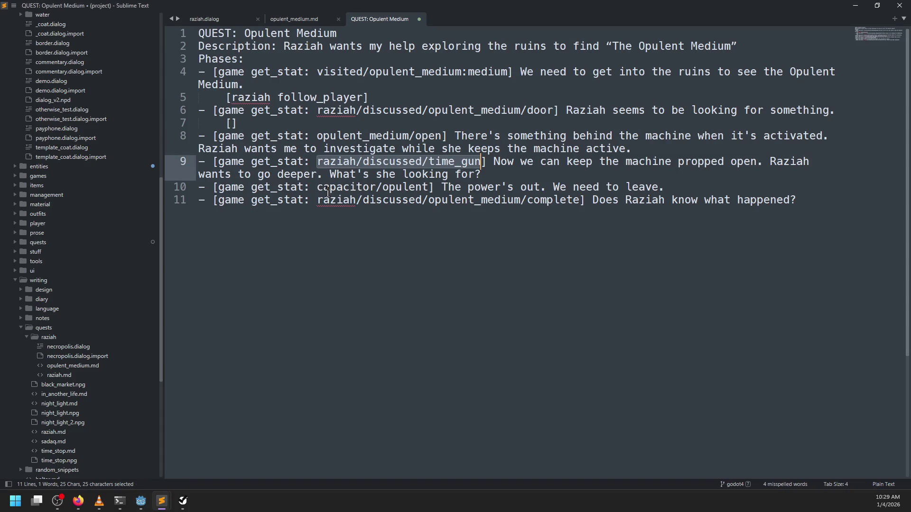
pyautogui.hotkey('alt', 'Tab')
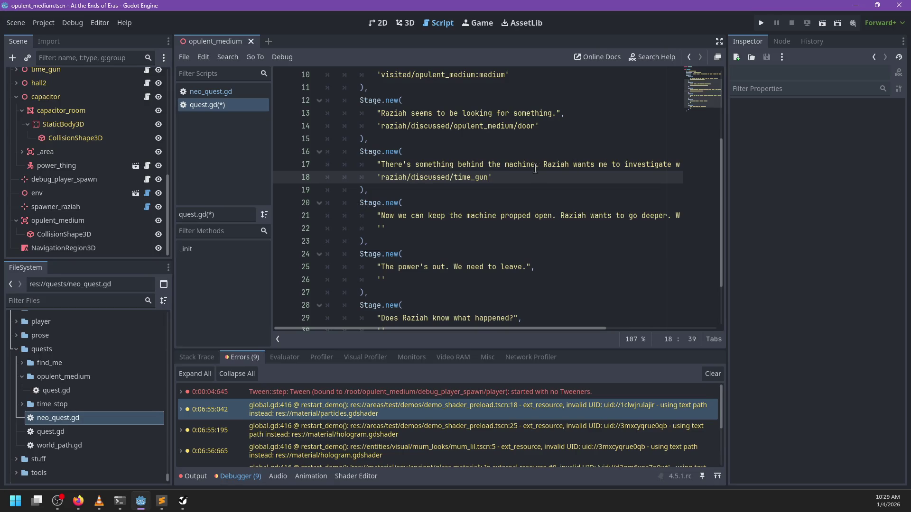
pyautogui.hscroll(5, 522, 174)
pyautogui.hscroll(-5, 522, 173)
pyautogui.scroll(-1, 454, 160)
# Paste the capacitor/opulent stat into the power-out stage on line 26.
pyautogui.hotkey('alt', 'Tab')
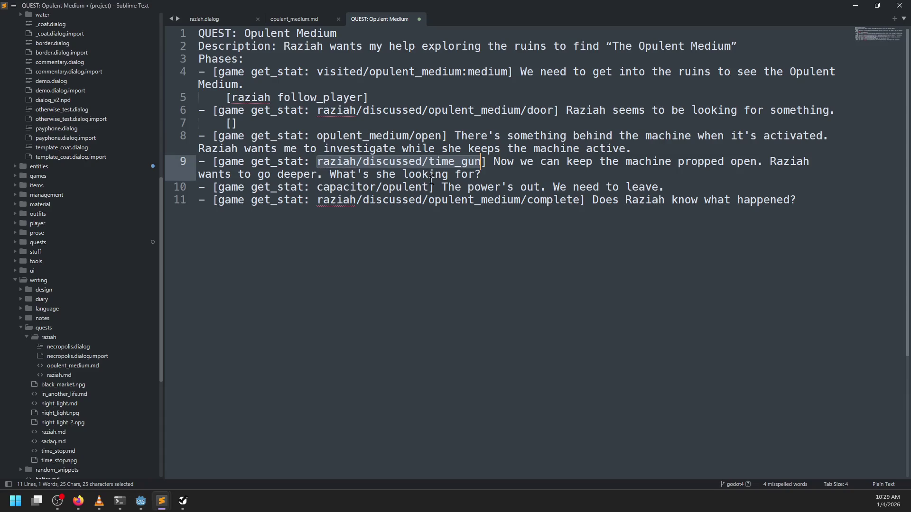
pyautogui.moveTo(317, 187); pyautogui.dragTo(429, 187)
pyautogui.hotkey('ctrl', 'c')
pyautogui.hotkey('alt', 'Tab')
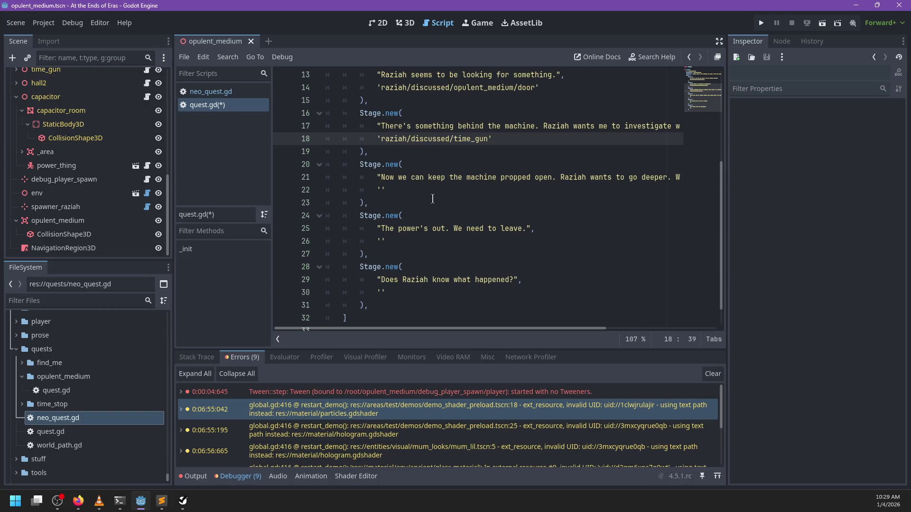
pyautogui.click(386, 240)
pyautogui.hotkey('ctrl', 'v')
# Move the time_gun stat out of line 18 into line 22's empty quotes.
pyautogui.moveTo(382, 138); pyautogui.dragTo(488, 139)
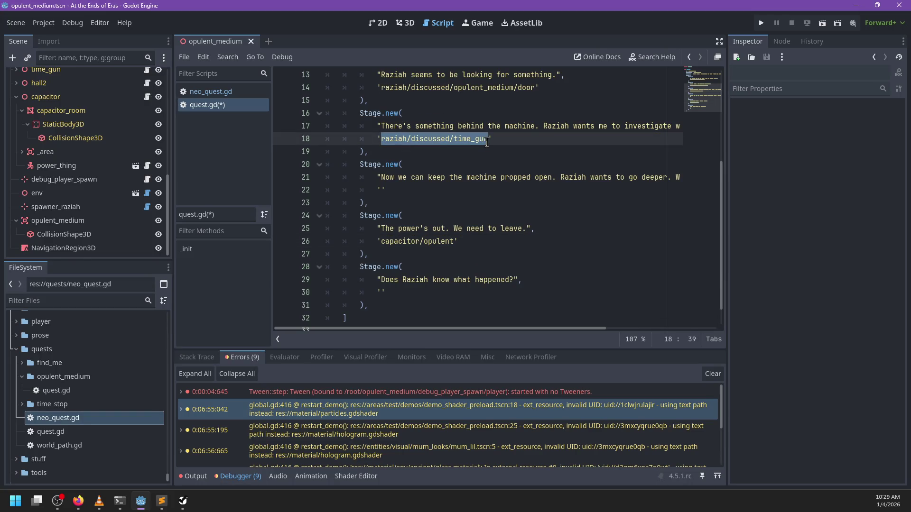
pyautogui.click(384, 199)
pyautogui.scroll(2, 395, 200)
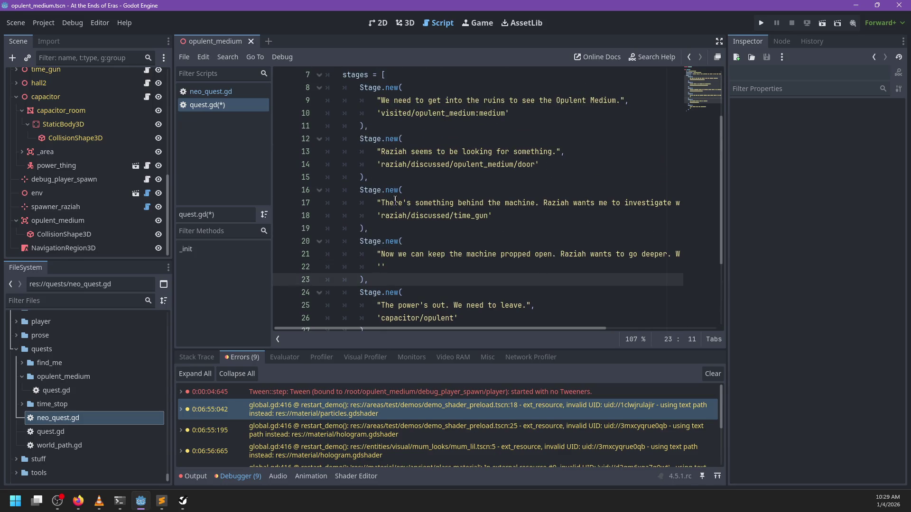
pyautogui.hotkey('alt', 'Tab')
pyautogui.click(497, 161)
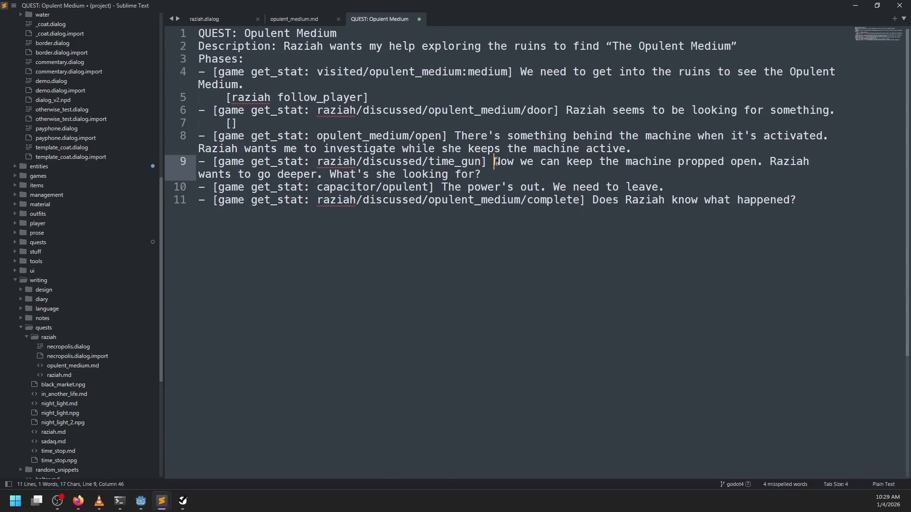
pyautogui.hotkey('alt', 'Tab')
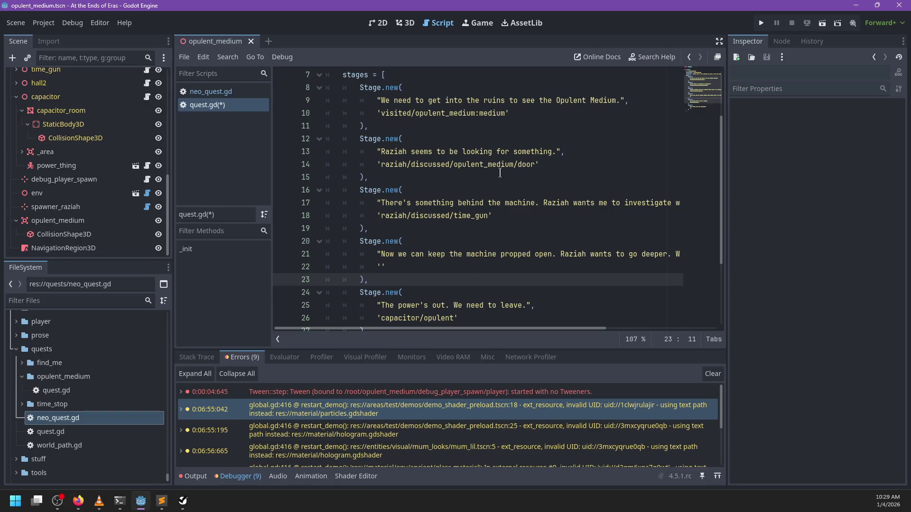
pyautogui.moveTo(489, 215); pyautogui.dragTo(380, 216)
pyautogui.press('BackSpace')
pyautogui.click(380, 266)
pyautogui.hotkey('ctrl', 'v')
# Fill line 18's stage with the opulent_medium/open stat from the notes.
pyautogui.hotkey('alt', 'Tab')
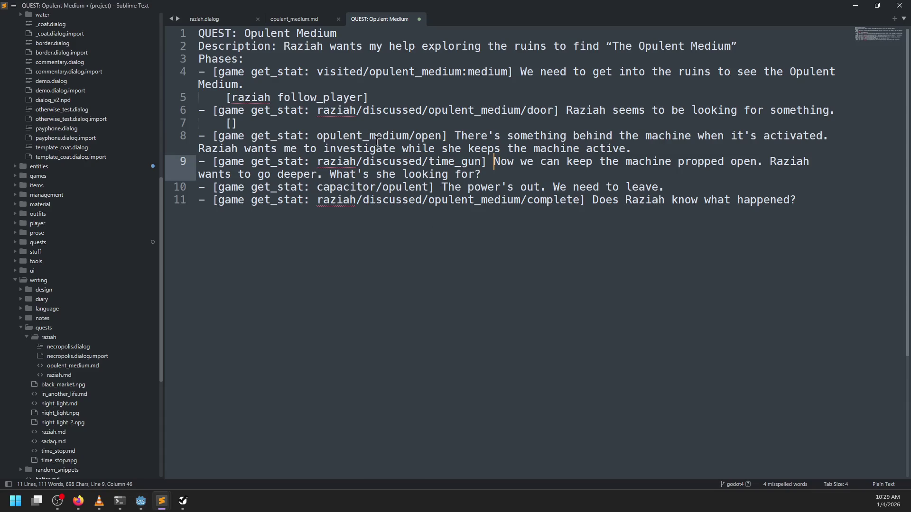
pyautogui.moveTo(446, 137); pyautogui.dragTo(316, 136)
pyautogui.hotkey('ctrl', 'c')
pyautogui.hotkey('alt', 'Tab')
pyautogui.click(380, 216)
pyautogui.hotkey('ctrl', 'v')
pyautogui.scroll(-2, 464, 226)
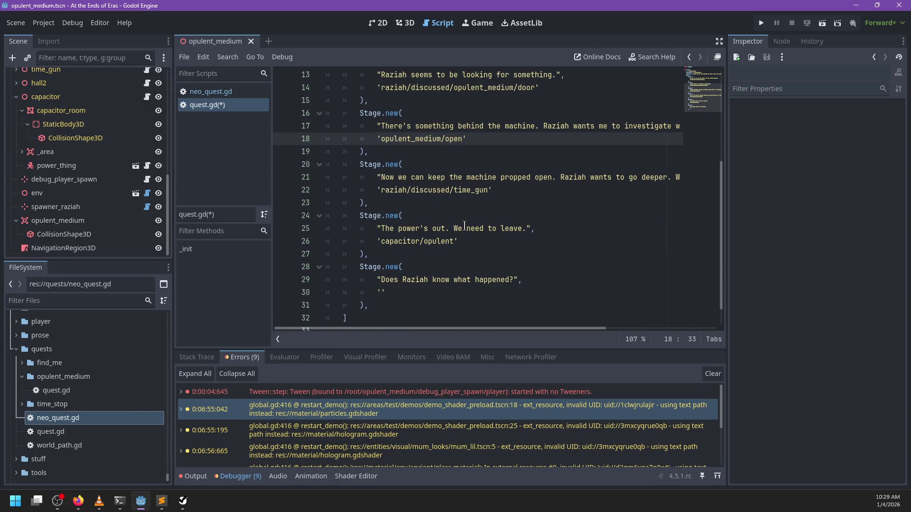
pyautogui.scroll(-1, 465, 226)
# Give the final stage on line 30 the raziah/discussed/opulent_medium/complete stat.
pyautogui.hotkey('alt', 'Tab')
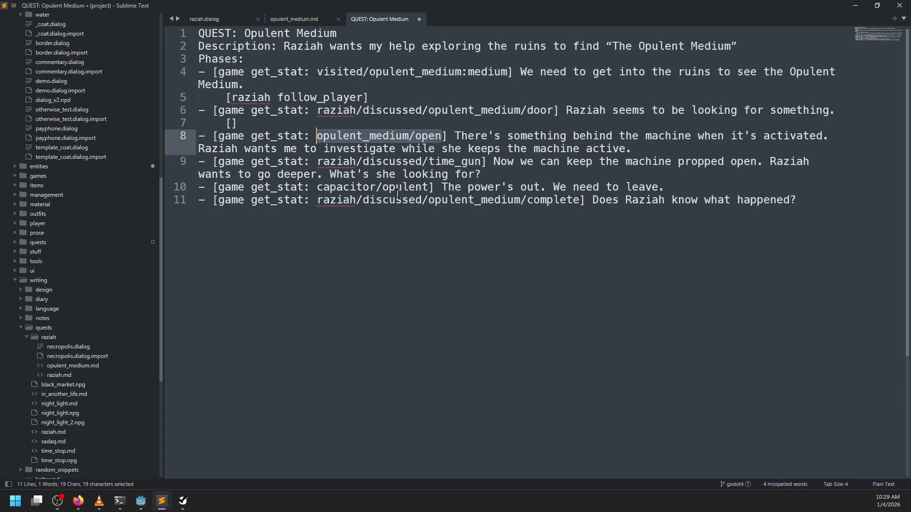
pyautogui.moveTo(579, 201)
pyautogui.mouseDown()
pyautogui.moveTo(296, 201)
pyautogui.moveTo(318, 201)
pyautogui.mouseUp()
pyautogui.hotkey('ctrl', 'c')
pyautogui.hotkey('alt', 'Tab')
pyautogui.click(379, 267)
pyautogui.hotkey('ctrl', 'v')
pyautogui.click(386, 281)
# Review the filled stages list and save quest.gd.
pyautogui.press('Down')
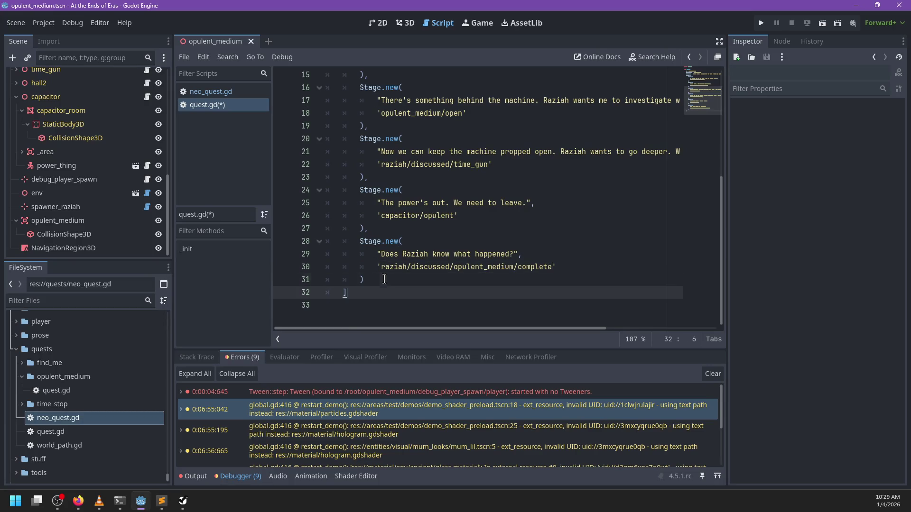
pyautogui.scroll(5, 384, 279)
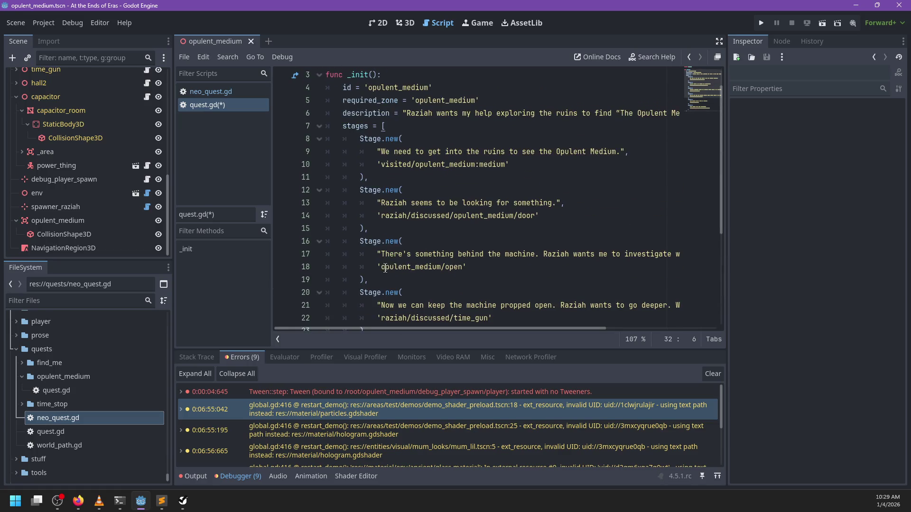
pyautogui.hscroll(3, 457, 195)
pyautogui.hscroll(-3, 457, 195)
pyautogui.scroll(1, 451, 198)
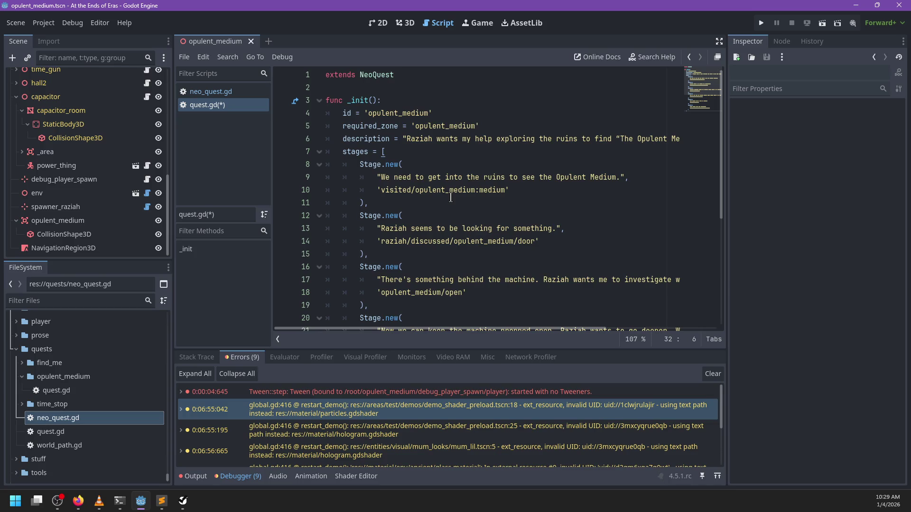
pyautogui.scroll(-1, 451, 198)
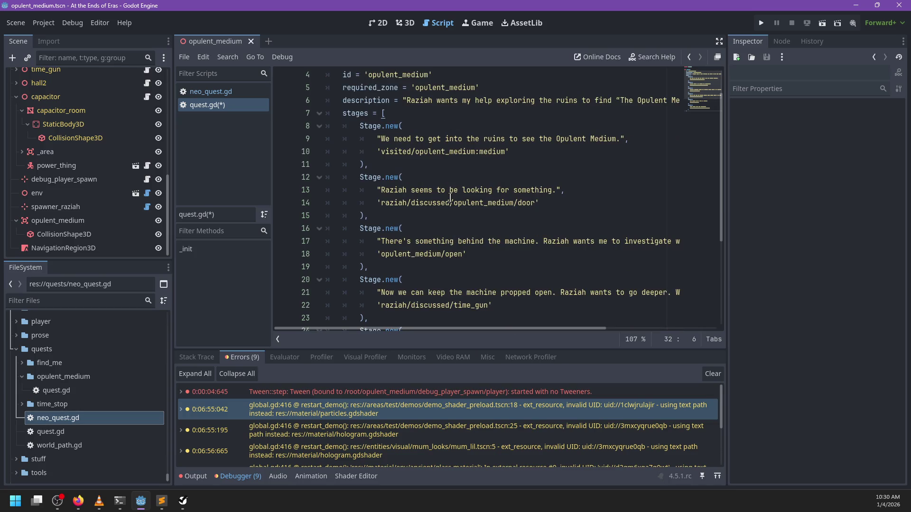
pyautogui.scroll(-1, 451, 198)
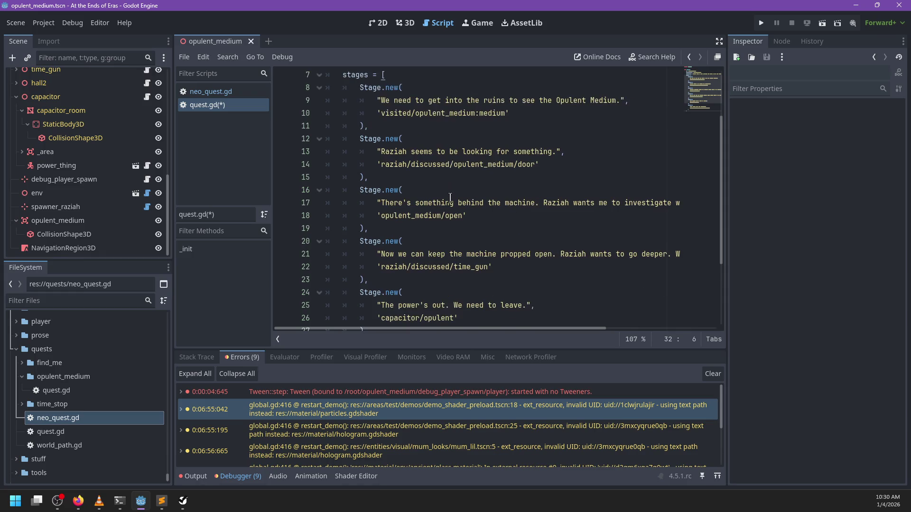
pyautogui.scroll(-3, 451, 197)
pyautogui.scroll(2, 450, 198)
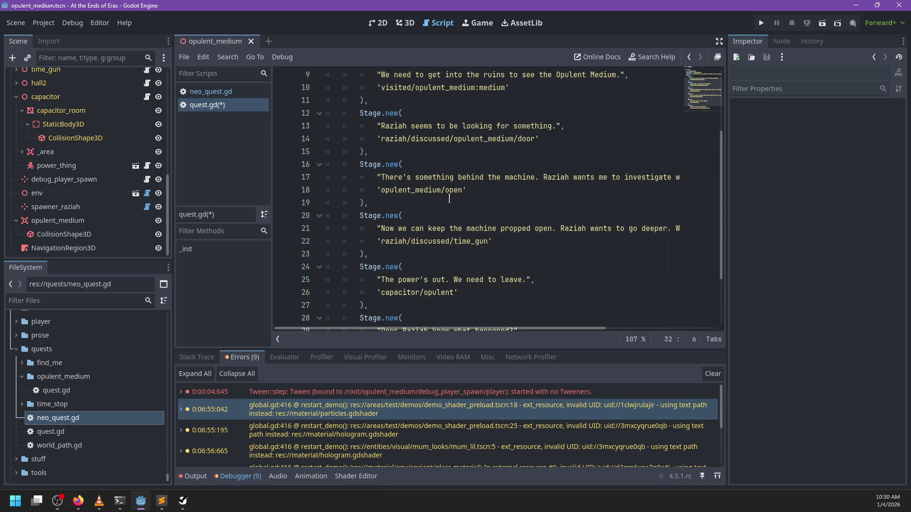
pyautogui.hotkey('ctrl', 's')
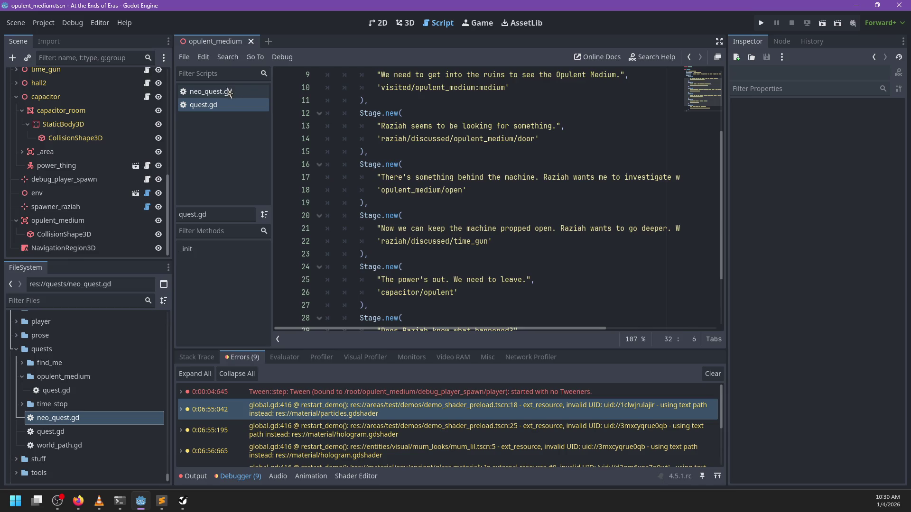
# Check the start parameter of Stage's _init in neo_quest.gd, then return to quest.gd.
pyautogui.click(211, 92)
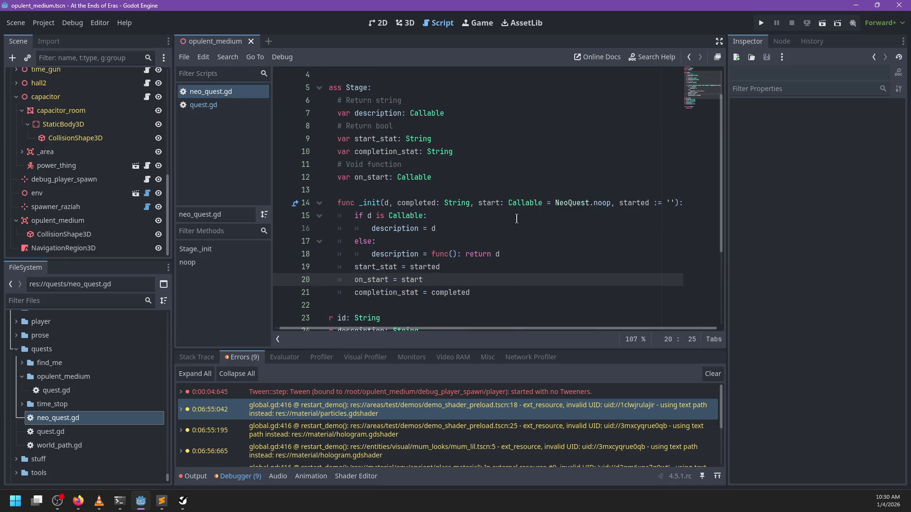
pyautogui.doubleClick(499, 207)
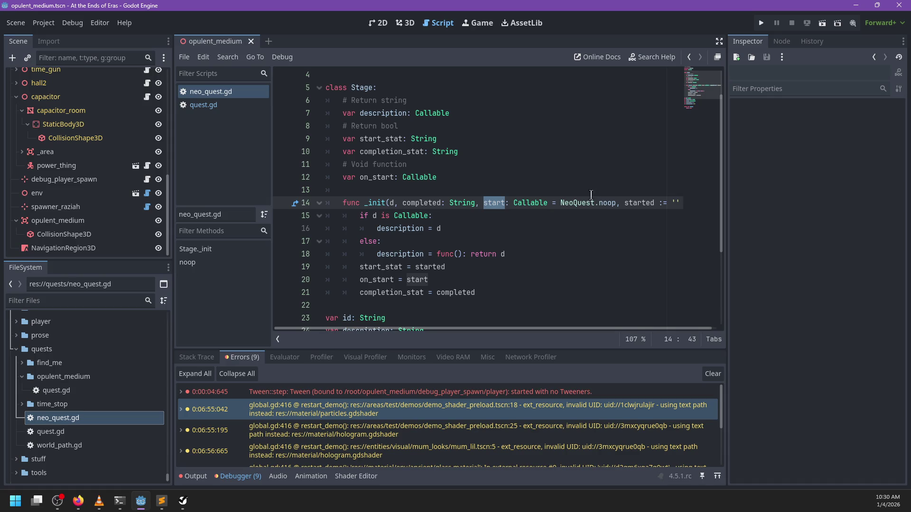
pyautogui.click(227, 105)
pyautogui.scroll(3, 512, 156)
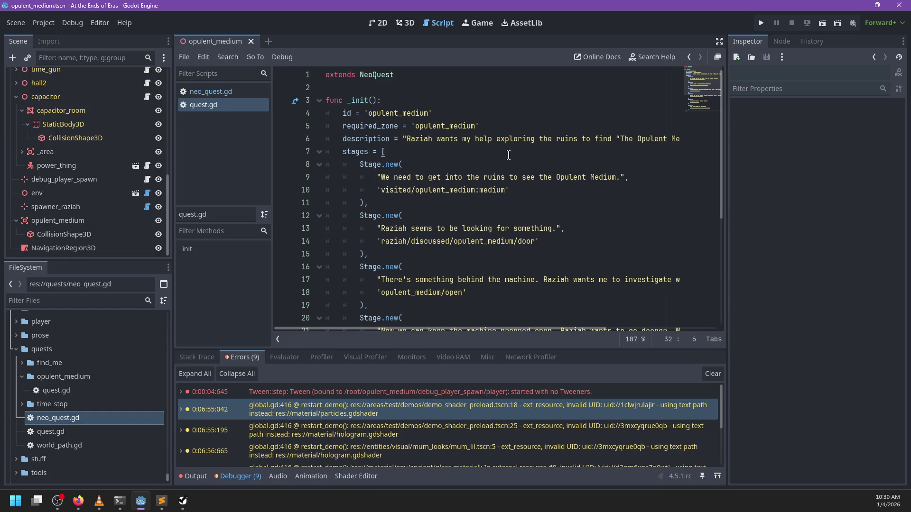
pyautogui.scroll(-3, 508, 155)
pyautogui.scroll(2, 517, 114)
# Try adding blank lines above _init, undo them, and go to the stages list's end.
pyautogui.click(520, 152)
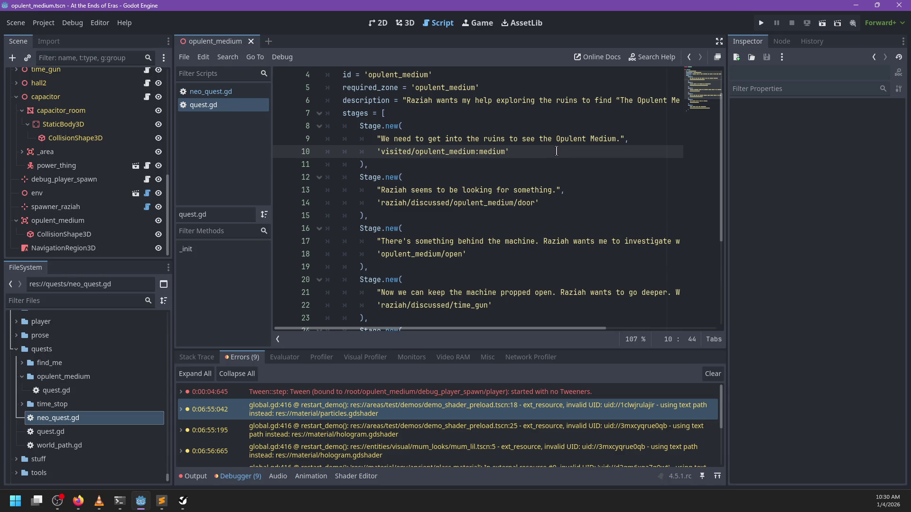
pyautogui.scroll(-4, 515, 178)
pyautogui.click(342, 305)
pyautogui.scroll(5, 343, 285)
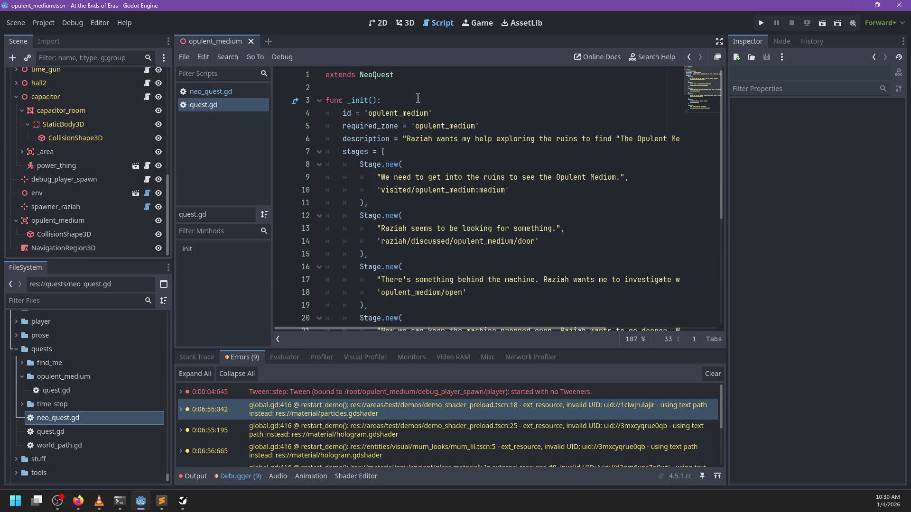
pyautogui.click(413, 98)
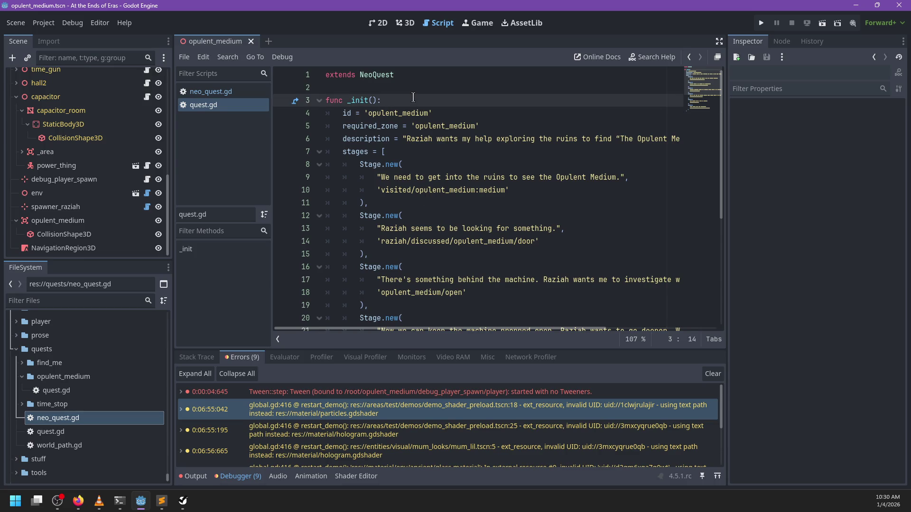
pyautogui.hotkey('ctrl', 'shift', 'Return')
pyautogui.hotkey('ctrl', 'shift', 'Return')
pyautogui.press('BackSpace')
pyautogui.press('BackSpace')
pyautogui.scroll(-5, 371, 265)
pyautogui.click(371, 294)
# Add stub functions move_raziah(wp: WorldPath) and raziah_follow(), each containing pass.
pyautogui.press('Return')
pyautogui.press('Return')
pyautogui.write('func move_raziah(wp: W')
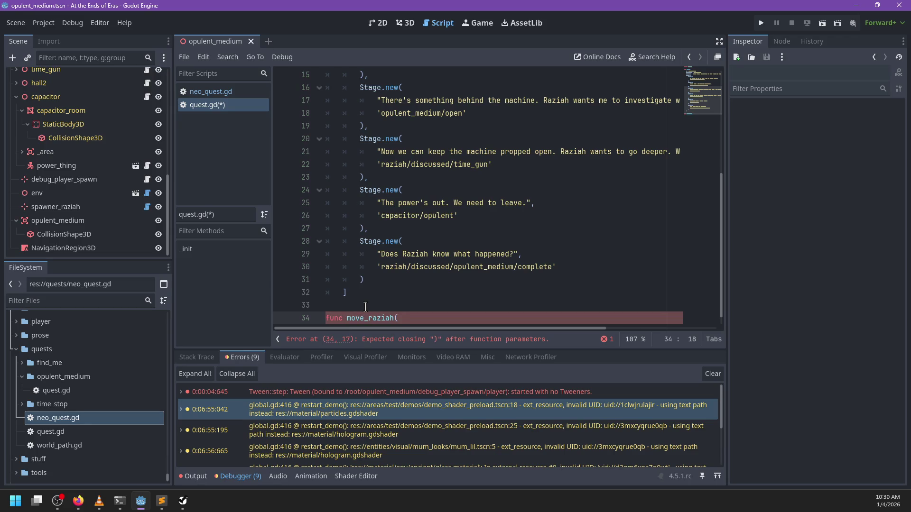
pyautogui.write('orld')
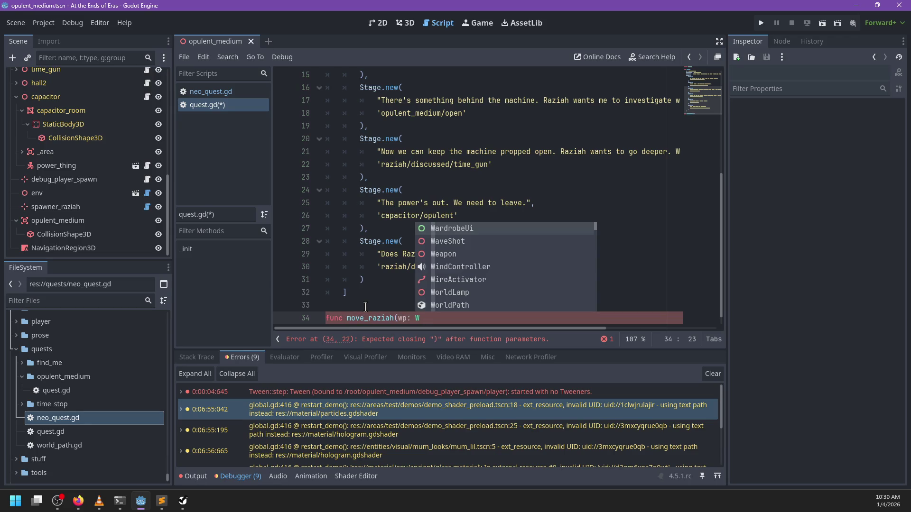
pyautogui.write('Path):')
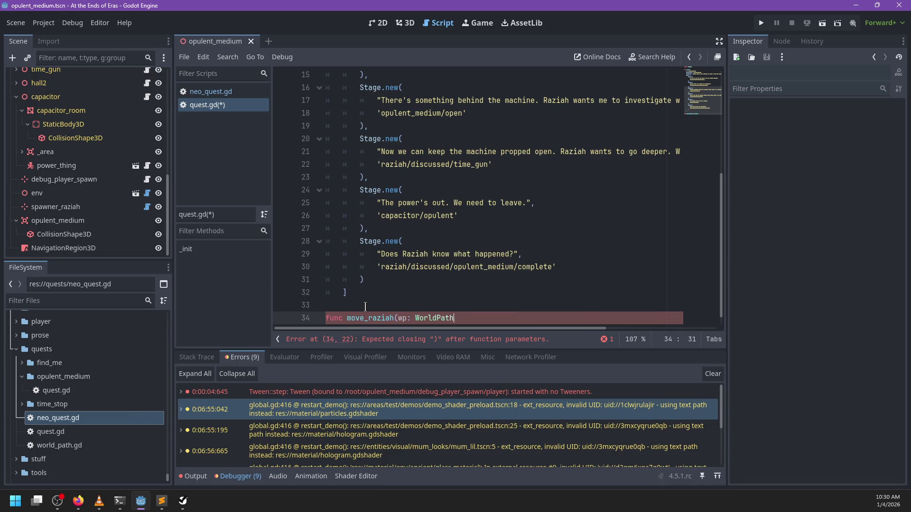
pyautogui.press('Return')
pyautogui.write('pass')
pyautogui.press('Return')
pyautogui.press('Return')
pyautogui.write('func ra')
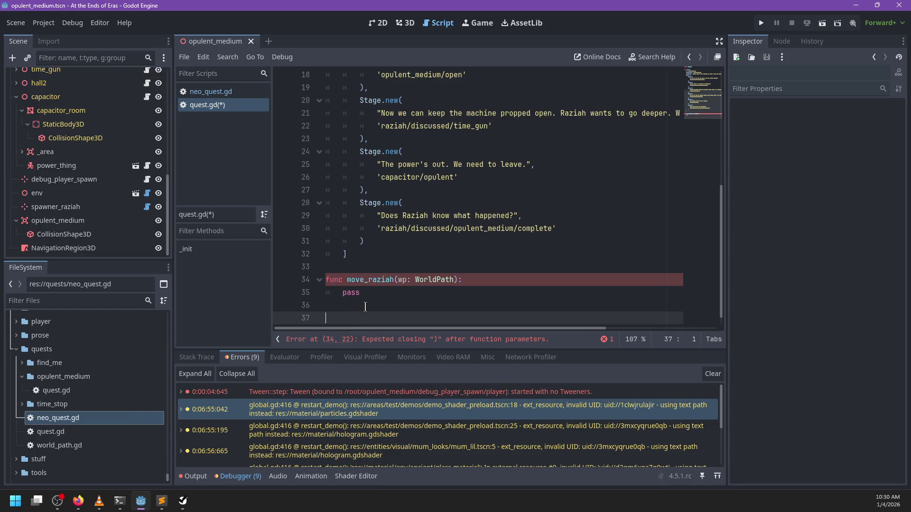
pyautogui.write('ziah_follow()')
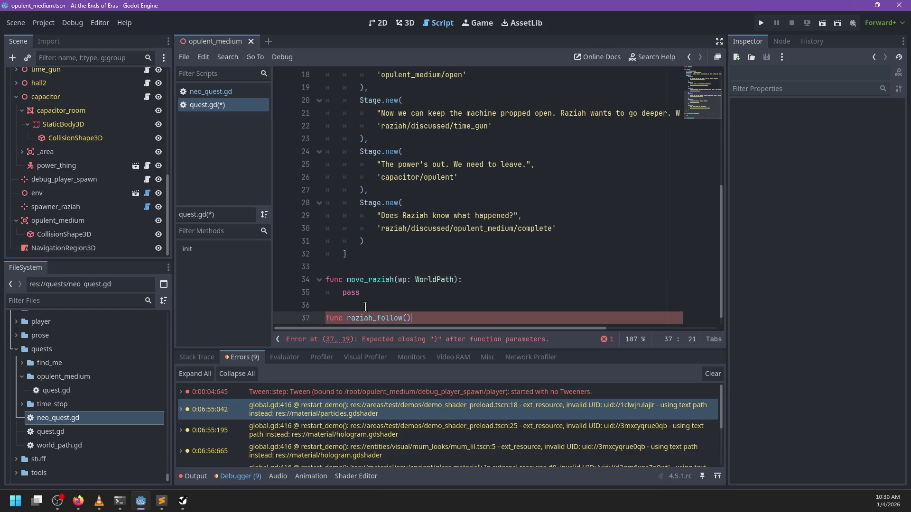
pyautogui.write(':')
pyautogui.press('Return')
pyautogui.write('pass')
# Change the move_raziah function name to raziah_move.
pyautogui.press('Up')
pyautogui.press('Up')
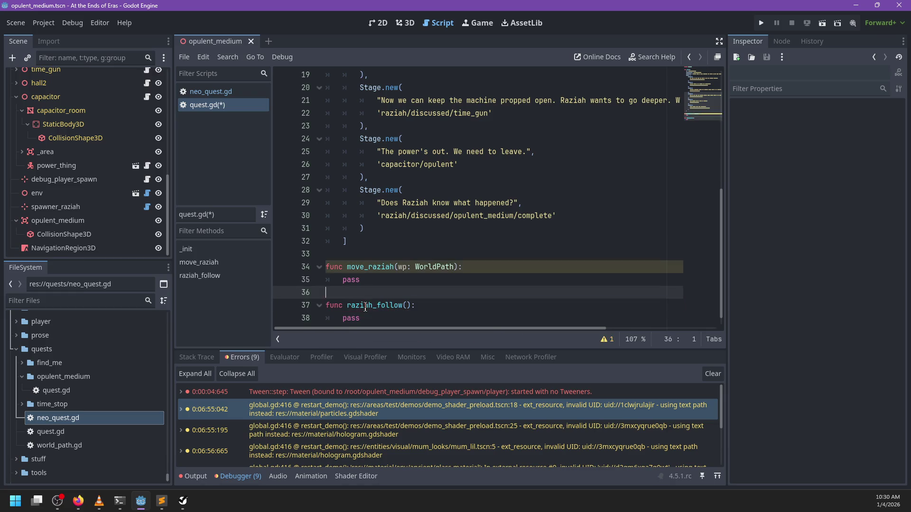
pyautogui.press('Up')
pyautogui.press('Up')
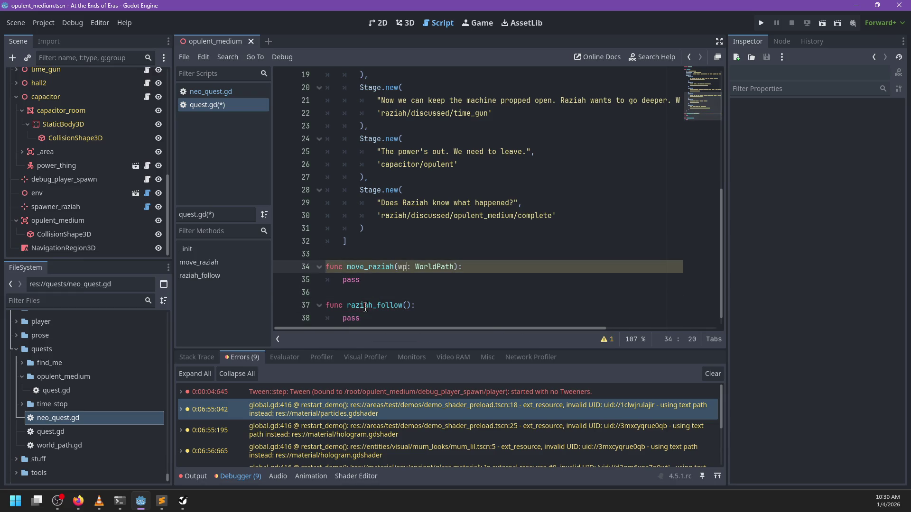
pyautogui.hotkey('ctrl', 'BackSpace')
pyautogui.write('raziah_')
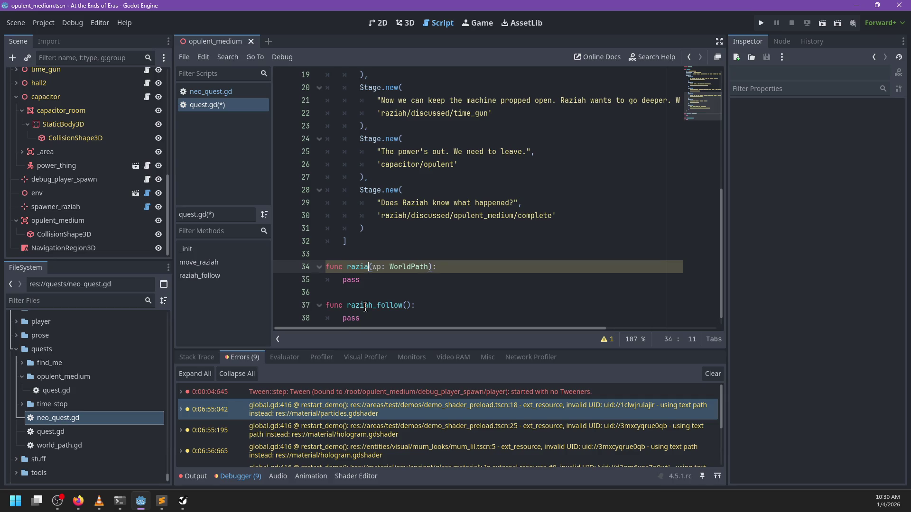
pyautogui.write('move')
pyautogui.click(360, 282)
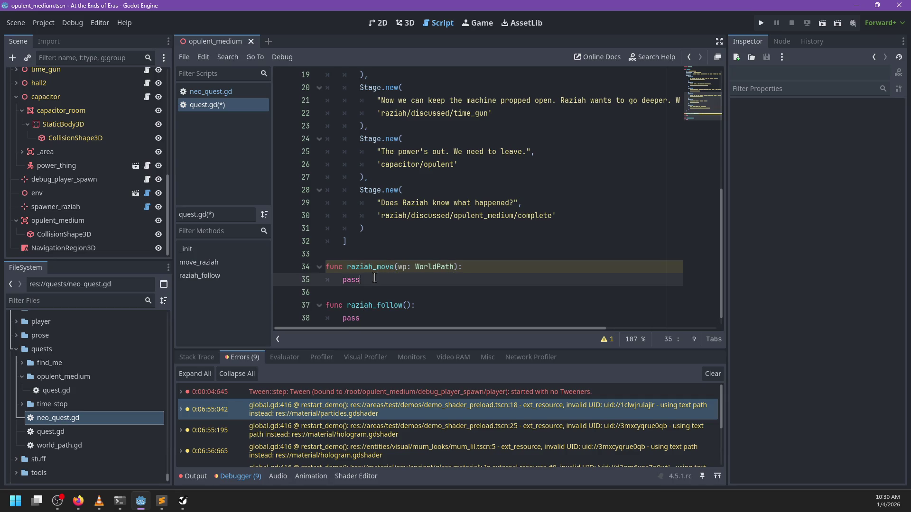
pyautogui.scroll(6, 440, 160)
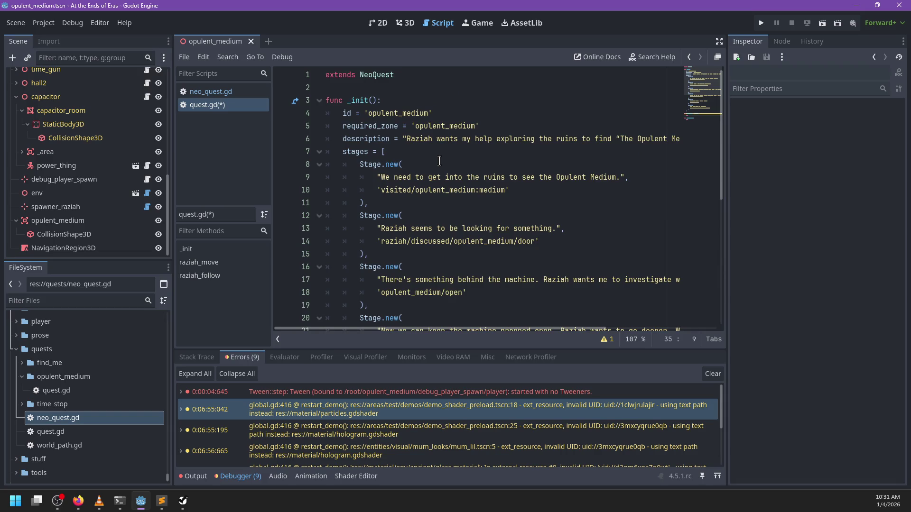
pyautogui.scroll(-6, 439, 161)
pyautogui.scroll(3, 91, 162)
pyautogui.scroll(-1, 76, 170)
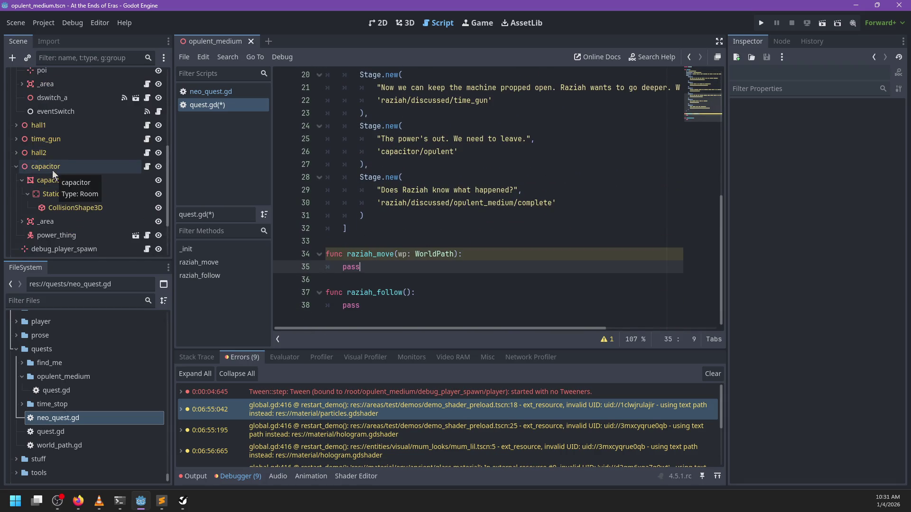
# In the 3D view, add a Marker3D child under the medium node.
pyautogui.click(406, 23)
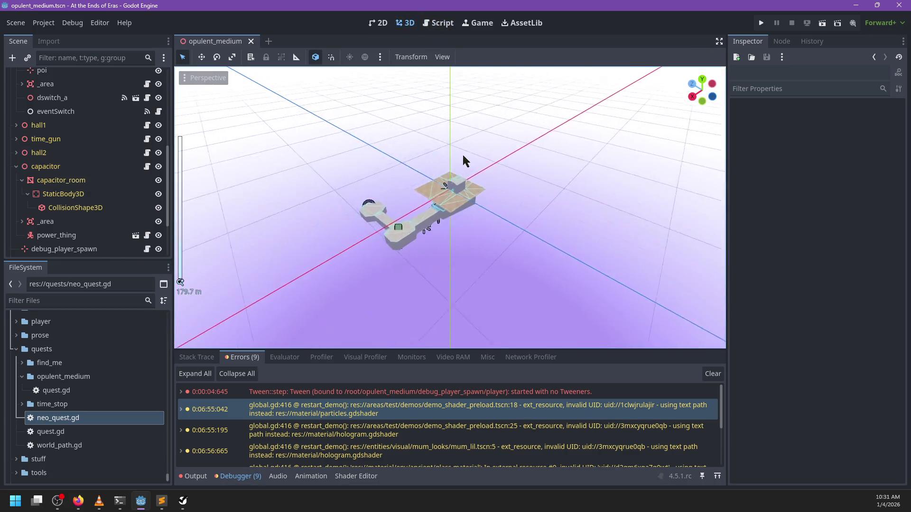
pyautogui.scroll(15, 462, 153)
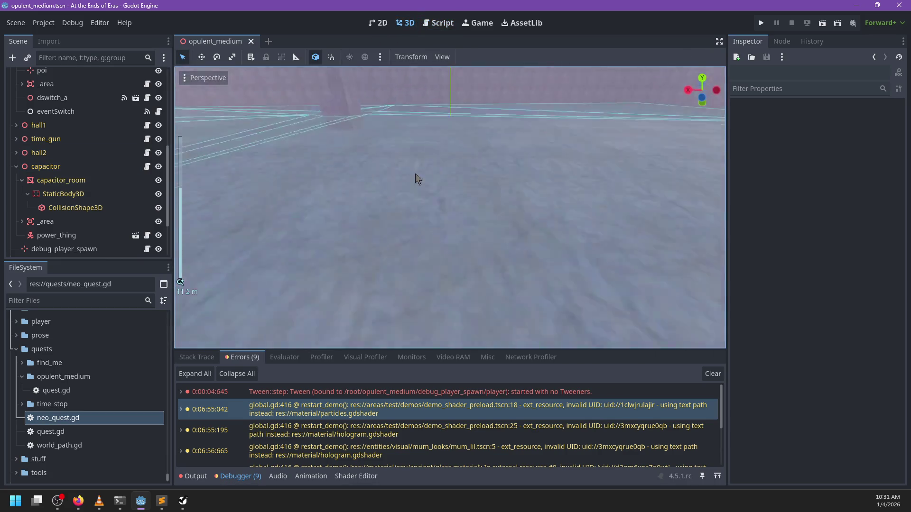
pyautogui.scroll(-5, 341, 133)
pyautogui.click(373, 139)
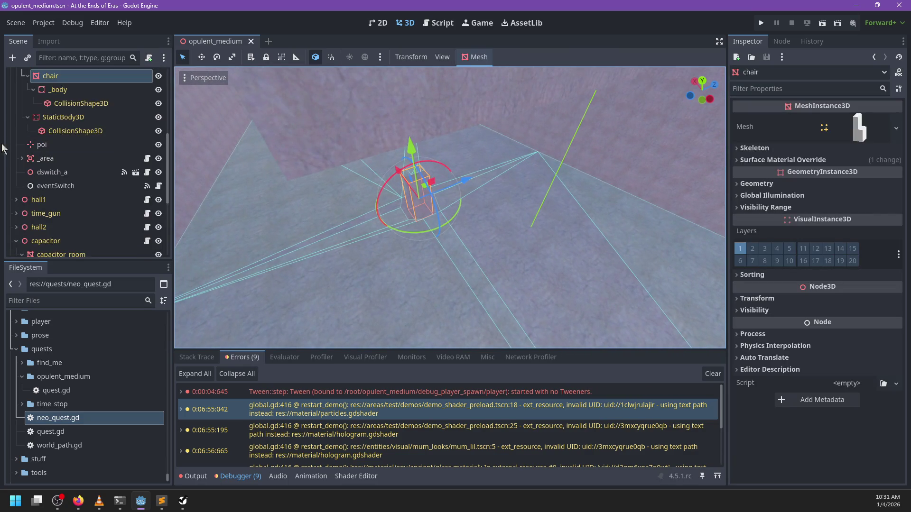
pyautogui.scroll(2, 28, 142)
pyautogui.click(55, 131)
pyautogui.scroll(3, 48, 141)
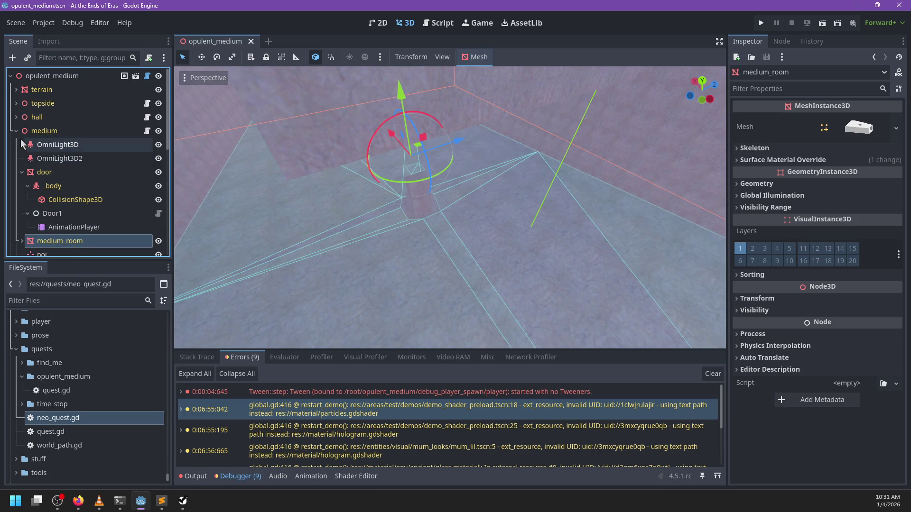
pyautogui.click(17, 131)
pyautogui.click(33, 133)
pyautogui.hotkey('ctrl', 'a')
pyautogui.write('maer')
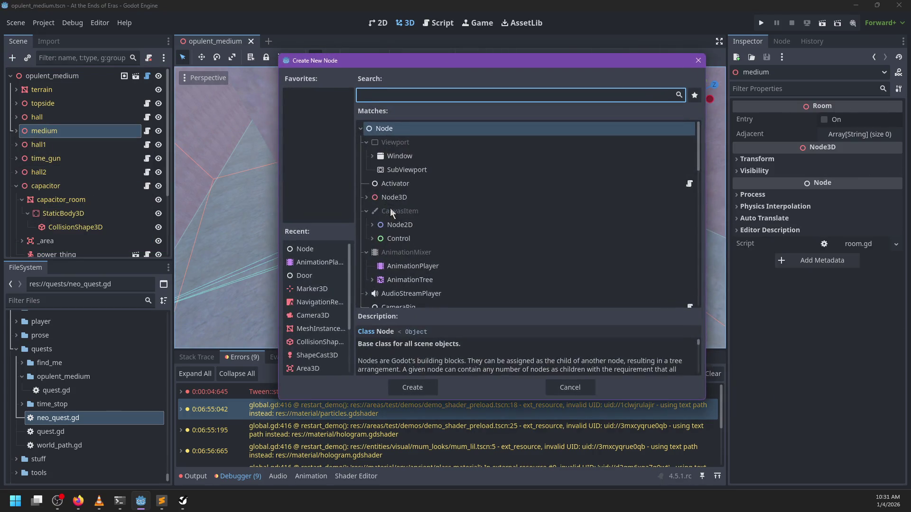
pyautogui.doubleClick(391, 213)
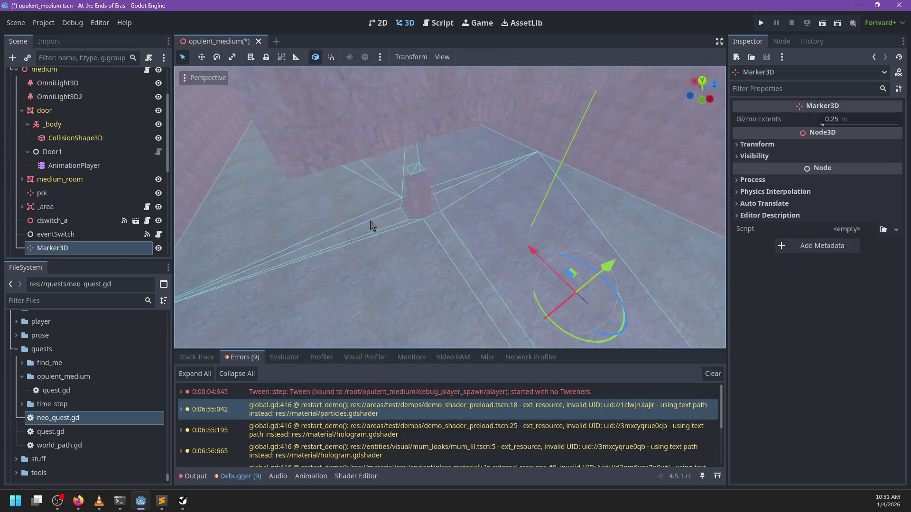
# Lower the marker 2.25 units and slide it across the room's floor.
pyautogui.moveTo(576, 155); pyautogui.dragTo(579, 159)
pyautogui.press('f')
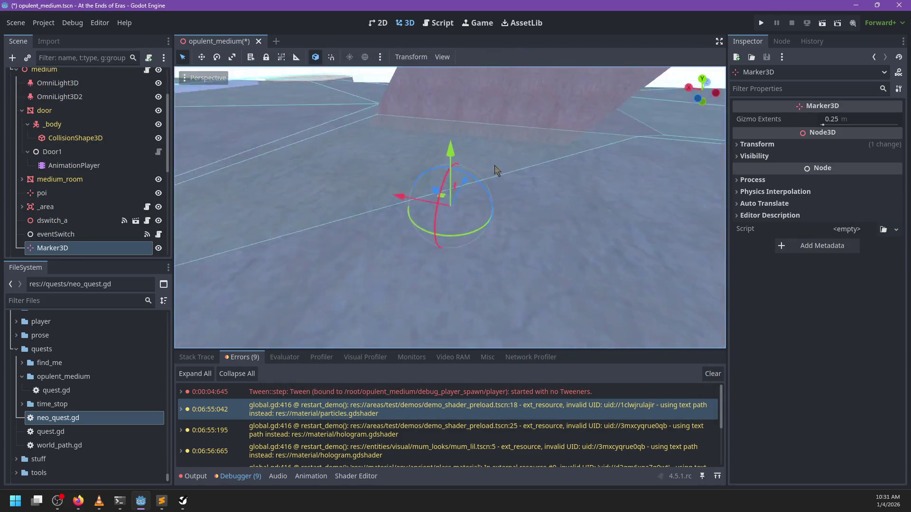
pyautogui.scroll(2, 455, 153)
pyautogui.moveTo(455, 151)
pyautogui.mouseDown()
pyautogui.moveTo(464, 261)
pyautogui.moveTo(471, 255)
pyautogui.mouseUp()
pyautogui.press('f')
pyautogui.scroll(3, 480, 164)
pyautogui.scroll(-5, 453, 177)
pyautogui.moveTo(453, 178); pyautogui.dragTo(474, 211)
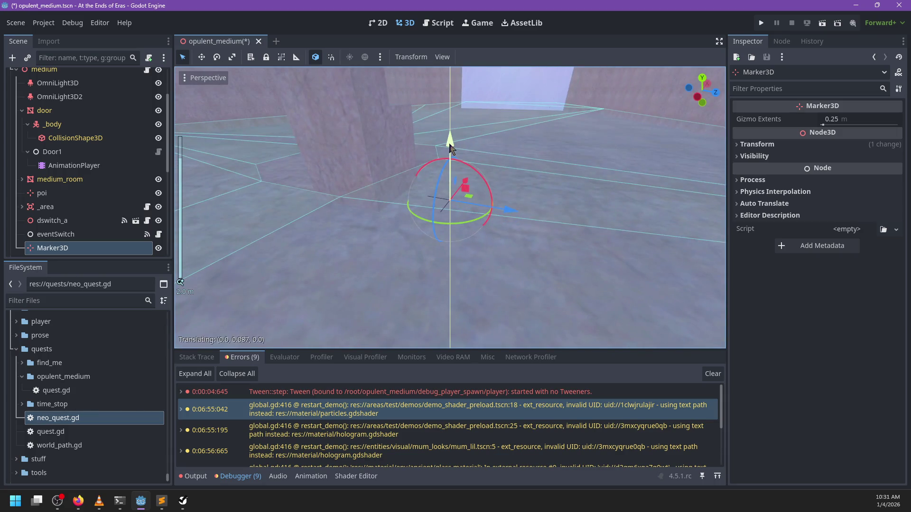
pyautogui.scroll(3, 473, 163)
pyautogui.moveTo(473, 163)
pyautogui.mouseDown()
pyautogui.moveTo(474, 232)
pyautogui.moveTo(366, 169)
pyautogui.moveTo(287, 162)
pyautogui.mouseUp()
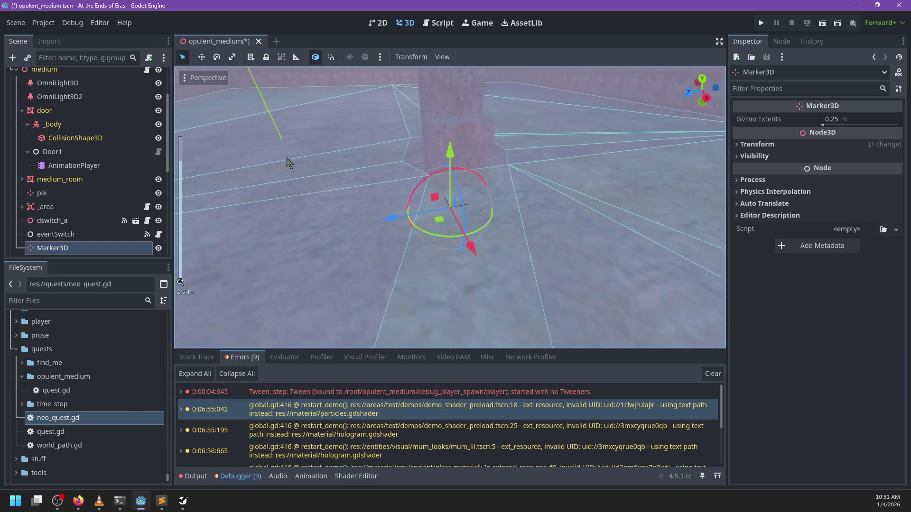
pyautogui.moveTo(438, 219)
pyautogui.mouseDown()
pyautogui.moveTo(429, 223)
pyautogui.moveTo(437, 257)
pyautogui.moveTo(425, 216)
pyautogui.moveTo(401, 204)
pyautogui.mouseUp()
# Rename the marker to chair and reposition it in the scene tree.
pyautogui.click(71, 249)
pyautogui.write('opuel')
pyautogui.press('BackSpace')
pyautogui.press('BackSpace')
pyautogui.press('BackSpace')
pyautogui.write('chair')
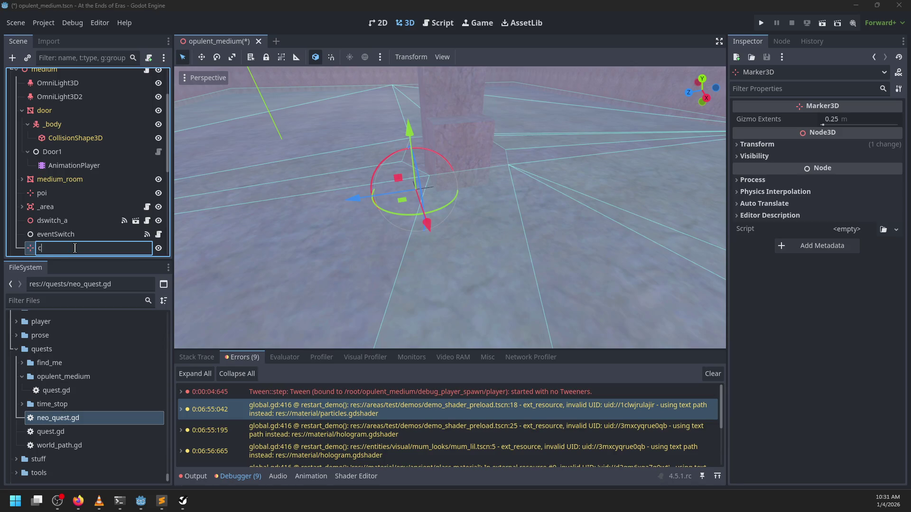
pyautogui.press('Return')
pyautogui.moveTo(75, 248)
pyautogui.mouseDown()
pyautogui.moveTo(102, 158)
pyautogui.moveTo(92, 138)
pyautogui.moveTo(63, 117)
pyautogui.mouseUp()
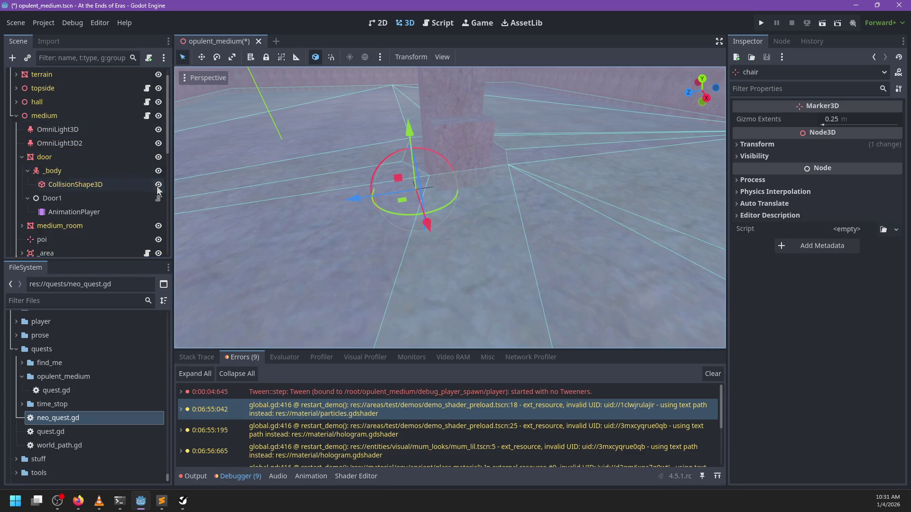
pyautogui.hotkey('alt', 'Tab')
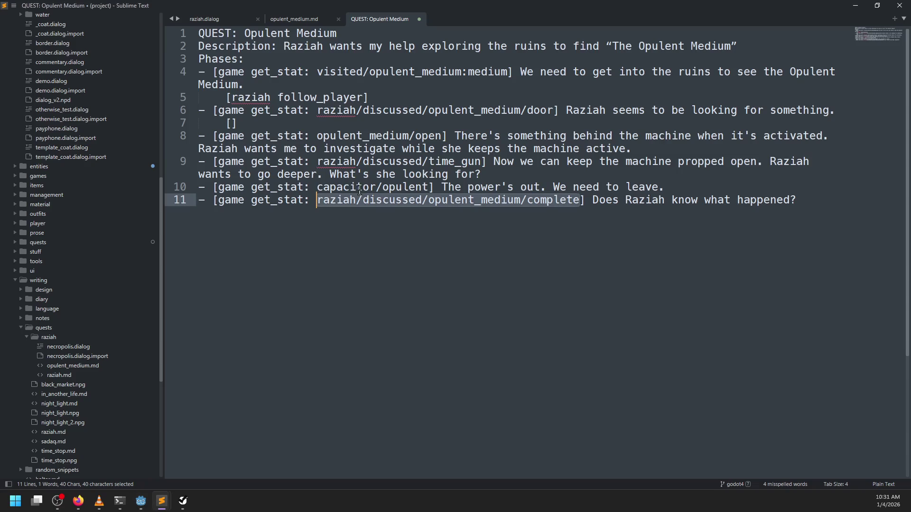
# Glance at the Opulent Medium quest notes, then bring up Godot's script editor.
pyautogui.hotkey('alt', 'Tab')
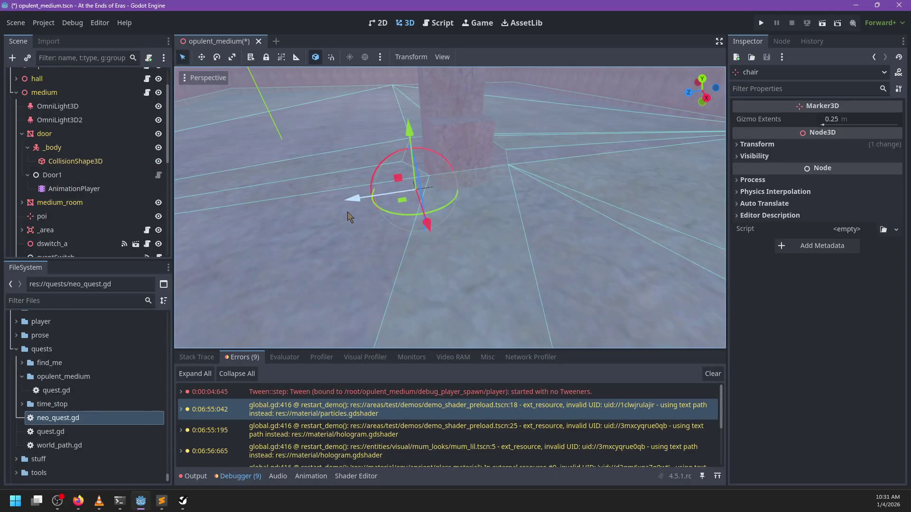
pyautogui.hotkey('alt', 'Tab')
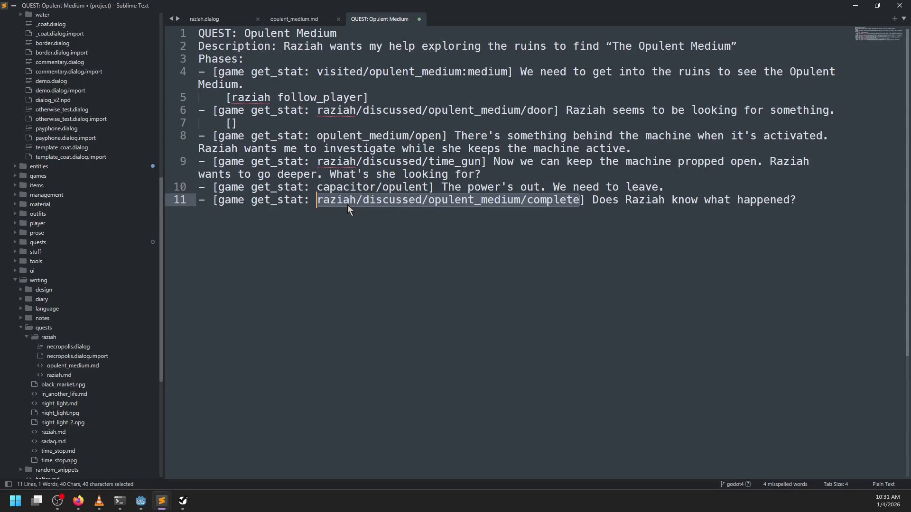
pyautogui.hotkey('alt', 'Tab')
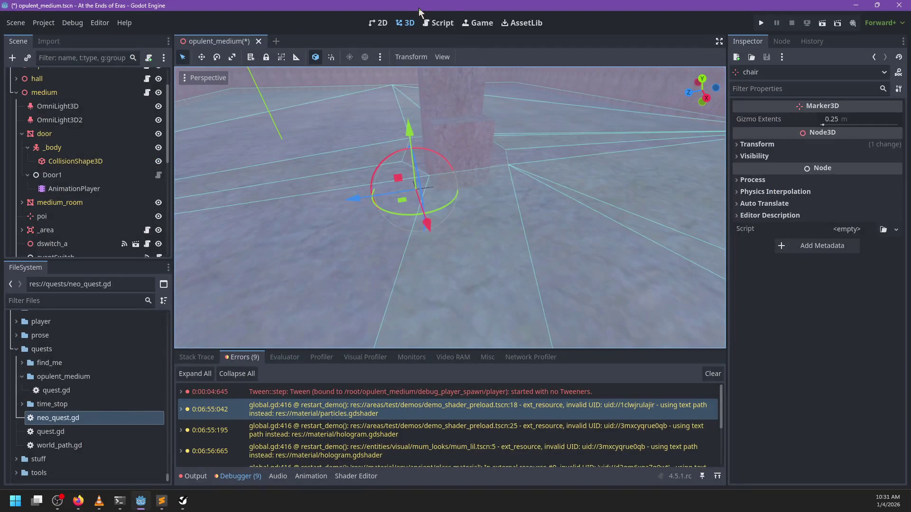
pyautogui.click(427, 24)
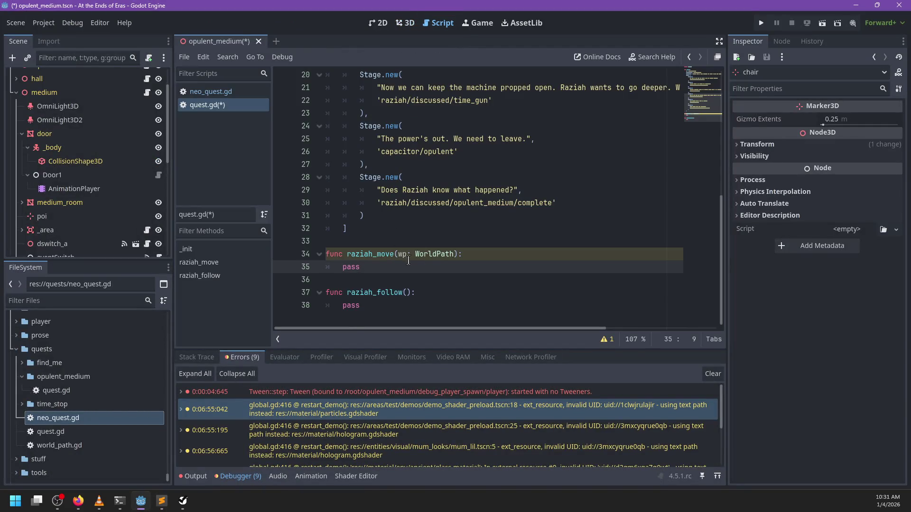
# Add a raziah_follow callback to the first quest stage in quest.gd.
pyautogui.scroll(3, 415, 259)
pyautogui.scroll(3, 415, 259)
pyautogui.click(521, 179)
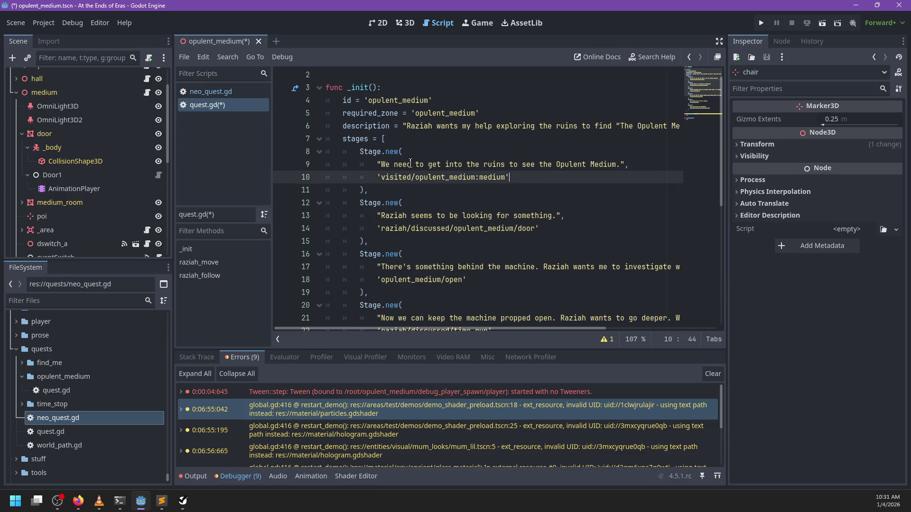
pyautogui.write(',')
pyautogui.press('Return')
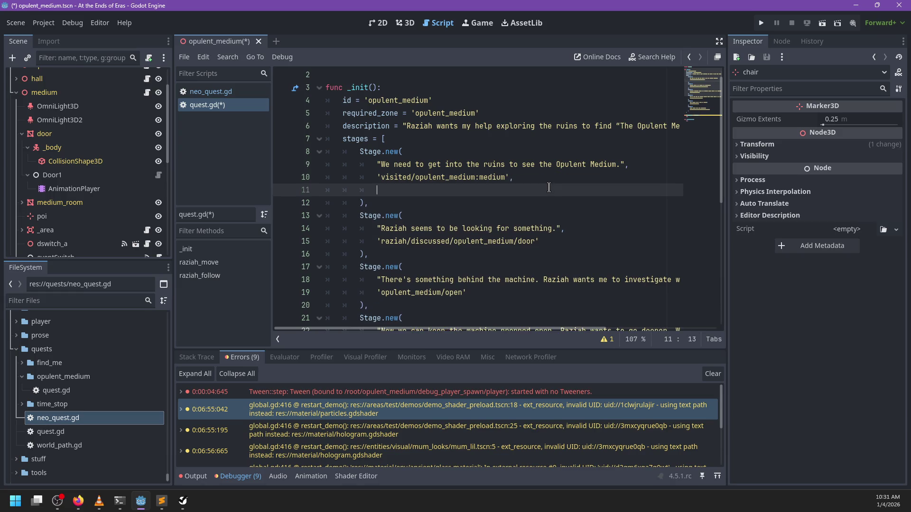
pyautogui.write('razia')
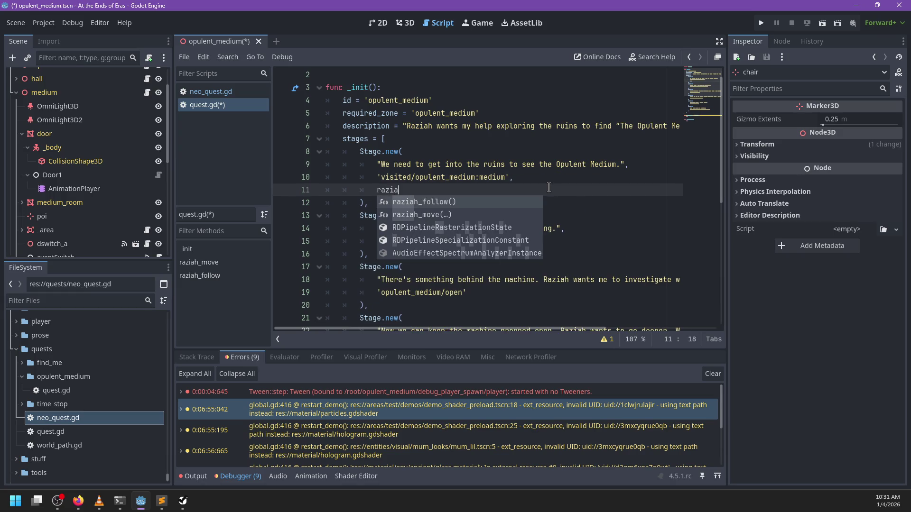
pyautogui.press('Return')
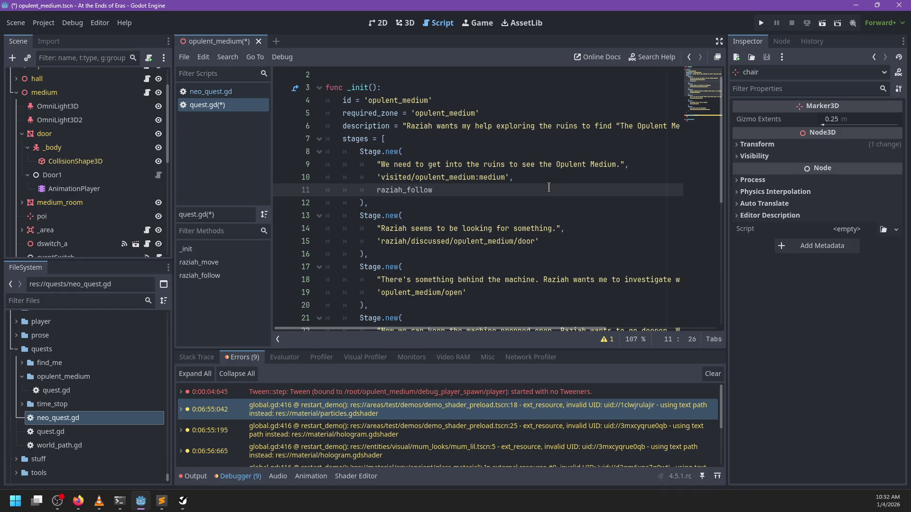
pyautogui.doubleClick(405, 190)
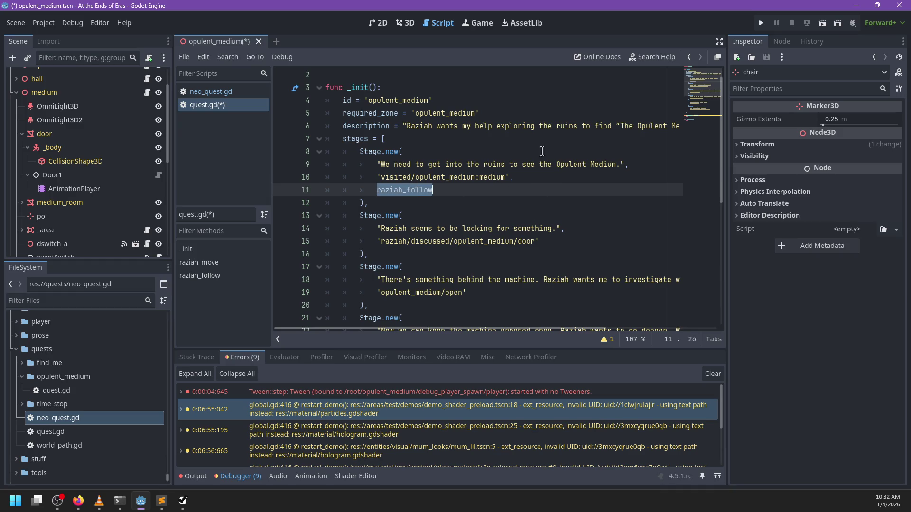
# Open a new line in the door stage and add raziah_follow to the time_gun stage.
pyautogui.click(552, 242)
pyautogui.scroll(-2, 605, 216)
pyautogui.write(',')
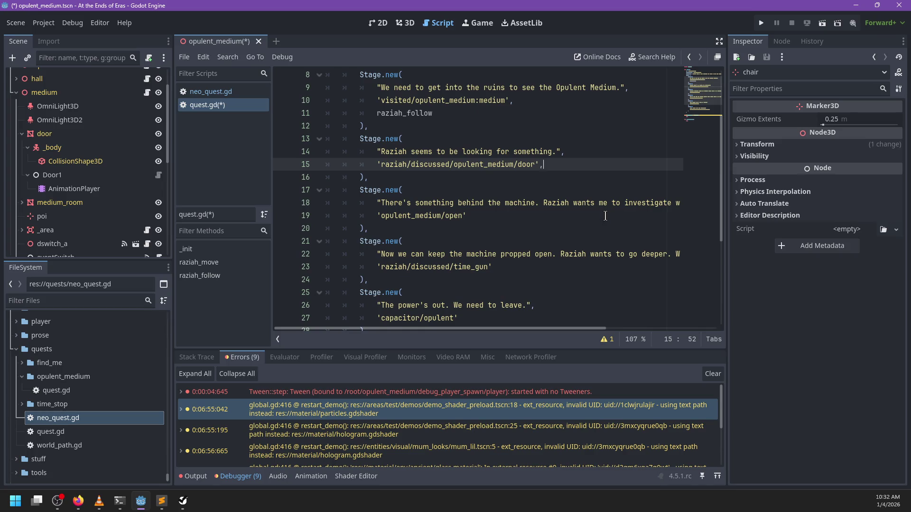
pyautogui.press('Return')
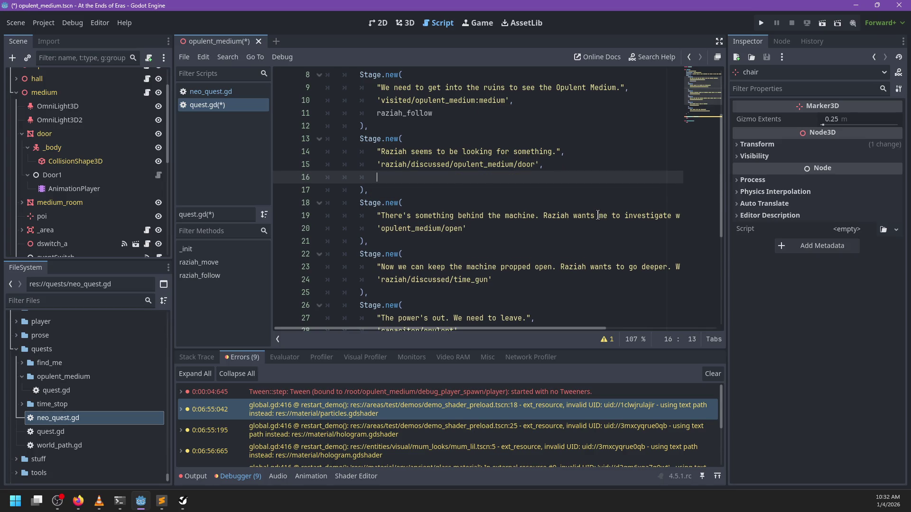
pyautogui.click(508, 279)
pyautogui.write(',')
pyautogui.press('Return')
pyautogui.write('razi')
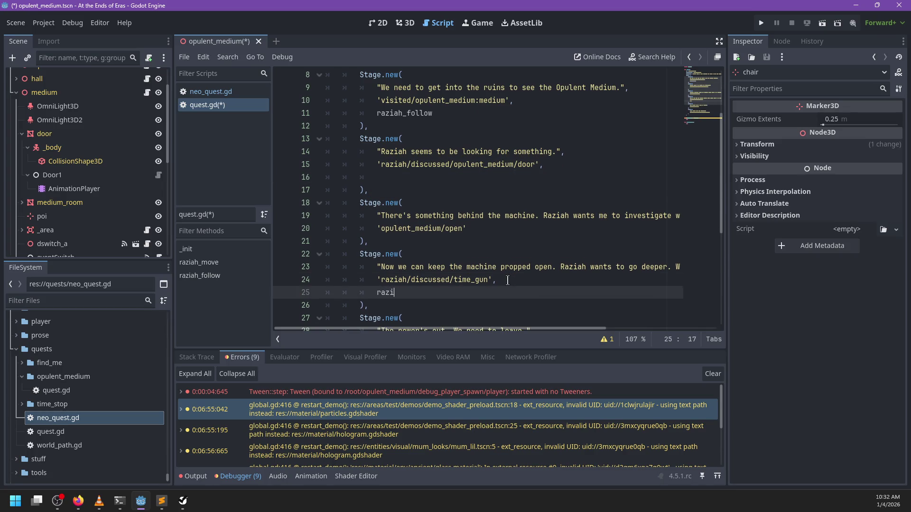
pyautogui.write('ah_follow')
# Start a raziah_move.bind call on the new door-stage line.
pyautogui.click(477, 228)
pyautogui.click(560, 163)
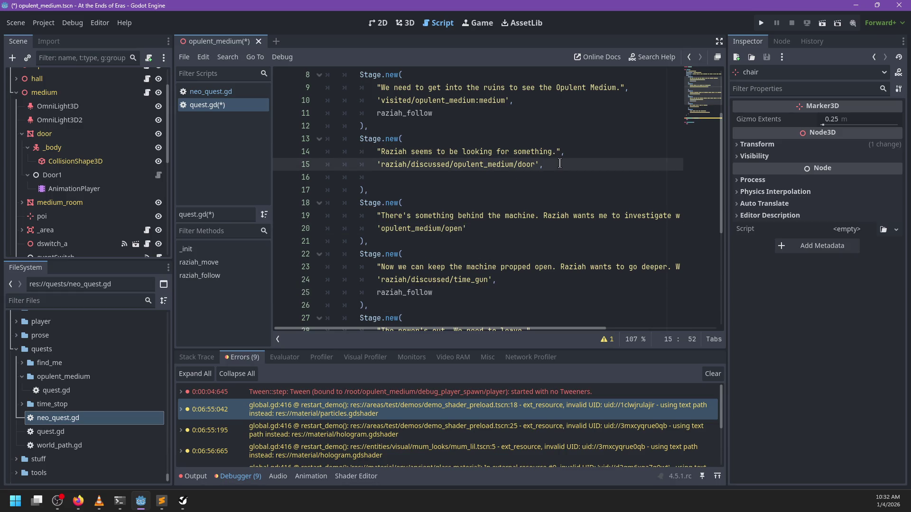
pyautogui.press('Down')
pyautogui.write('razia')
pyautogui.press('Down')
pyautogui.press('Return')
pyautogui.press('BackSpace')
pyautogui.write(".bind('")
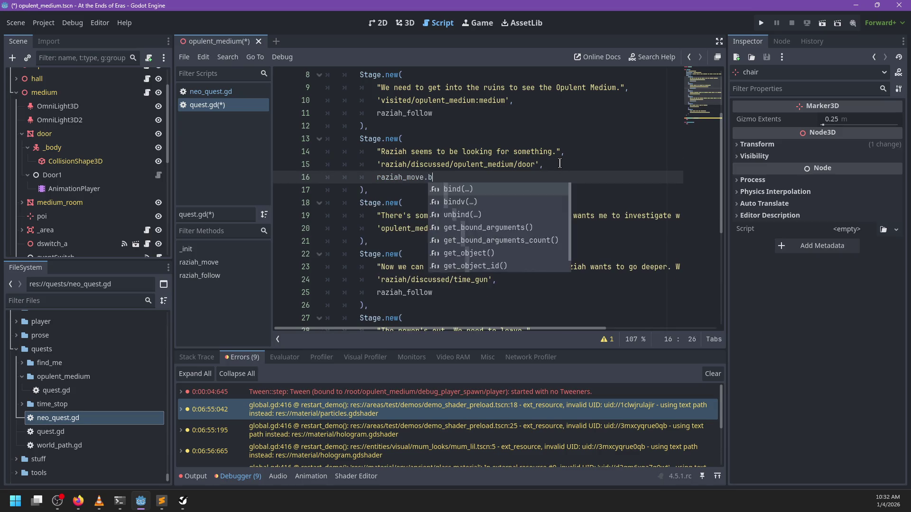
pyautogui.press('Return')
# Bind raziah_move to WorldPath.new('opulent_medium:medium/raziah'), replacing the chair path.
pyautogui.write("'")
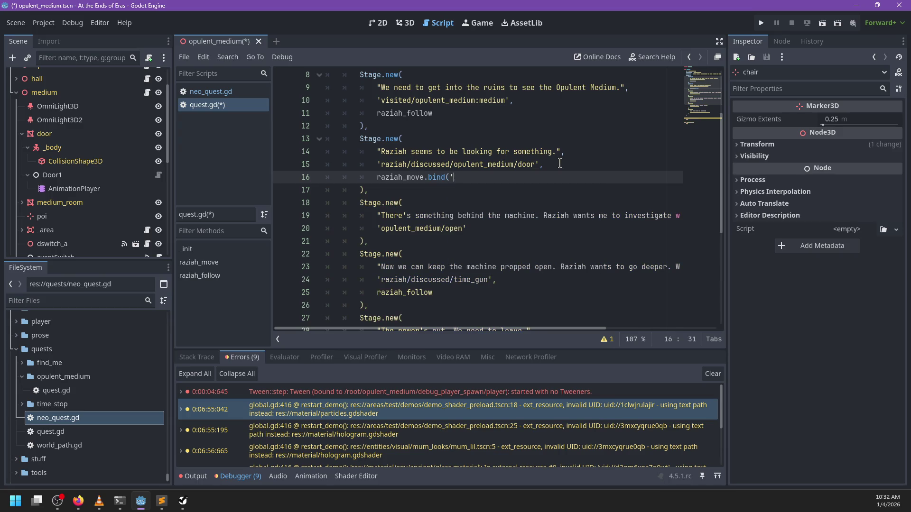
pyautogui.press('BackSpace')
pyautogui.write('WorldPa')
pyautogui.press('Return')
pyautogui.write('.n')
pyautogui.press('Return')
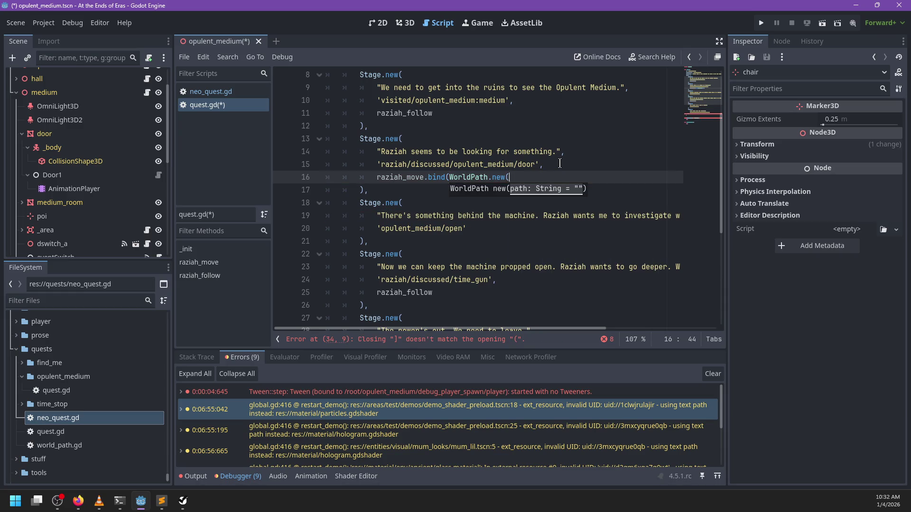
pyautogui.write('opulent_me')
pyautogui.write('dium:')
pyautogui.write('medium/chai')
pyautogui.write("r'))")
pyautogui.hotkey('ctrl', 'Left')
pyautogui.hotkey('ctrl', 'Left')
pyautogui.hotkey('ctrl', 'BackSpace')
pyautogui.write('raziah-')
pyautogui.press('BackSpace')
# Rename the chair marker node to raziah and save the scene.
pyautogui.scroll(-4, 138, 190)
pyautogui.click(91, 178)
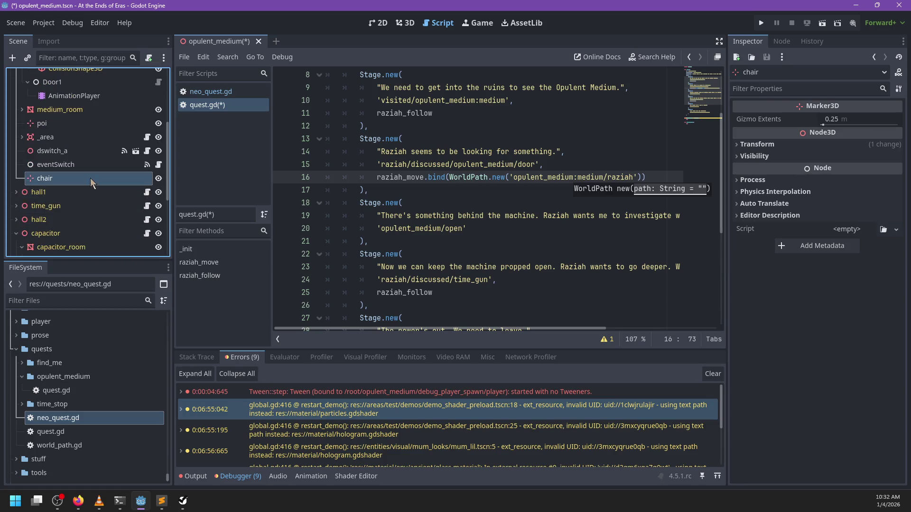
pyautogui.press('F2')
pyautogui.write('raziah')
pyautogui.press('Return')
pyautogui.hotkey('ctrl', 's')
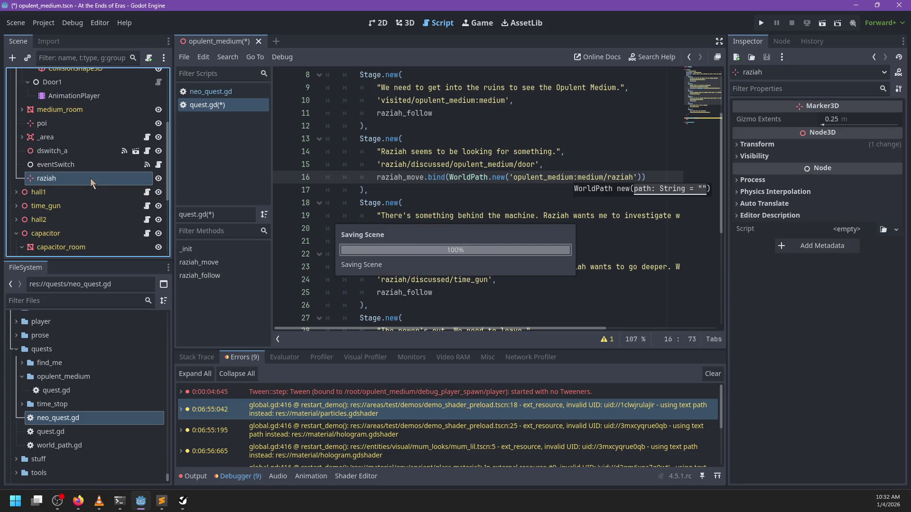
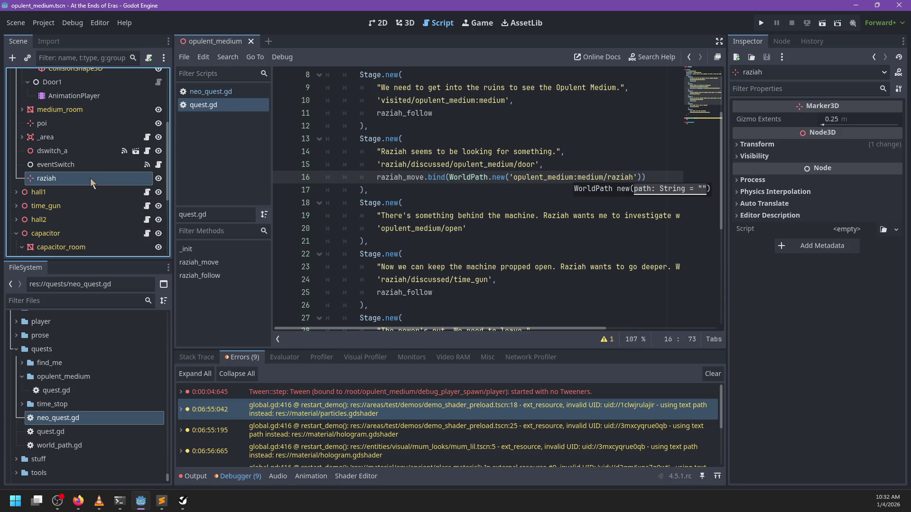
# Put the caret on raziah_move's pass line in quest.gd, then filter FileSystem for 'npc_mana'.
pyautogui.scroll(-4, 497, 451)
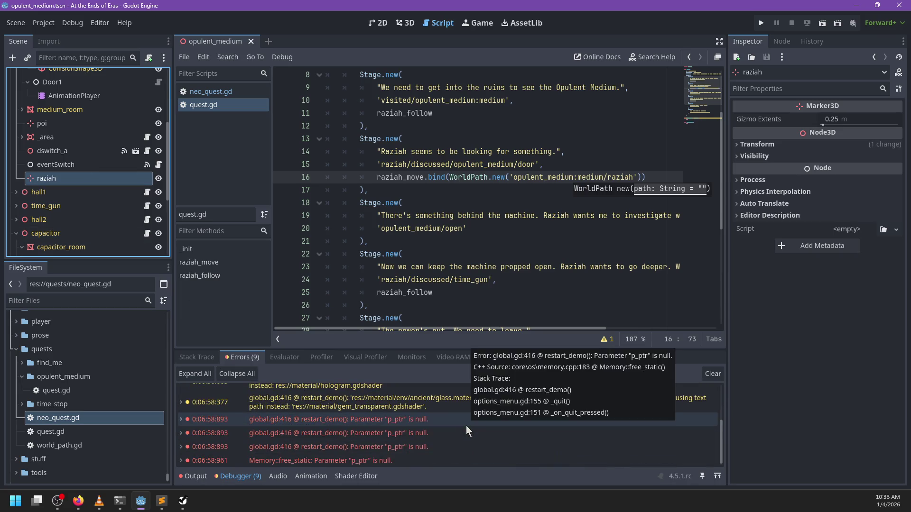
pyautogui.scroll(4, 437, 422)
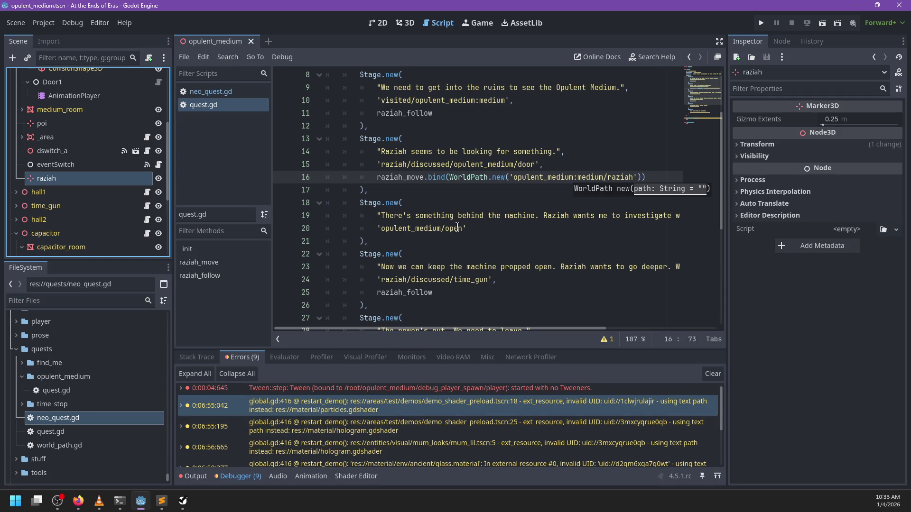
pyautogui.click(485, 226)
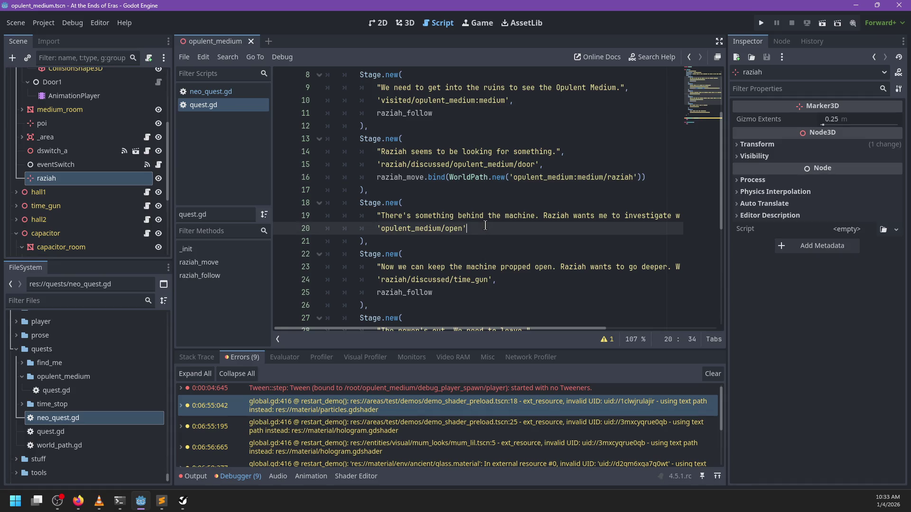
pyautogui.scroll(-5, 479, 232)
pyautogui.scroll(3, 470, 242)
pyautogui.scroll(-3, 462, 249)
pyautogui.click(444, 254)
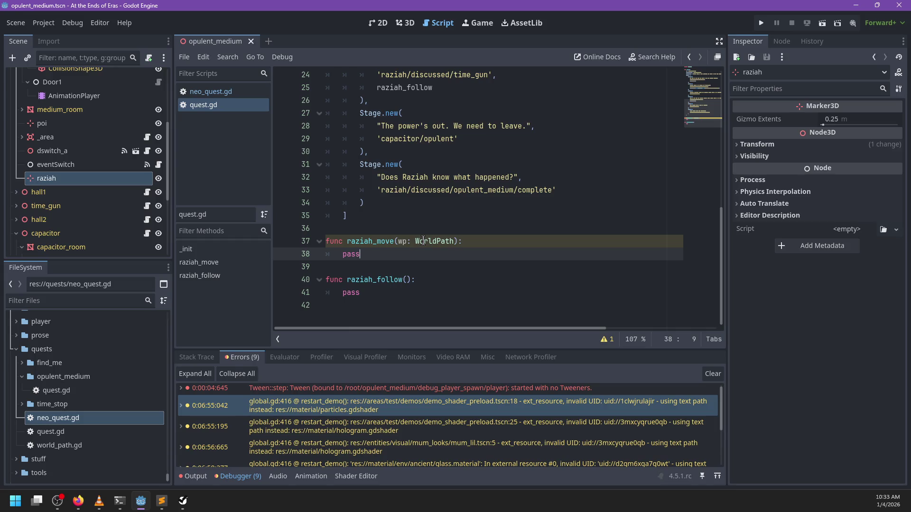
pyautogui.click(93, 301)
pyautogui.write('npc_mana')
# Open npc_manager.gd and scroll through its spawn, follow and serialize functions.
pyautogui.doubleClick(94, 360)
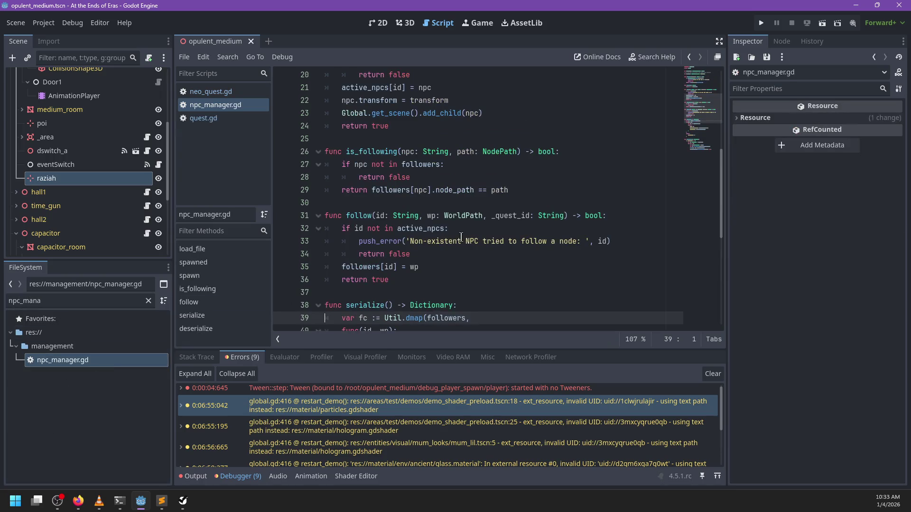
pyautogui.scroll(-7, 470, 204)
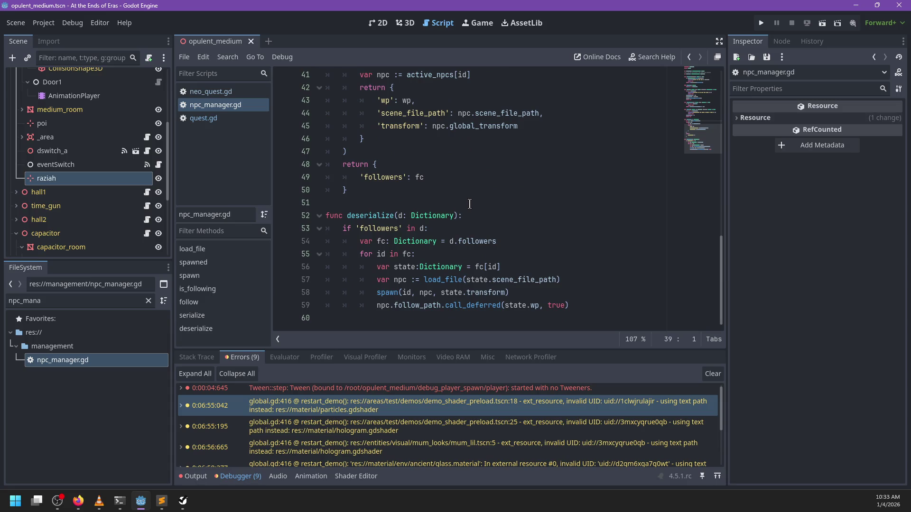
pyautogui.scroll(13, 470, 203)
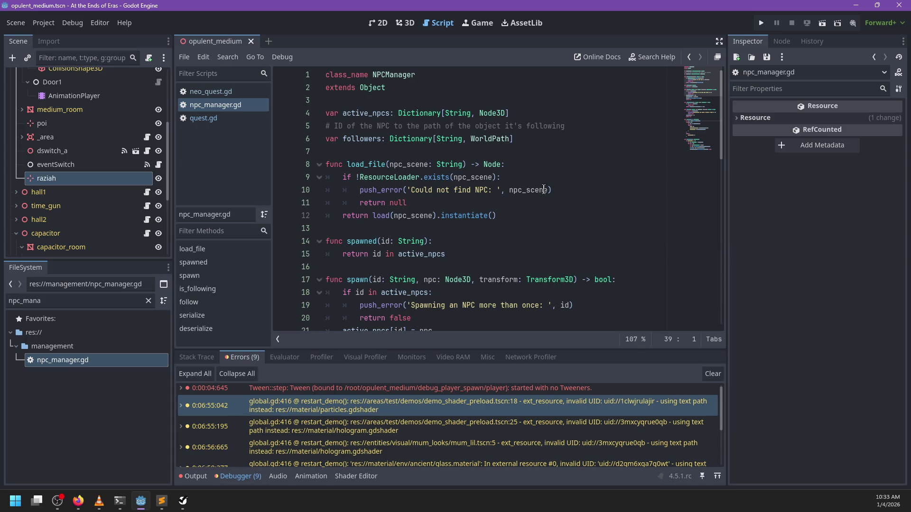
pyautogui.scroll(-2, 541, 190)
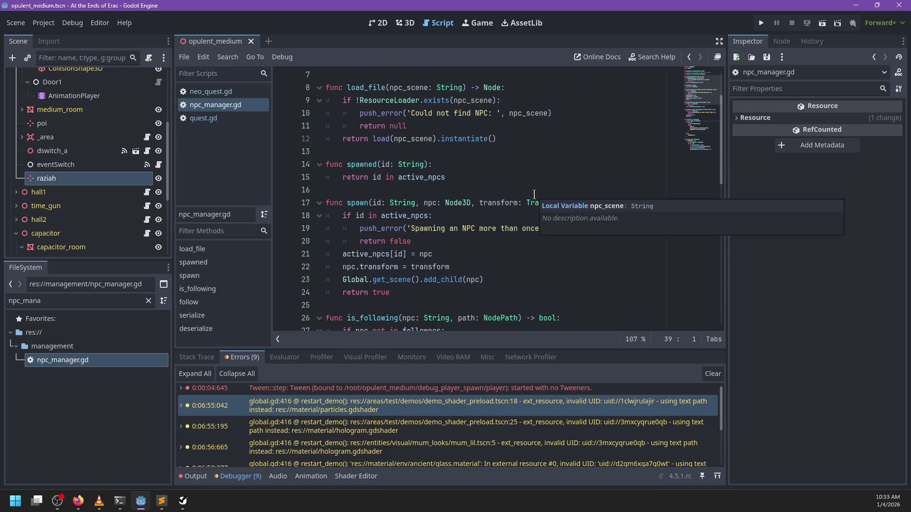
pyautogui.scroll(-5, 534, 194)
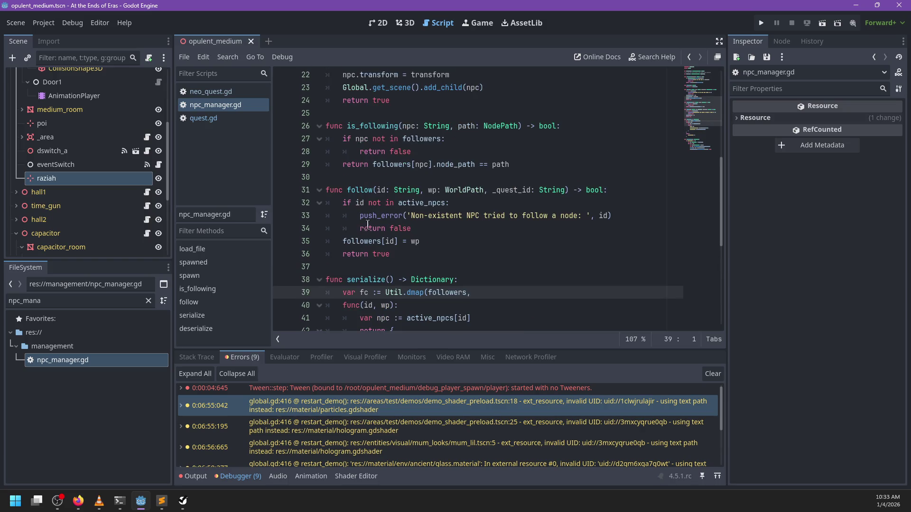
pyautogui.scroll(5, 382, 187)
pyautogui.scroll(2, 383, 187)
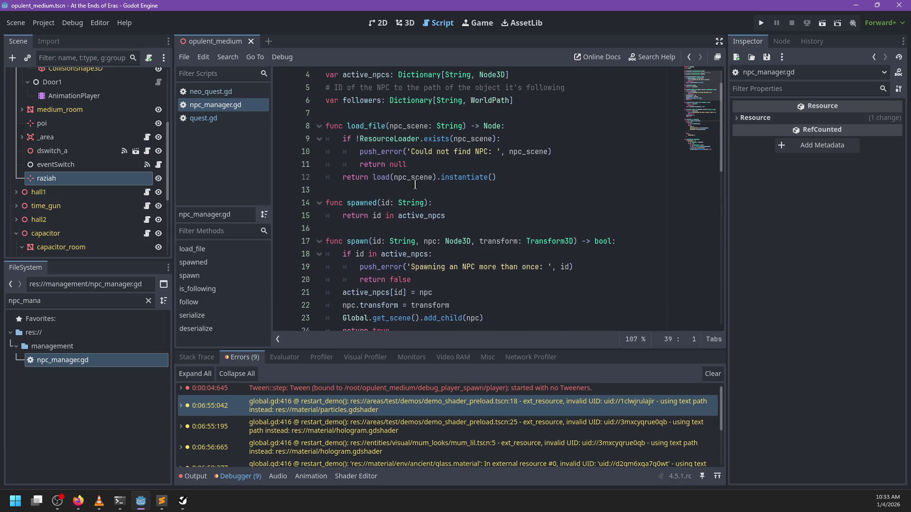
pyautogui.scroll(-5, 347, 179)
pyautogui.scroll(5, 347, 179)
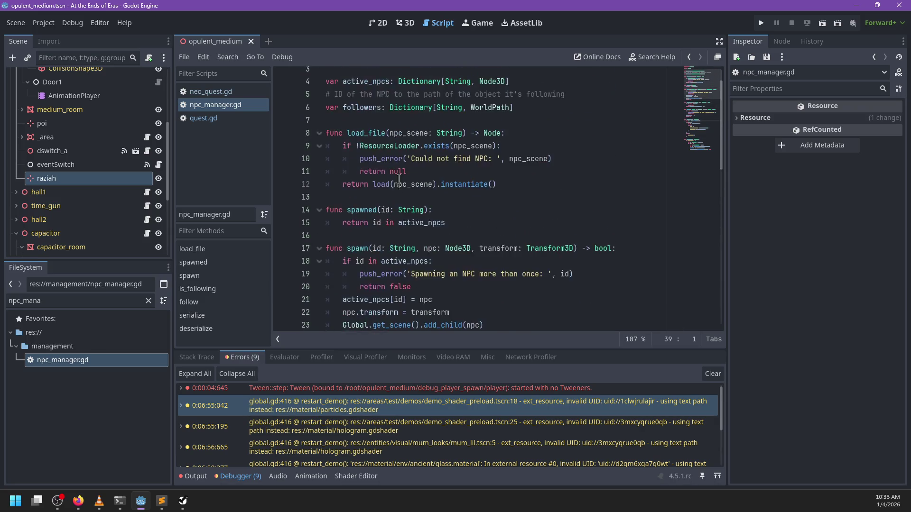
# Glance at neo_quest.gd, then return to quest.gd.
pyautogui.moveTo(382, 191)
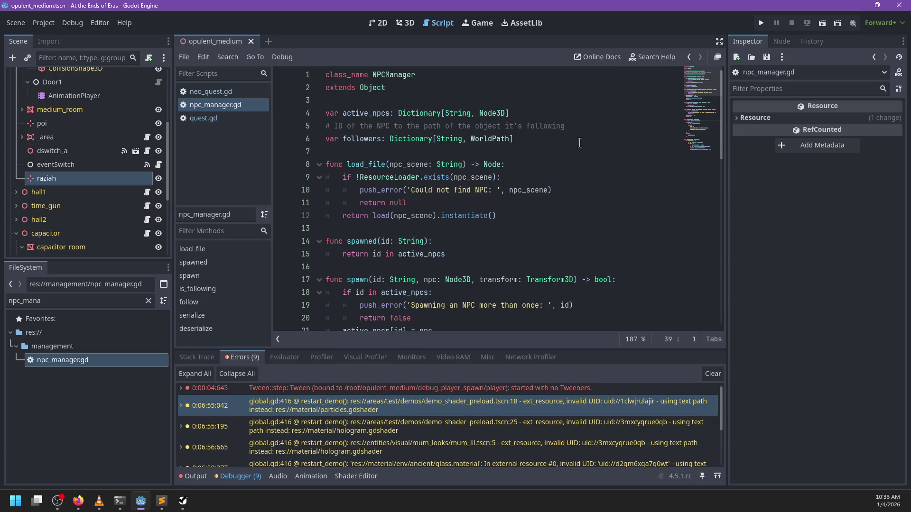
pyautogui.click(211, 91)
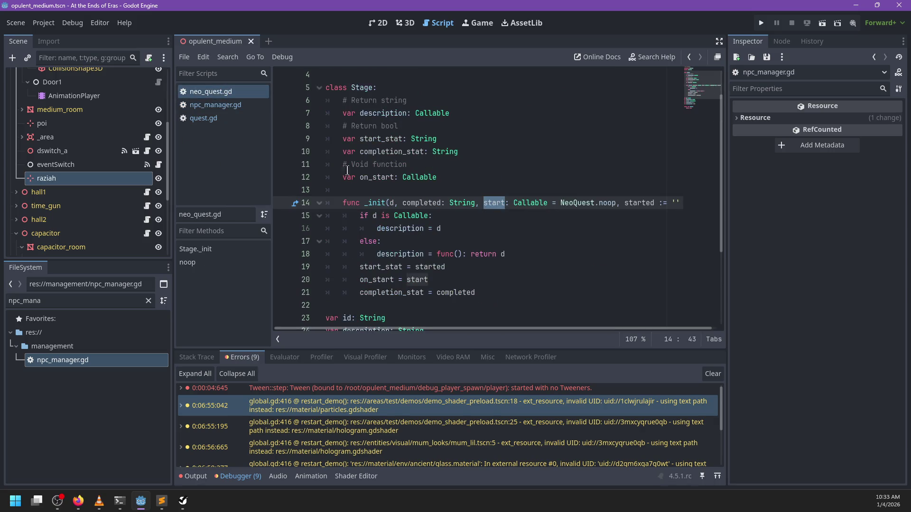
pyautogui.click(209, 118)
# Replace raziah_move's pass with NPCManager.move('raziah', wp).
pyautogui.press('BackSpace')
pyautogui.press('BackSpace')
pyautogui.press('BackSpace')
pyautogui.write('NPCManag')
pyautogui.press('Return')
pyautogui.write('.move(')
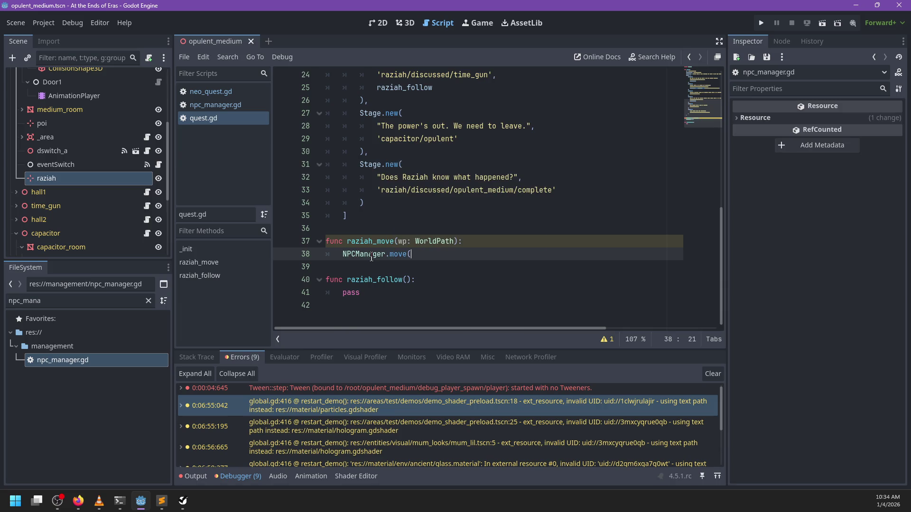
pyautogui.write("'razia")
pyautogui.write("h', wp)")
# Replace raziah_follow's pass with NPCManager.follow_node('raziah', Global.get_player()).
pyautogui.click(387, 295)
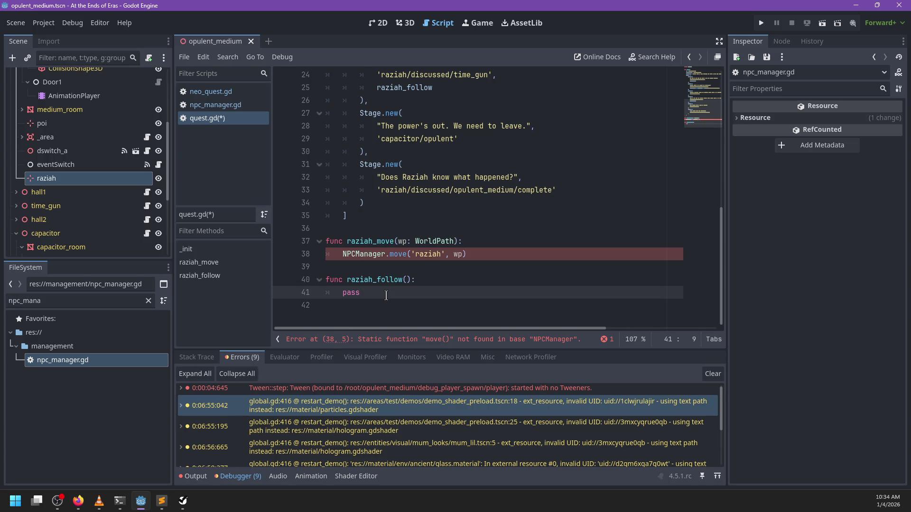
pyautogui.hotkey('ctrl', 'BackSpace')
pyautogui.write('NPCMa')
pyautogui.press('Return')
pyautogui.write('.')
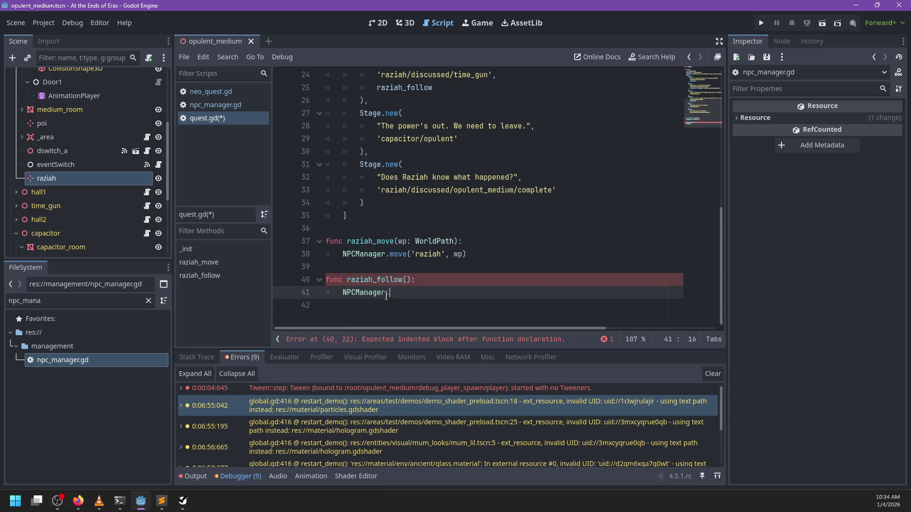
pyautogui.write("move('raziah")
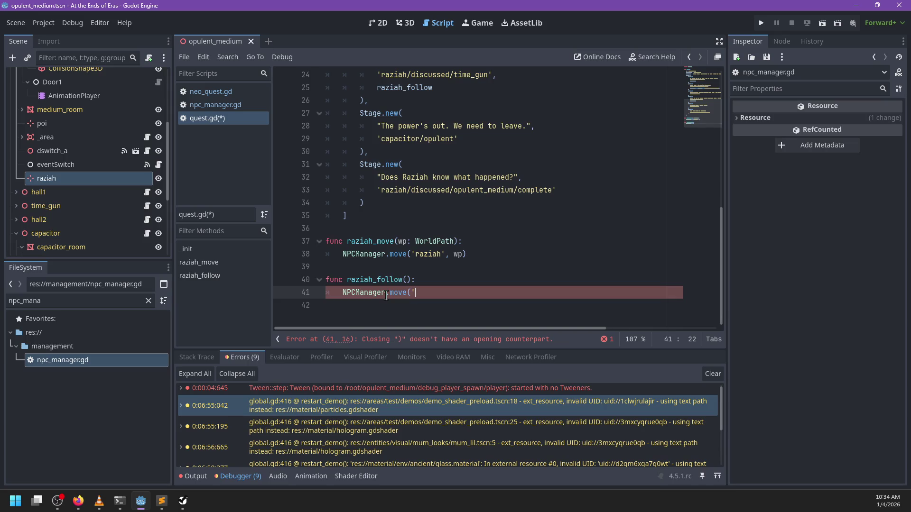
pyautogui.write("'")
pyautogui.click(386, 295)
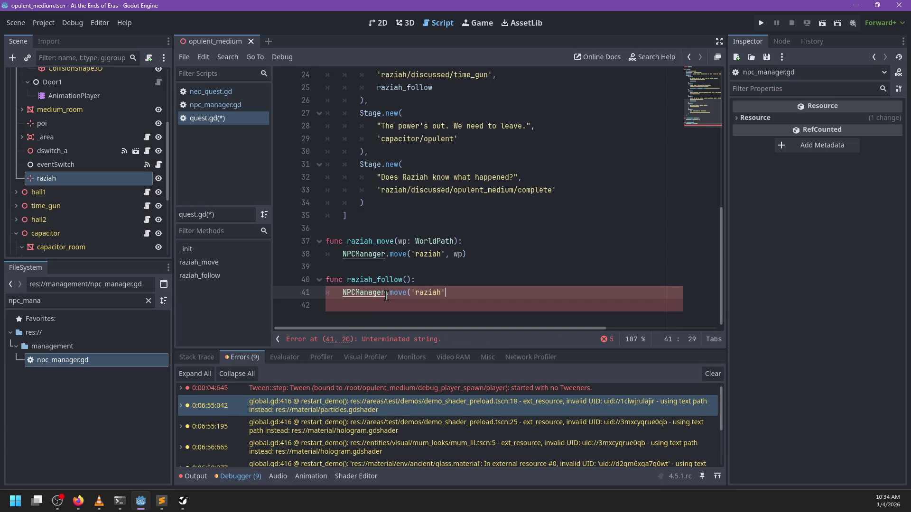
pyautogui.hotkey('ctrl', 'Delete')
pyautogui.write('f')
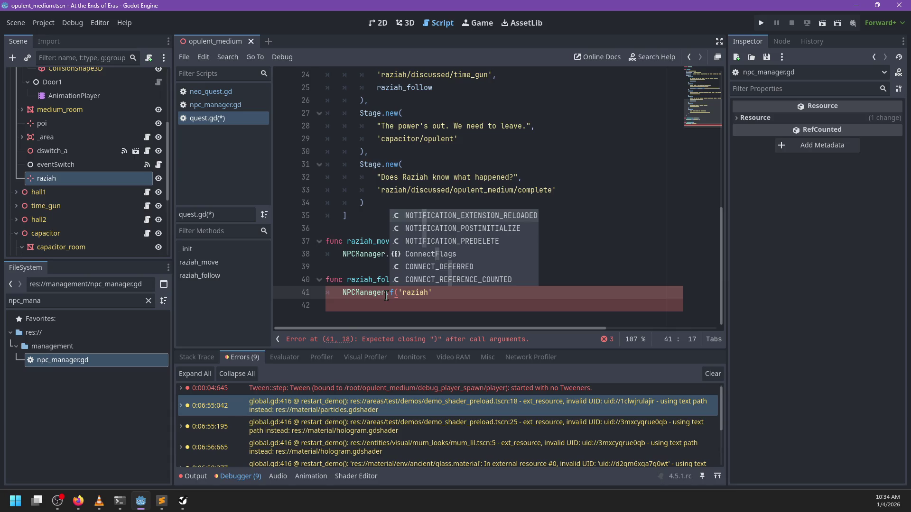
pyautogui.write('ollow')
pyautogui.press('End')
pyautogui.write(', Global.get_player())')
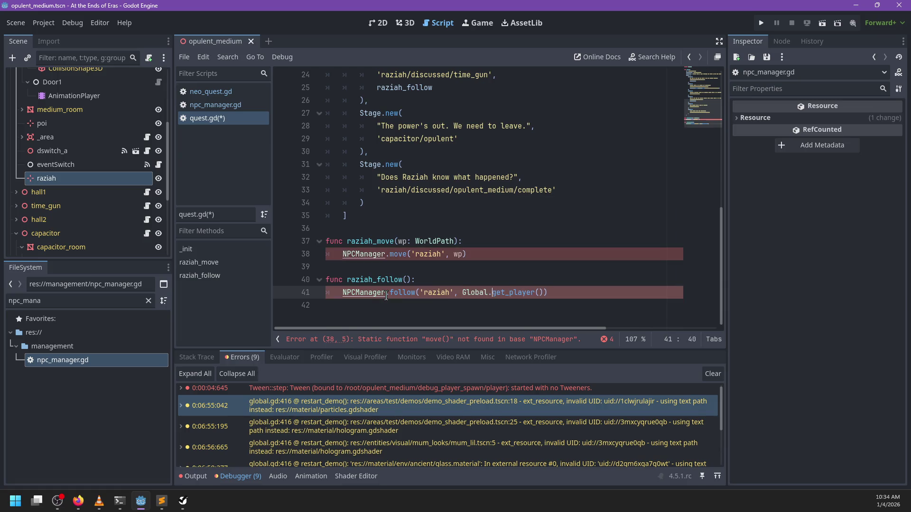
pyautogui.write('follow_node')
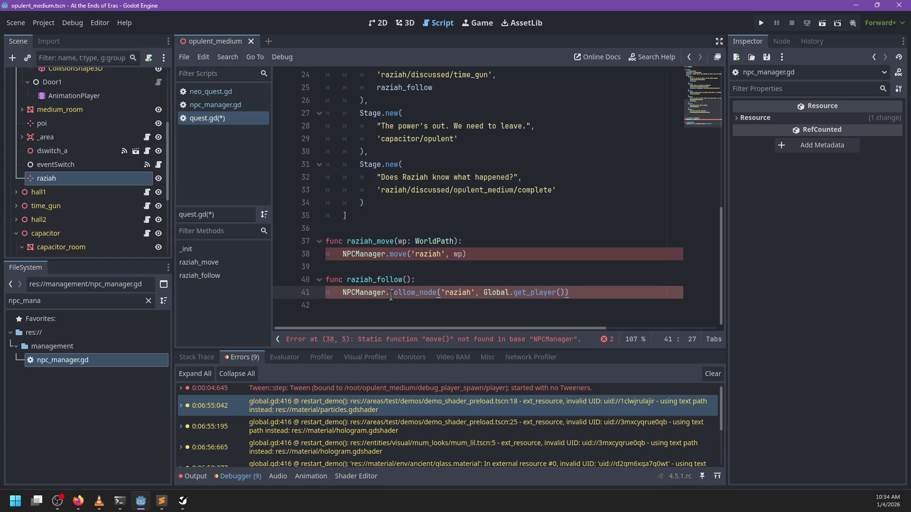
# Review raziah_move on line 38 and select the existing FileSystem filter text.
pyautogui.scroll(8, 392, 190)
pyautogui.scroll(-8, 382, 75)
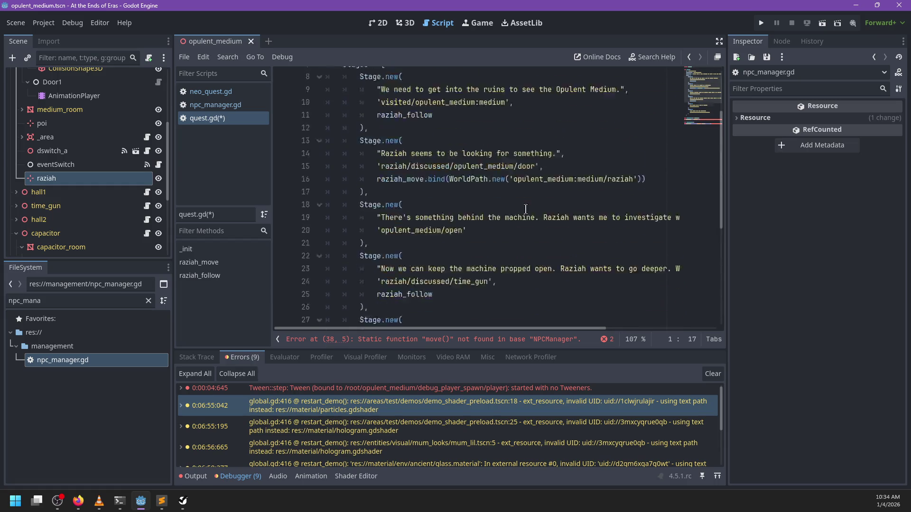
pyautogui.doubleClick(382, 241)
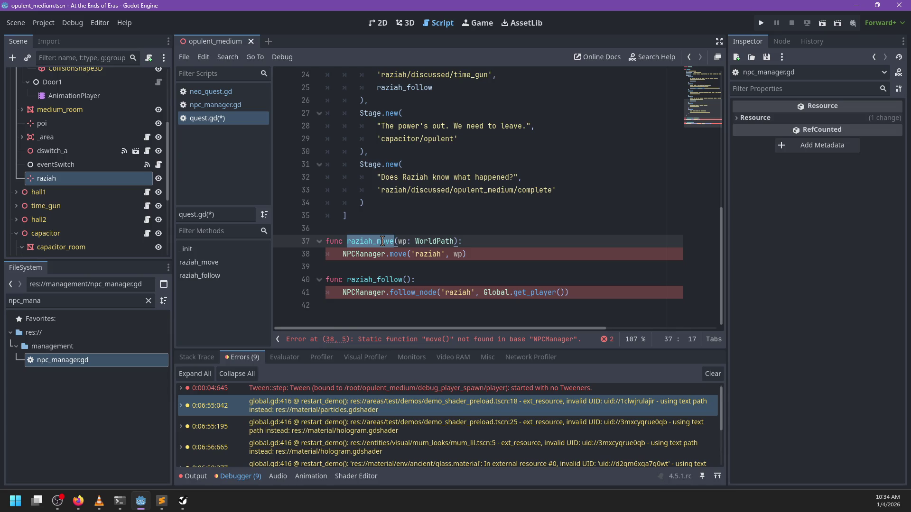
pyautogui.click(485, 255)
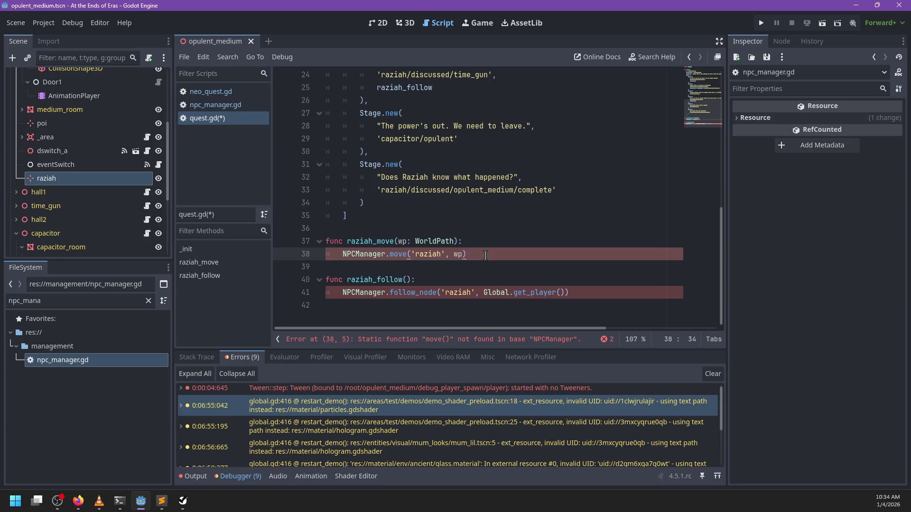
pyautogui.doubleClick(124, 305)
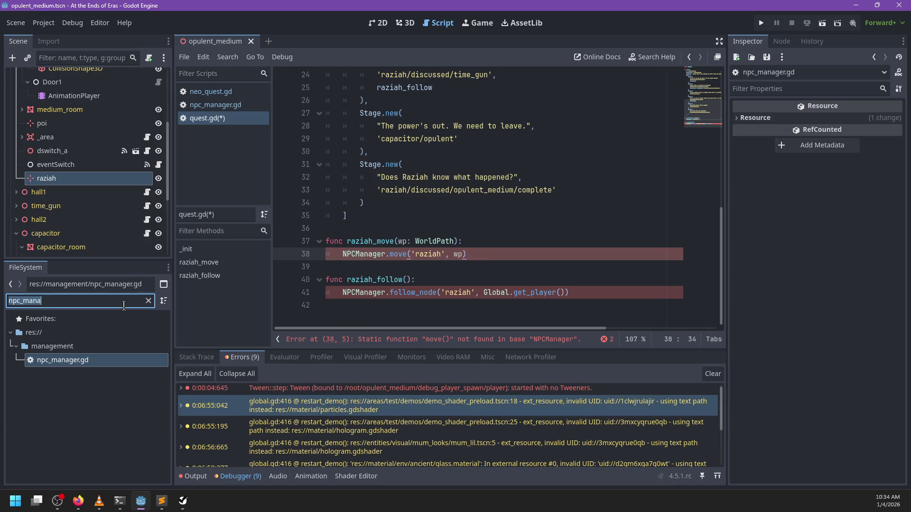
# Filter files by 'npc', open npc_raziah.gd, and follow its base classes through NPC_Shop to npc.gd.
pyautogui.write('npc')
pyautogui.scroll(1, 80, 375)
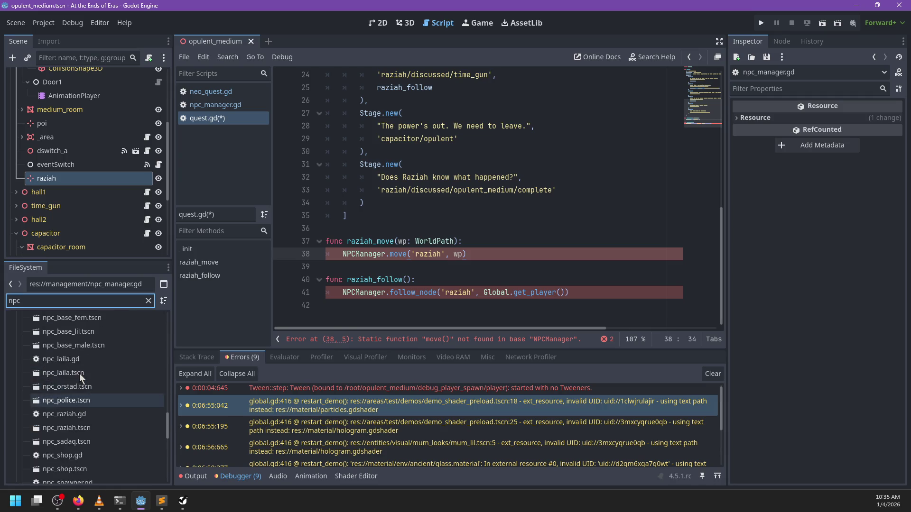
pyautogui.doubleClick(64, 414)
pyautogui.click(436, 207)
pyautogui.click(437, 215)
pyautogui.scroll(15, 386, 85)
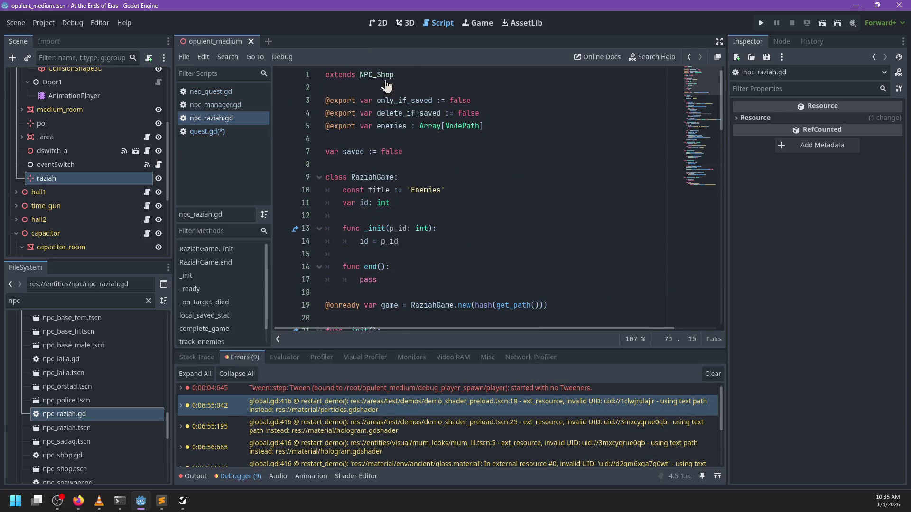
pyautogui.keyDown('ctrl'); pyautogui.click(387, 85); pyautogui.keyUp('ctrl')
pyautogui.keyDown('ctrl'); pyautogui.click(362, 75); pyautogui.keyUp('ctrl')
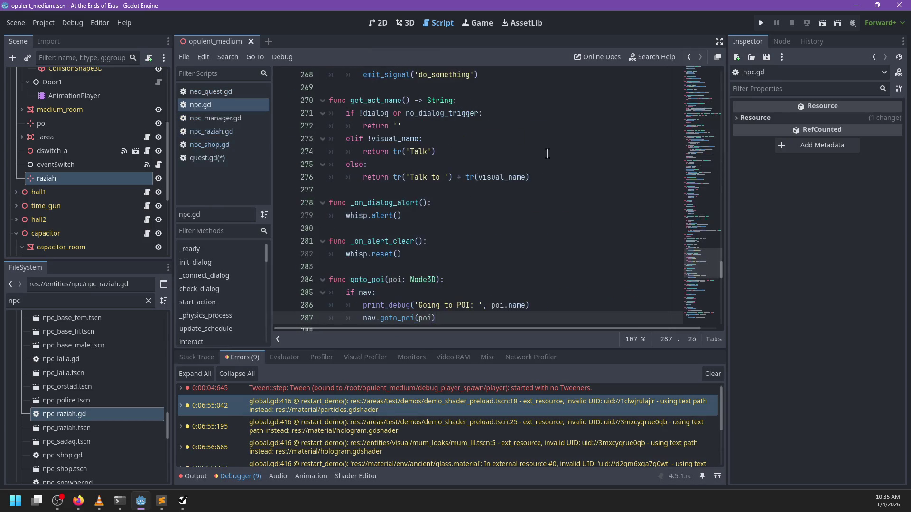
# Search npc.gd for 'follow' and jump to where nav is declared.
pyautogui.hotkey('ctrl', 'f')
pyautogui.write('follow')
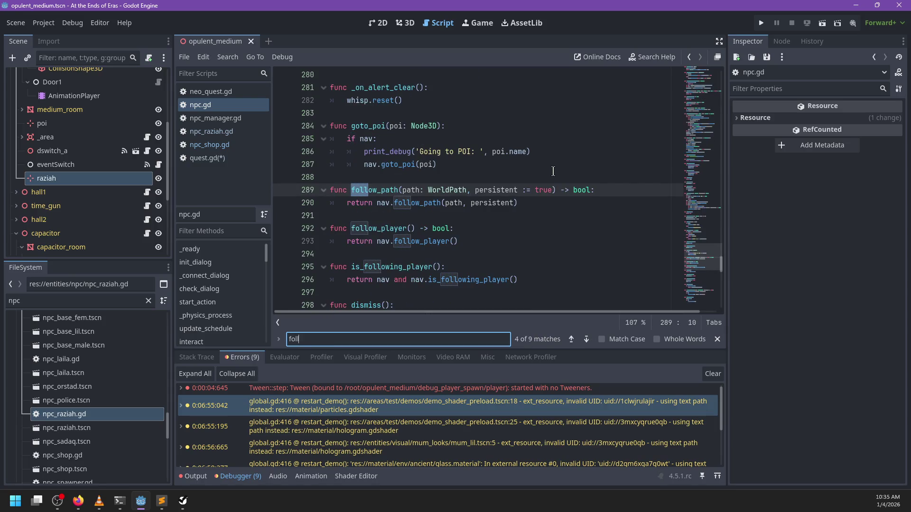
pyautogui.press('Escape')
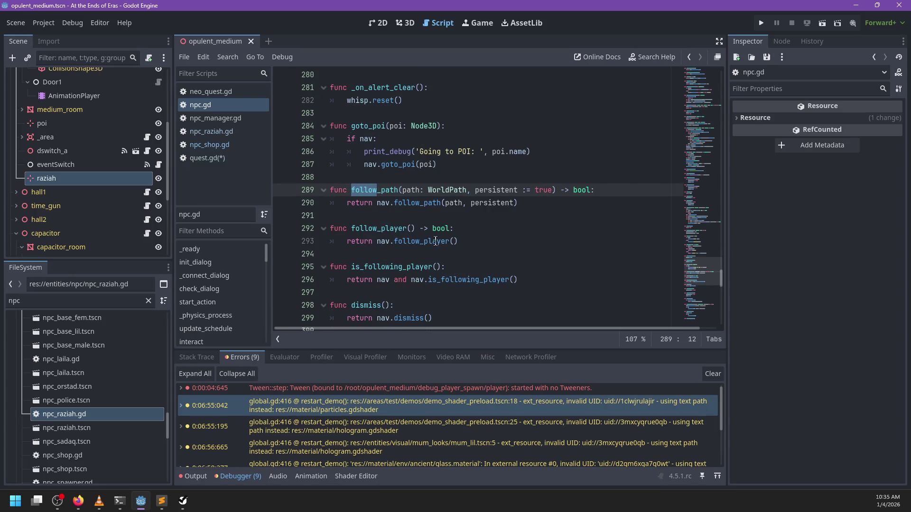
pyautogui.click(384, 242)
pyautogui.keyDown('ctrl'); pyautogui.click(384, 242); pyautogui.keyUp('ctrl')
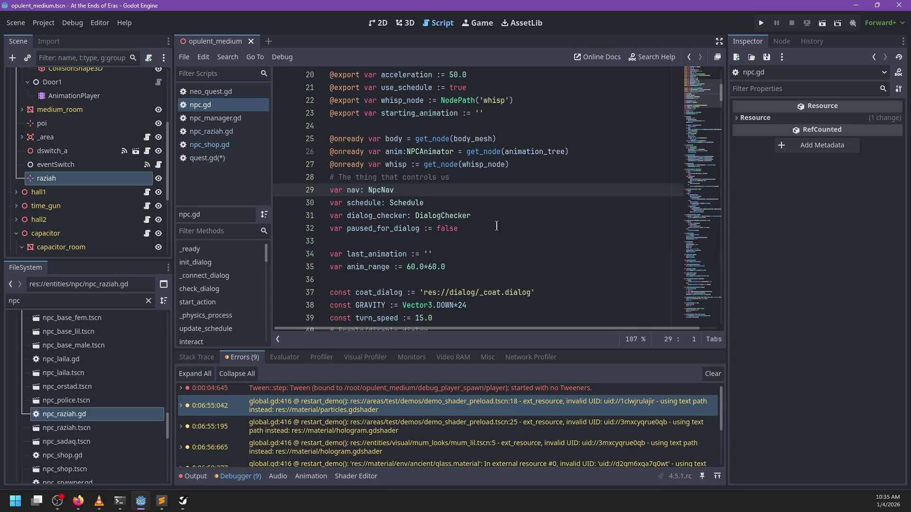
# Switch to npc_nav.gd and search it for 'follow_node'.
pyautogui.keyDown('ctrl'); pyautogui.click(382, 191); pyautogui.keyUp('ctrl')
pyautogui.scroll(-2, 565, 217)
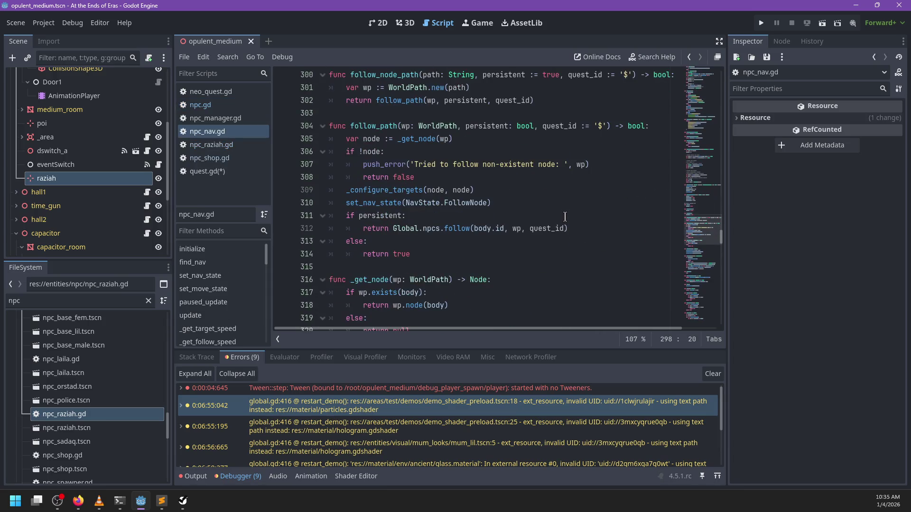
pyautogui.scroll(5, 565, 216)
pyautogui.scroll(2, 565, 217)
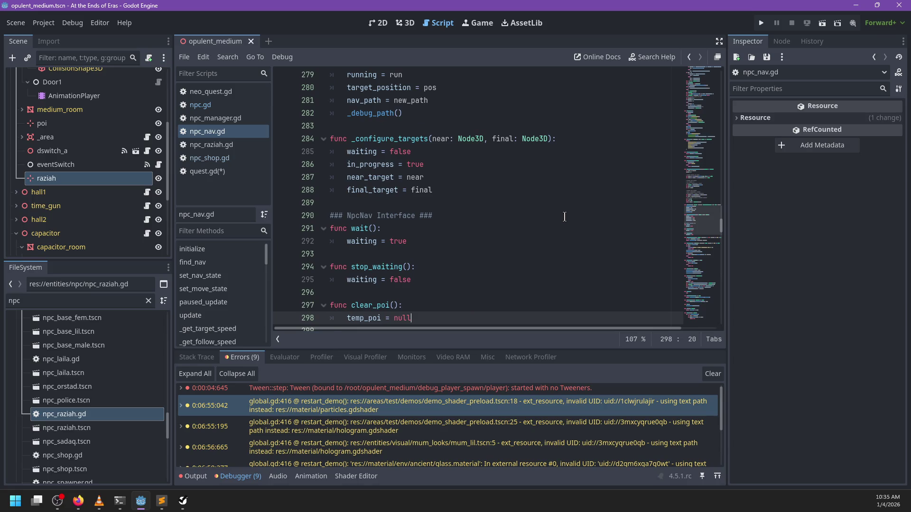
pyautogui.scroll(-2, 564, 217)
pyautogui.scroll(4, 564, 217)
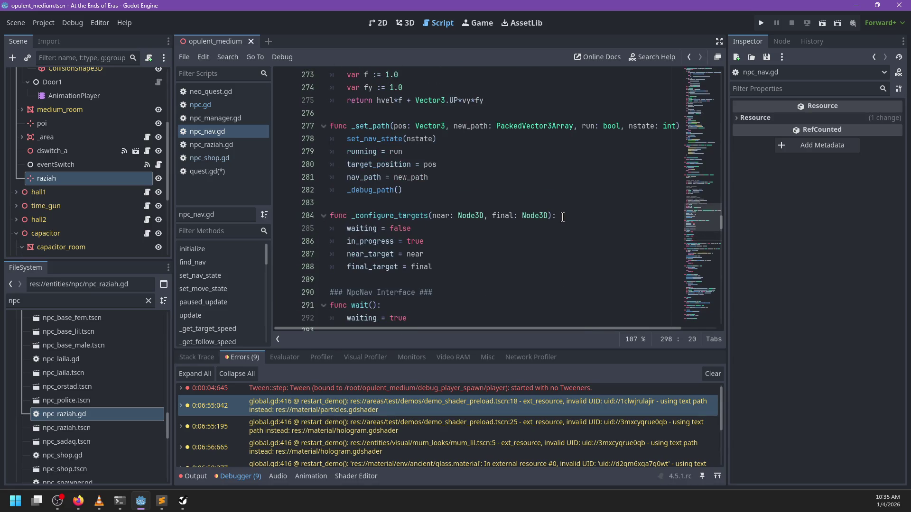
pyautogui.scroll(4, 568, 219)
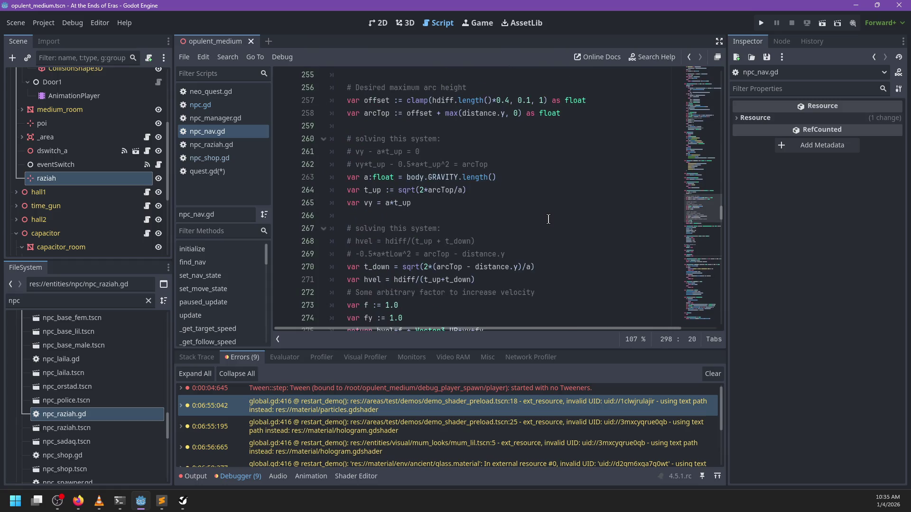
pyautogui.hotkey('ctrl', 'f')
pyautogui.write('follow_node')
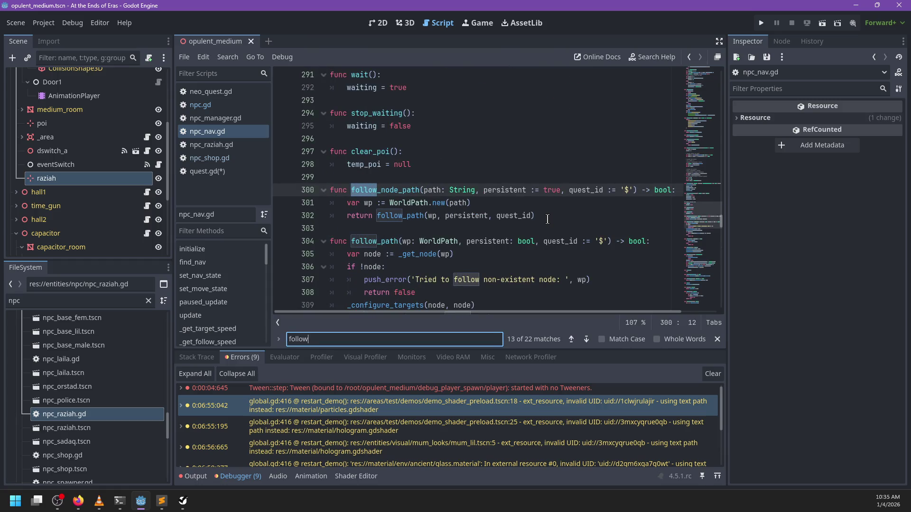
pyautogui.press('Escape')
# Jump to follow_path's definition and search npc_nav.gd for 'follow_player'.
pyautogui.keyDown('ctrl'); pyautogui.click(420, 217); pyautogui.keyUp('ctrl')
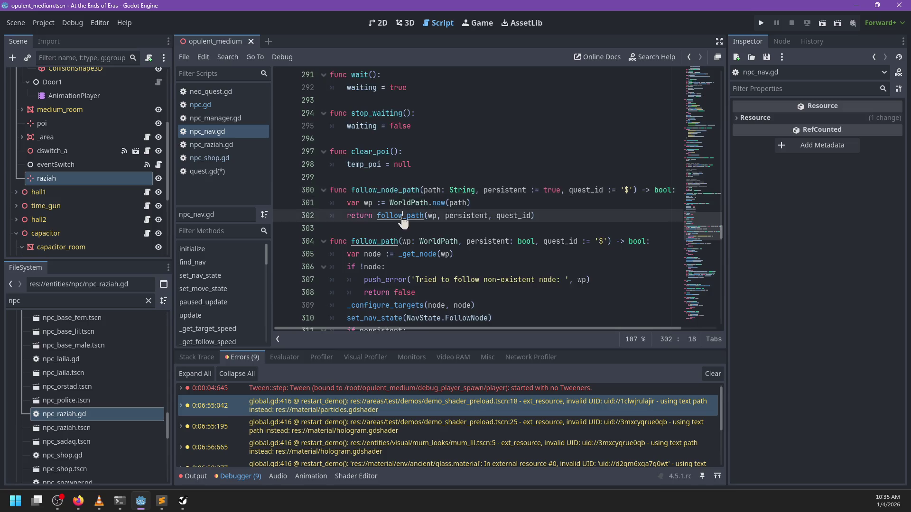
pyautogui.scroll(-2, 475, 223)
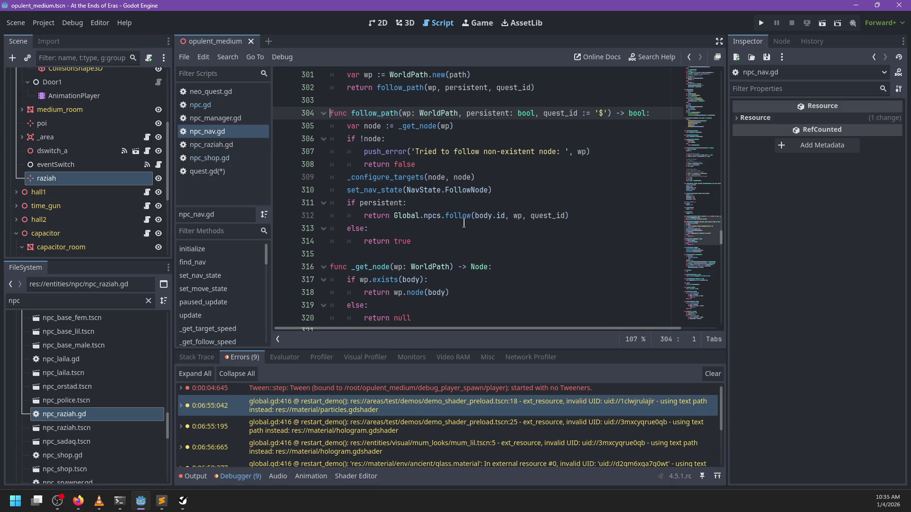
pyautogui.moveTo(474, 222)
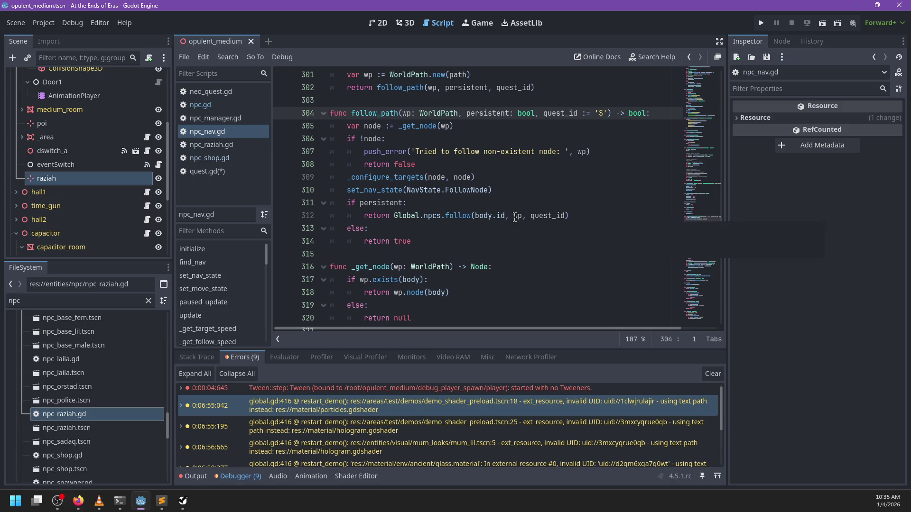
pyautogui.hotkey('ctrl', 'f')
pyautogui.write('follow_player')
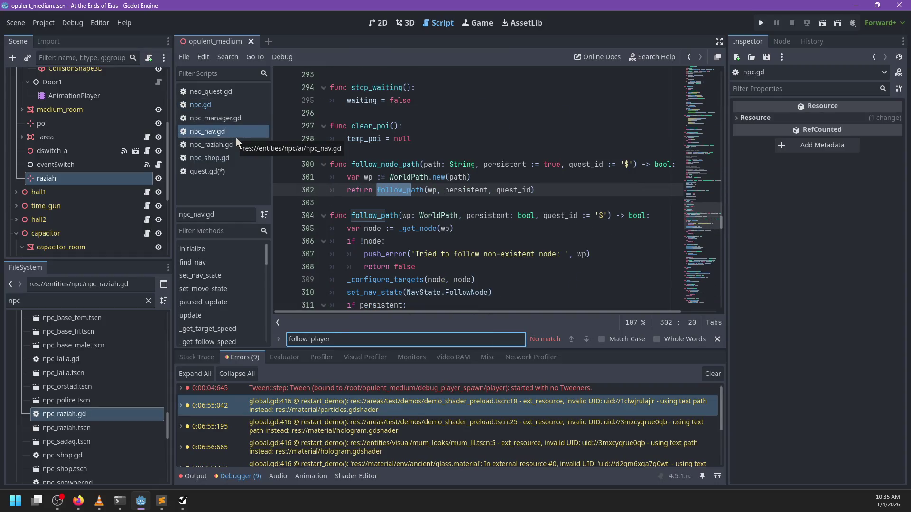
pyautogui.press('Escape')
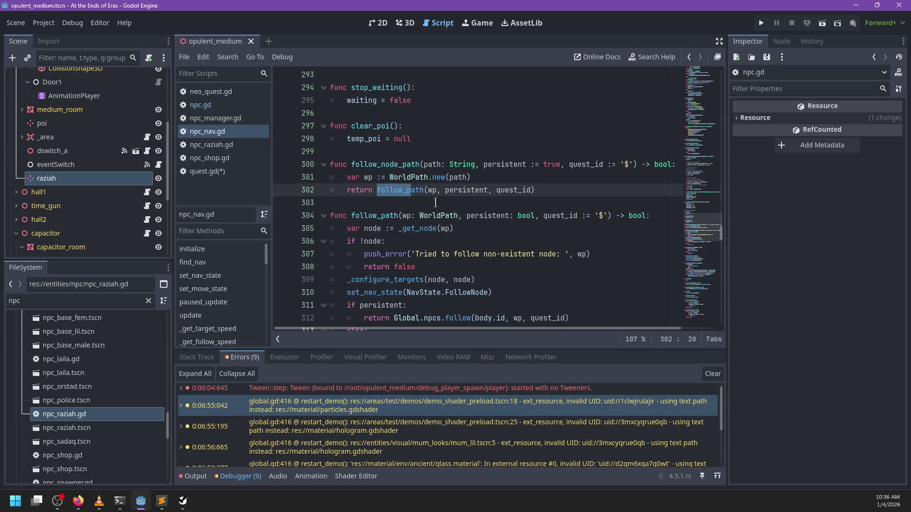
# Find follow_player in npc.gd and jump from its return line to follow_path in npc_nav.gd.
pyautogui.click(213, 104)
pyautogui.click(464, 167)
pyautogui.hotkey('ctrl', 'f')
pyautogui.write('follow_player')
pyautogui.press('Escape')
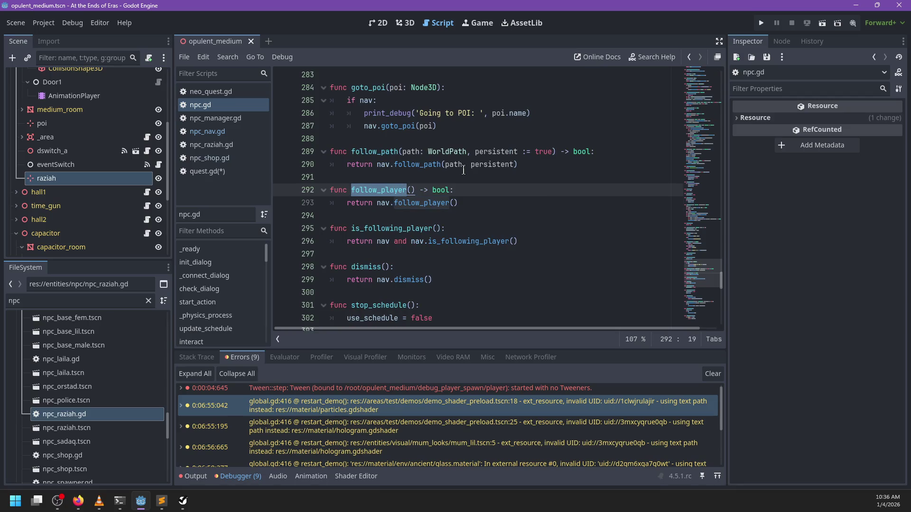
pyautogui.press('Down')
pyautogui.press('End')
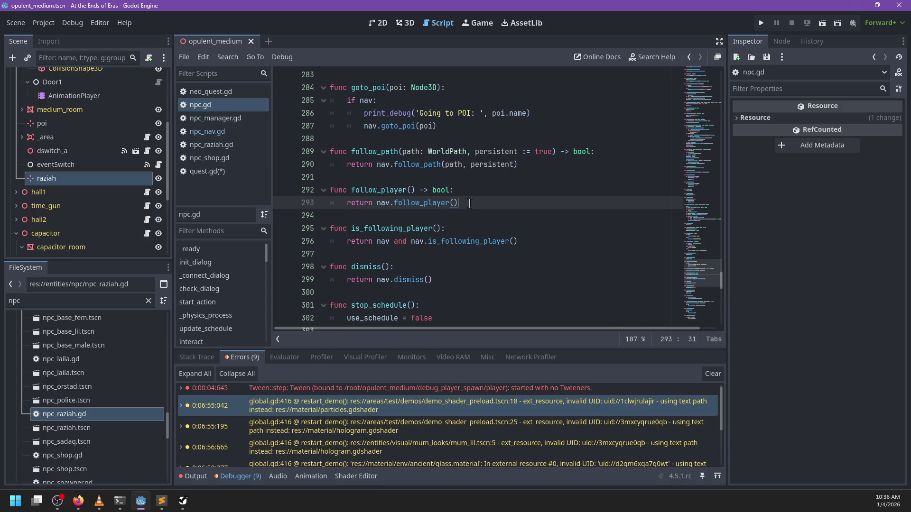
pyautogui.keyDown('ctrl'); pyautogui.click(417, 165); pyautogui.keyUp('ctrl')
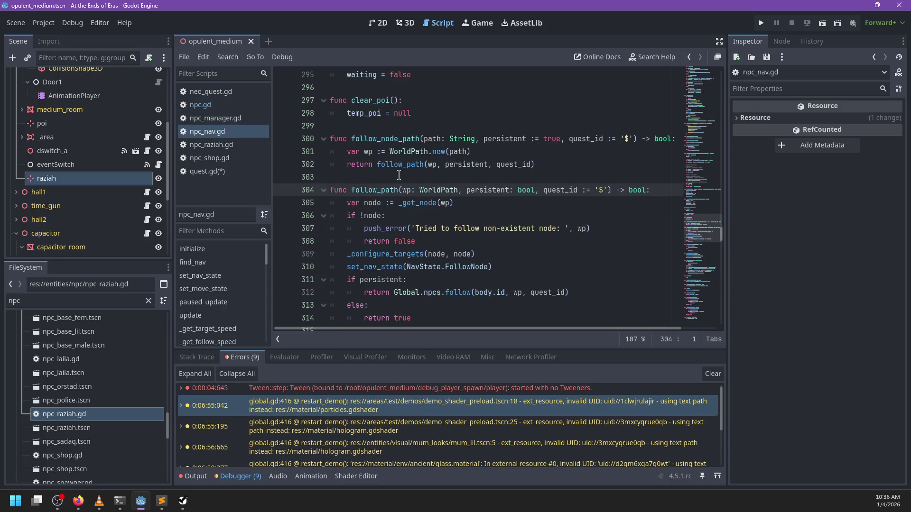
# Insert a new func follow_player(): declaration above follow_node_path in npc_nav.gd.
pyautogui.click(394, 124)
pyautogui.press('Return')
pyautogui.press('Up')
pyautogui.press('Return')
pyautogui.write('func follow_player():')
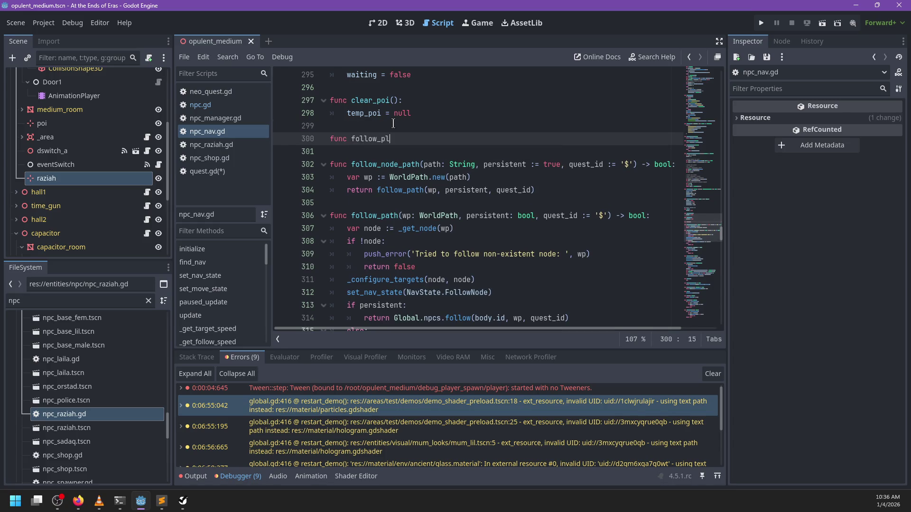
pyautogui.press('Return')
# Make follow_player return follow_node_path(Global.get_player().get_path()) and save the scripts.
pyautogui.write('return follow_node_pa')
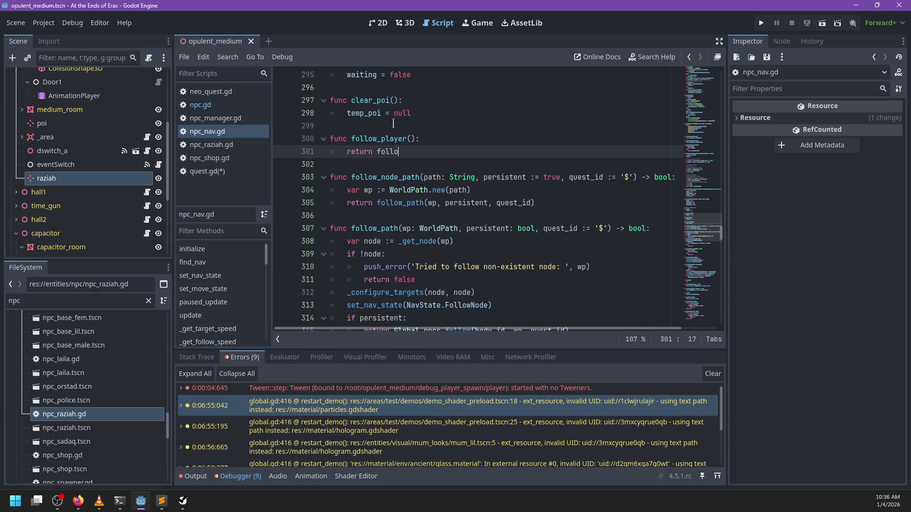
pyautogui.write('th(')
pyautogui.write("'")
pyautogui.press('BackSpace')
pyautogui.write('Global')
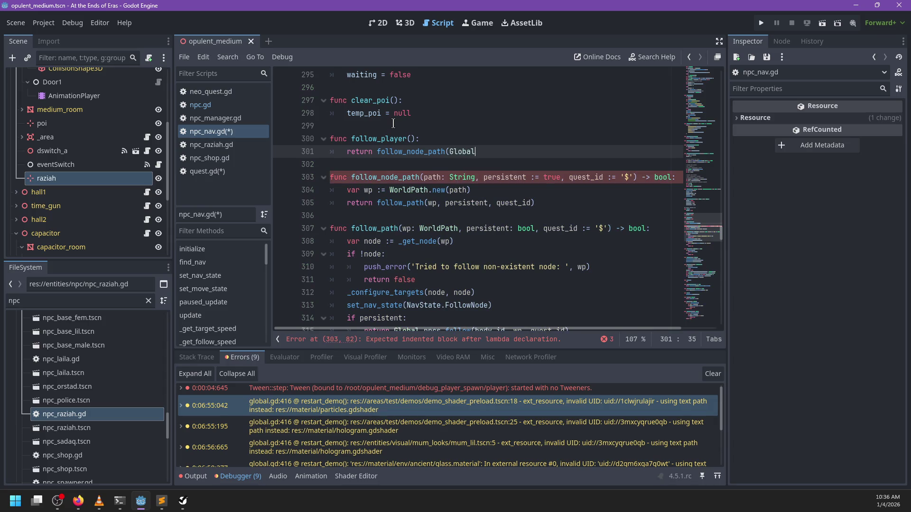
pyautogui.write('.get_player().get_path')
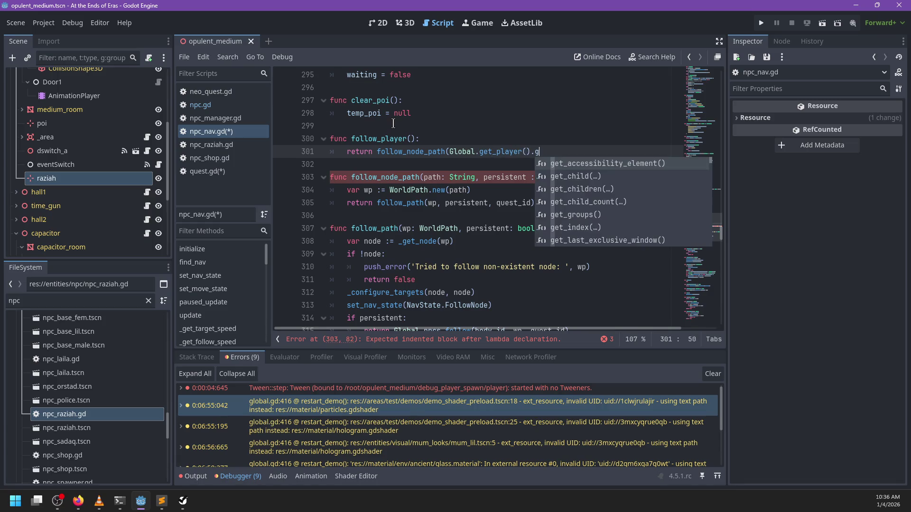
pyautogui.press('Return')
pyautogui.write(')')
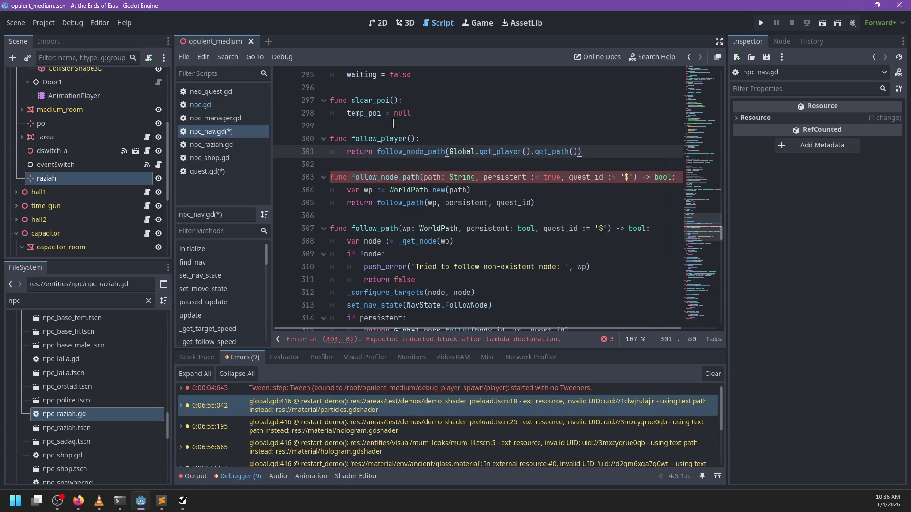
pyautogui.hotkey('ctrl', 's')
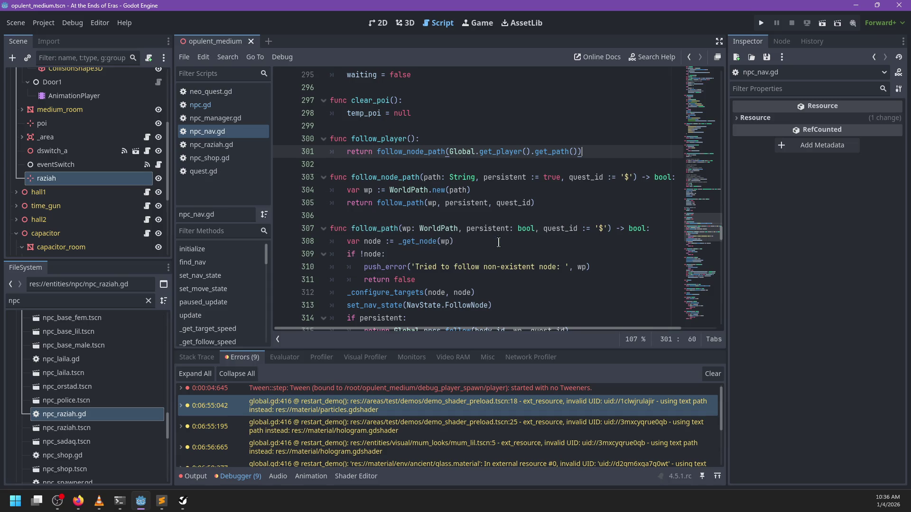
pyautogui.click(221, 144)
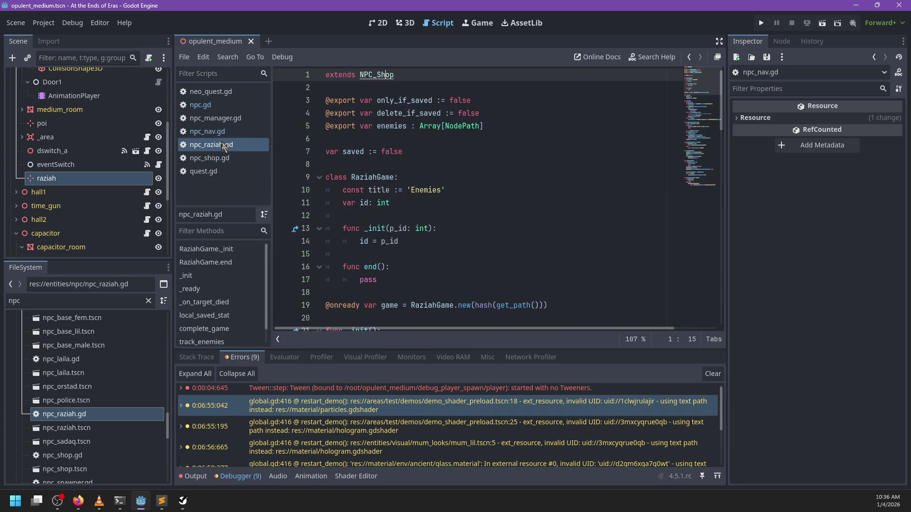
# Cycle through the open scripts to quest.gd and open NPCManager's script from line 38.
pyautogui.click(220, 133)
pyautogui.click(217, 106)
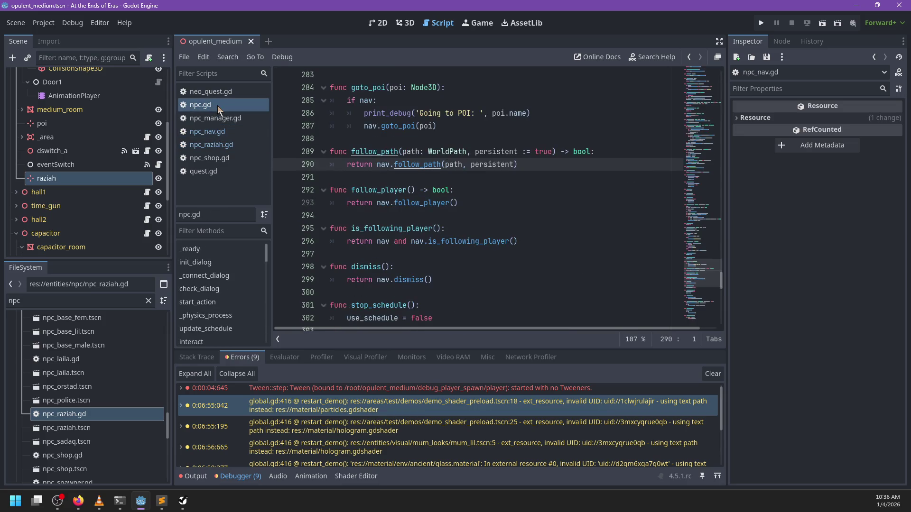
pyautogui.click(212, 158)
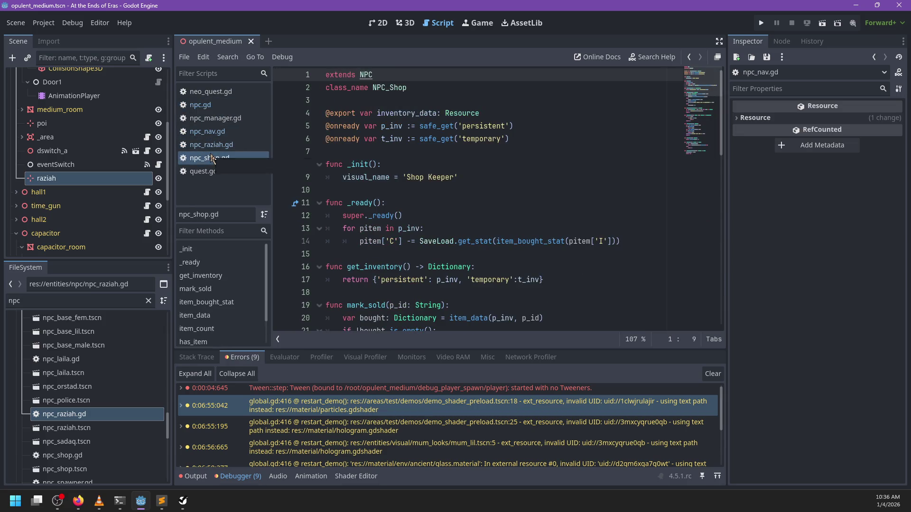
pyautogui.click(210, 146)
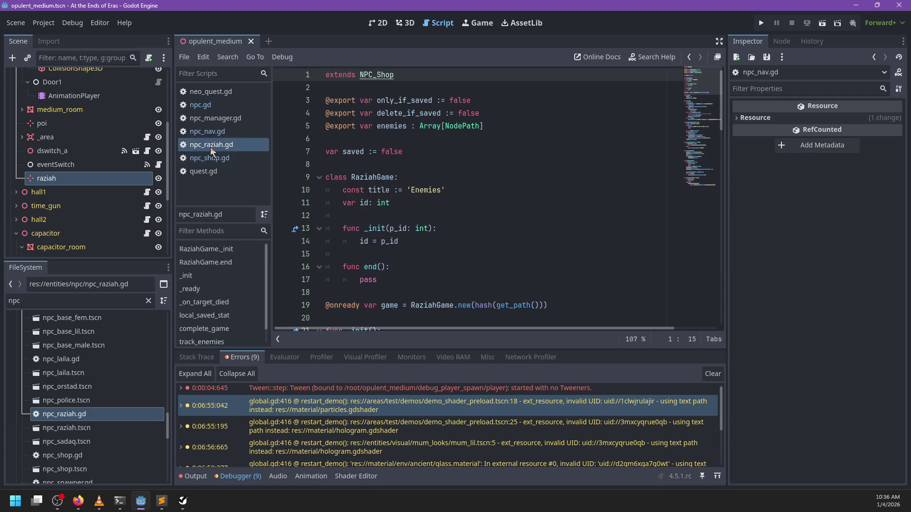
pyautogui.click(212, 172)
pyautogui.click(373, 254)
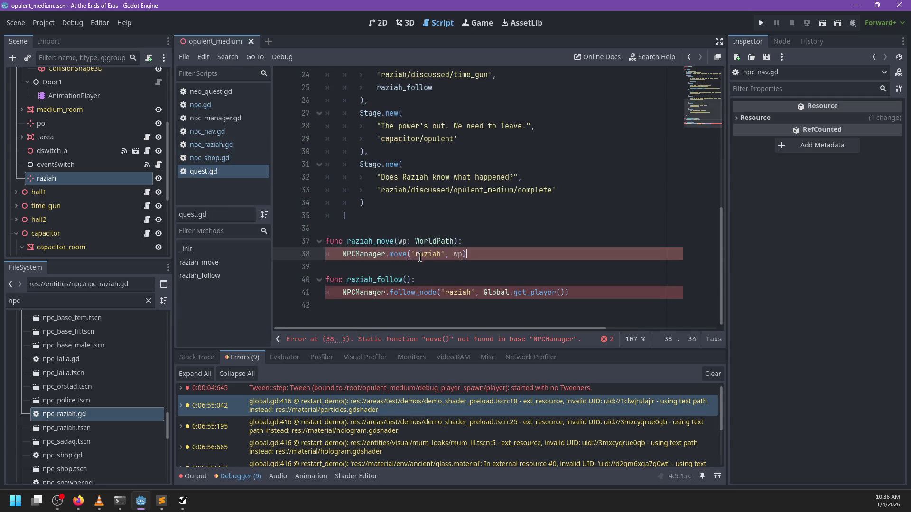
pyautogui.keyDown('ctrl'); pyautogui.click(373, 254); pyautogui.keyUp('ctrl')
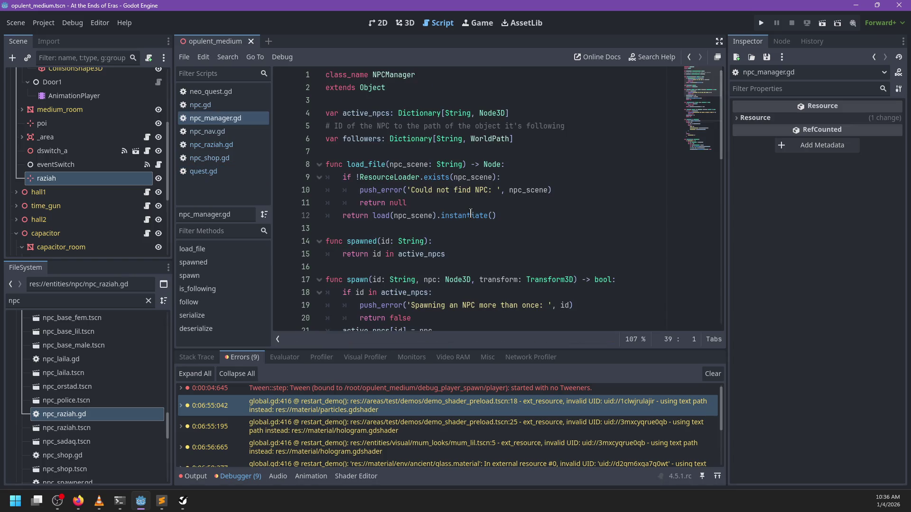
# Scroll npc_manager.gd to serialize, add a blank line after line 25, and place the caret after follow.
pyautogui.scroll(-7, 472, 214)
pyautogui.scroll(-6, 472, 215)
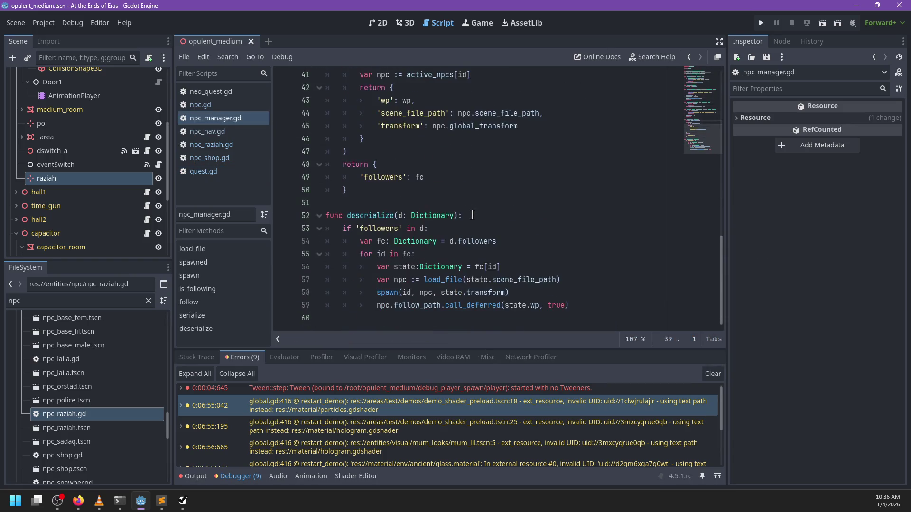
pyautogui.scroll(10, 472, 215)
pyautogui.scroll(-2, 472, 214)
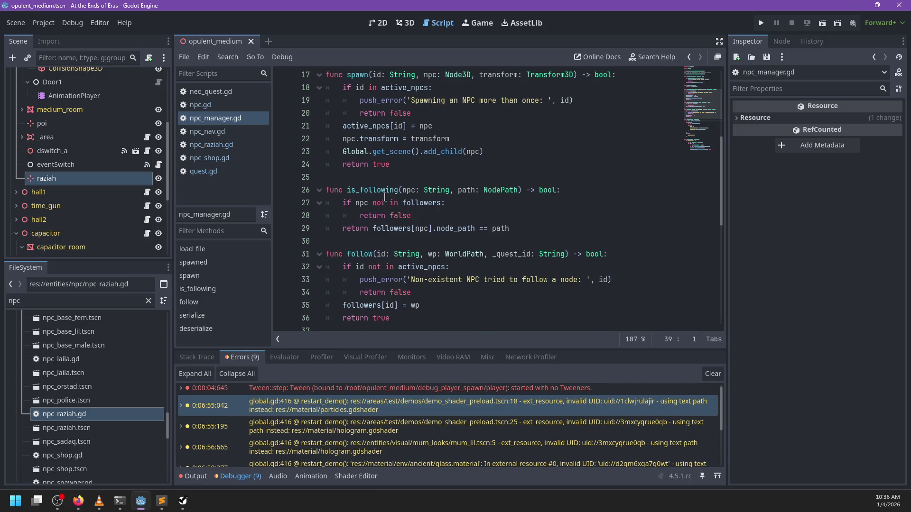
pyautogui.click(400, 181)
pyautogui.scroll(1, 400, 182)
pyautogui.press('Return')
pyautogui.press('Up')
pyautogui.scroll(-9, 446, 203)
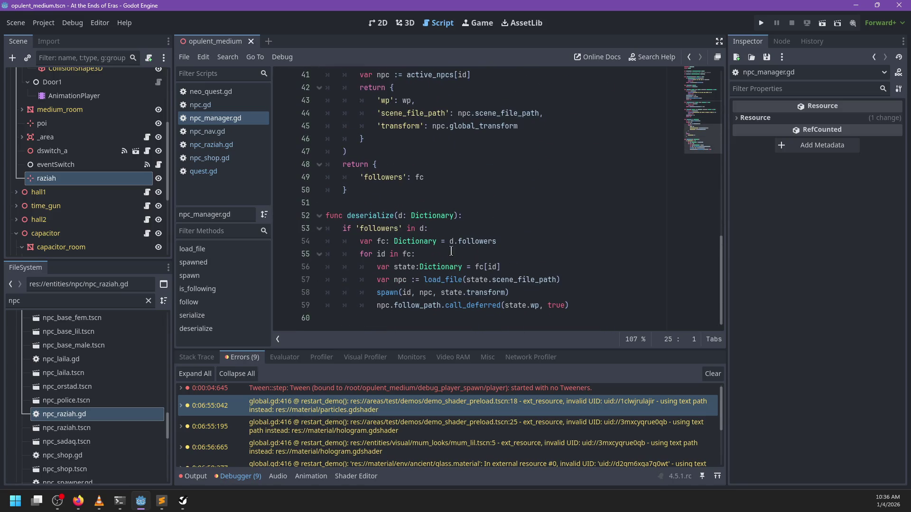
pyautogui.click(395, 322)
pyautogui.scroll(5, 418, 247)
pyautogui.scroll(-3, 427, 218)
pyautogui.scroll(3, 427, 216)
pyautogui.click(428, 215)
# Add a '### Externally controlling NPCs' heading above the Serialization header.
pyautogui.press('Return')
pyautogui.press('Return')
pyautogui.press('Up')
pyautogui.press('Return')
pyautogui.write('# ')
pyautogui.write('rio')
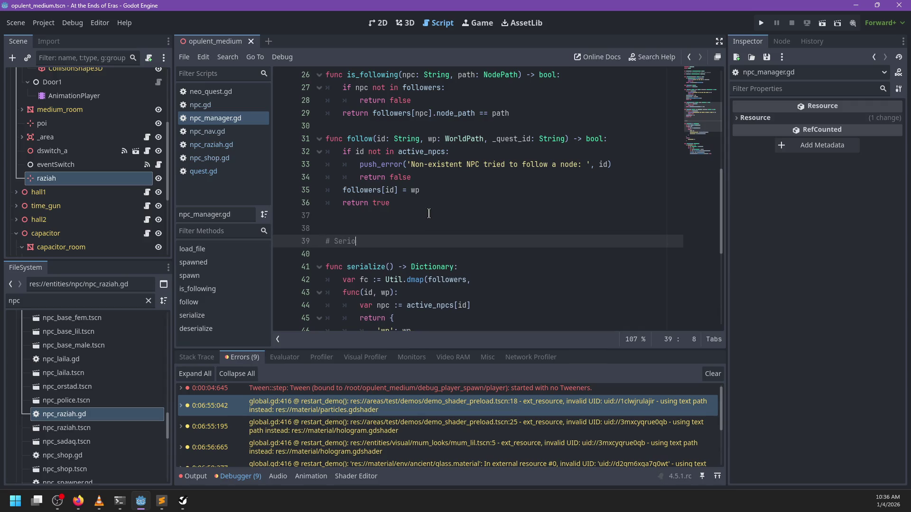
pyautogui.write('izatio')
pyautogui.write('##')
pyautogui.press('Up')
pyautogui.press('Up')
pyautogui.press('Return')
pyautogui.write('### ')
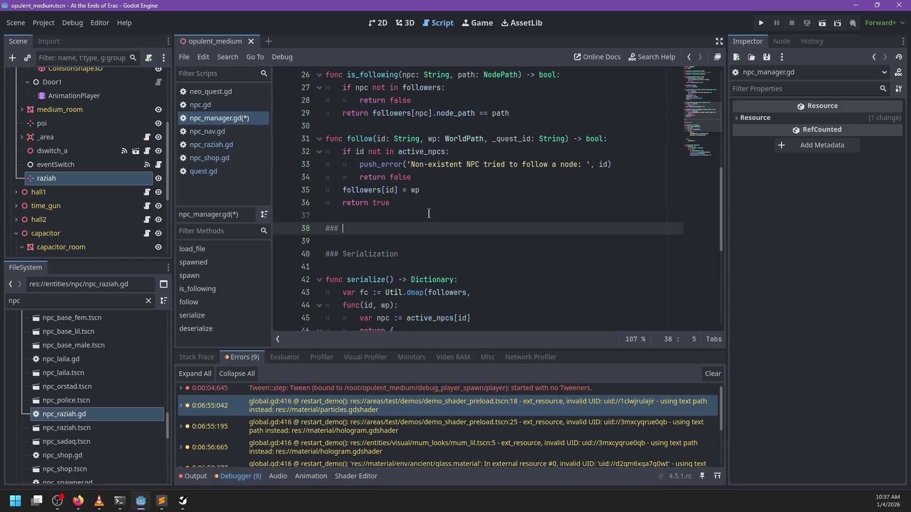
pyautogui.write('Externally controll')
pyautogui.write('ing NPC')
pyautogui.write('s')
# Declare func move(npc_id: String, path: WorldPath) under the heading with an indented body line.
pyautogui.press('Return')
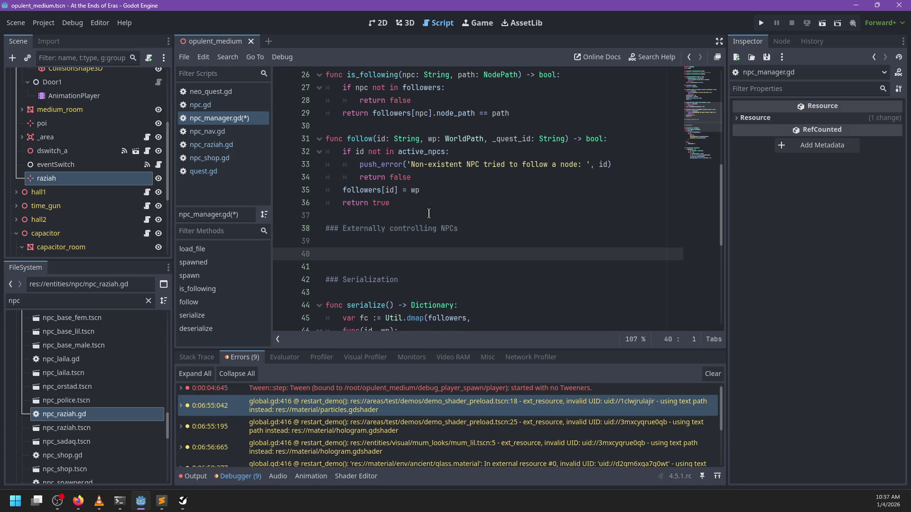
pyautogui.write('func mov')
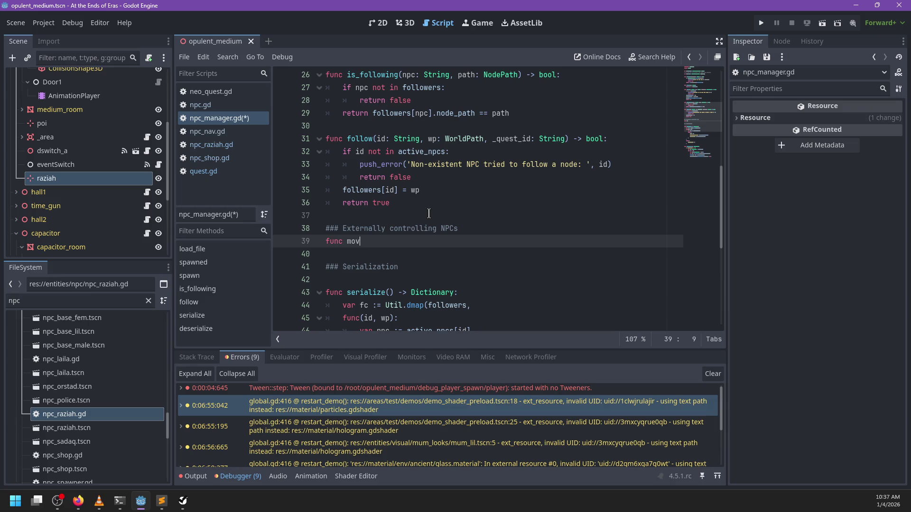
pyautogui.write('e(npc_id: String, ')
pyautogui.write('path: W')
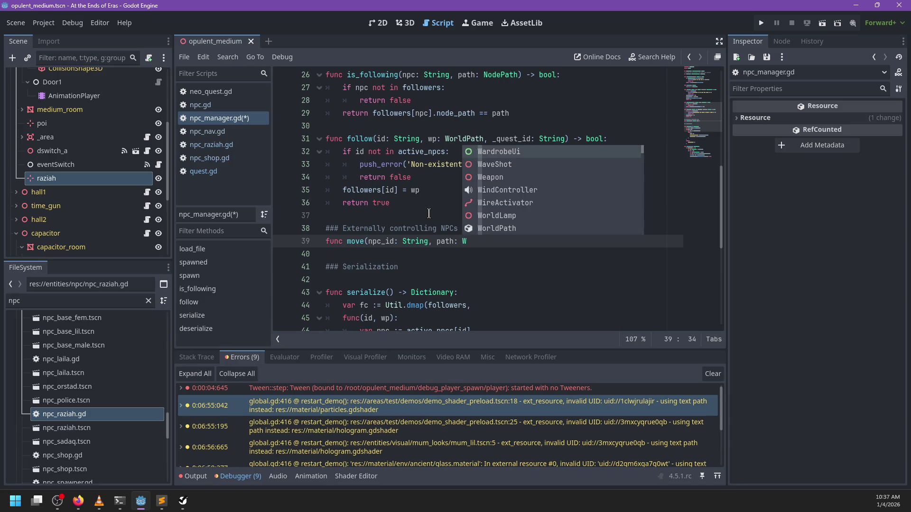
pyautogui.write('orl')
pyautogui.press('Return')
pyautogui.write(')')
pyautogui.press('Return')
pyautogui.press('Tab')
pyautogui.scroll(8, 446, 203)
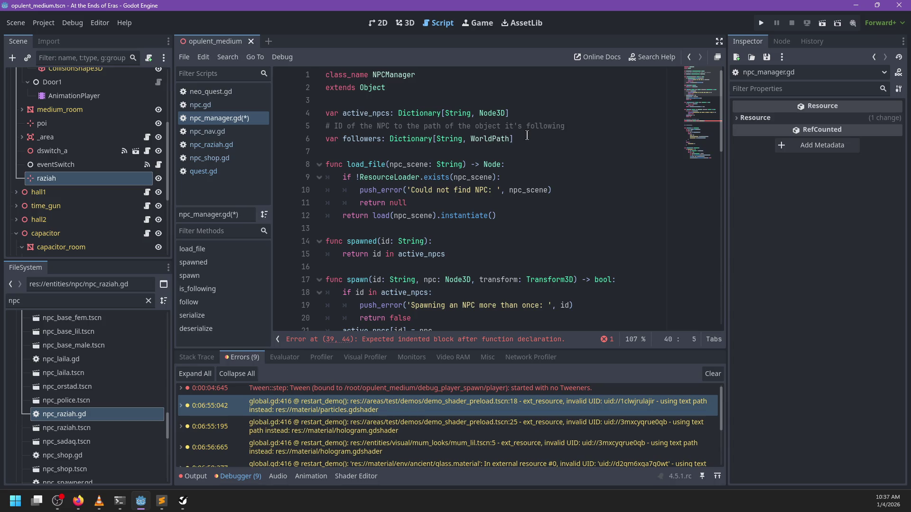
# Try a 'var destinations' line after the followers declaration, then delete it.
pyautogui.scroll(-5, 527, 135)
pyautogui.scroll(5, 532, 138)
pyautogui.click(541, 142)
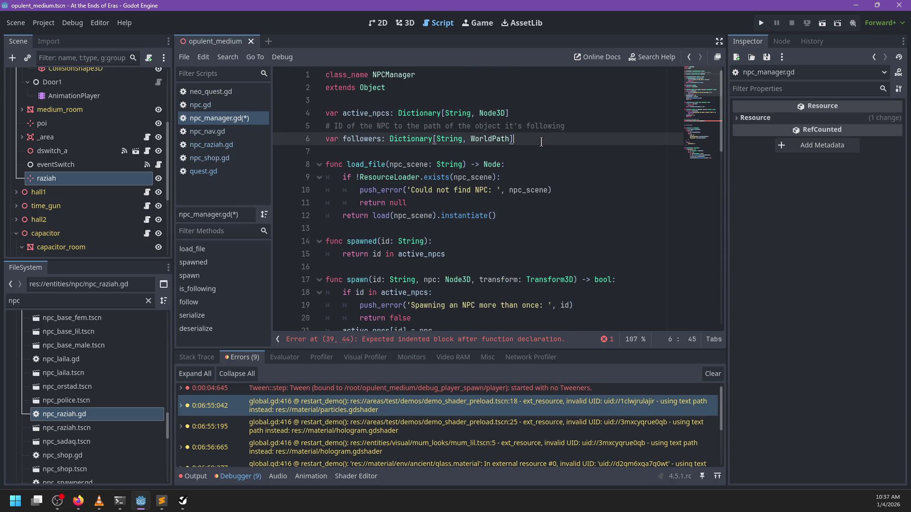
pyautogui.scroll(-5, 536, 154)
pyautogui.scroll(5, 522, 166)
pyautogui.press('Return')
pyautogui.press('Return')
pyautogui.write('var ')
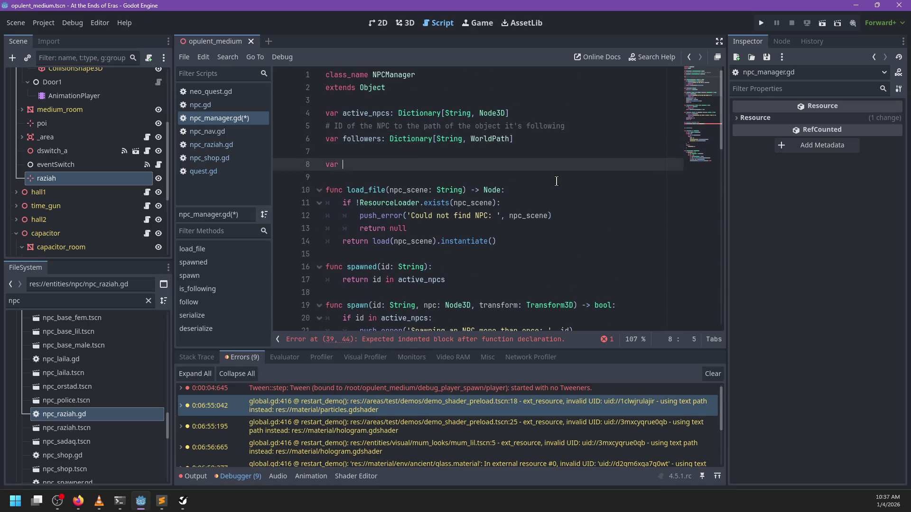
pyautogui.write('destinations:')
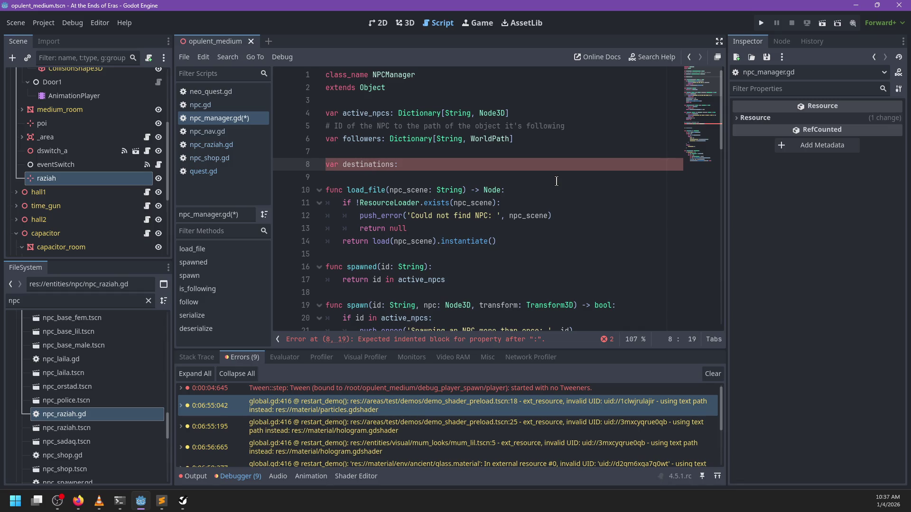
pyautogui.hotkey('ctrl', 'shift', 'k')
pyautogui.hotkey('ctrl', 'shift', 'k')
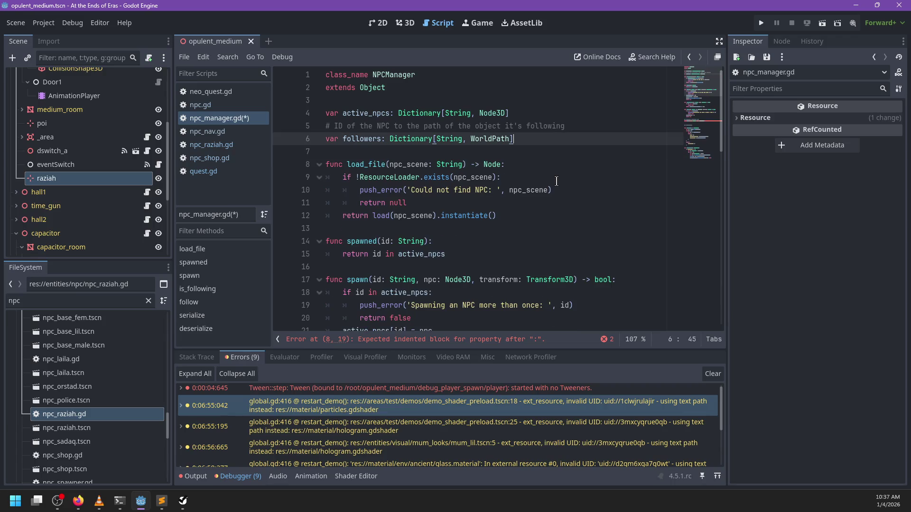
pyautogui.click(352, 138)
pyautogui.doubleClick(352, 138)
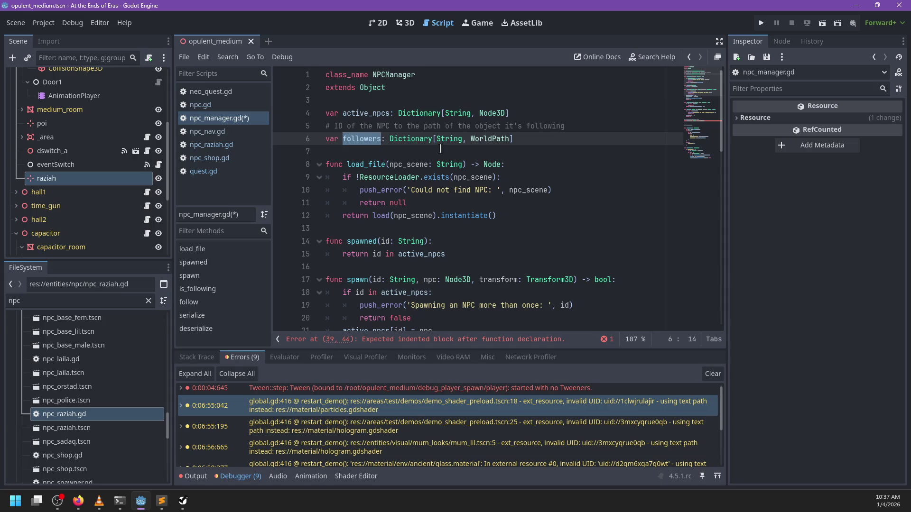
# Declare enum Mode { Follow, Destination } below 'extends Object', fixing the brace indentation.
pyautogui.click(390, 95)
pyautogui.press('Return')
pyautogui.press('Return')
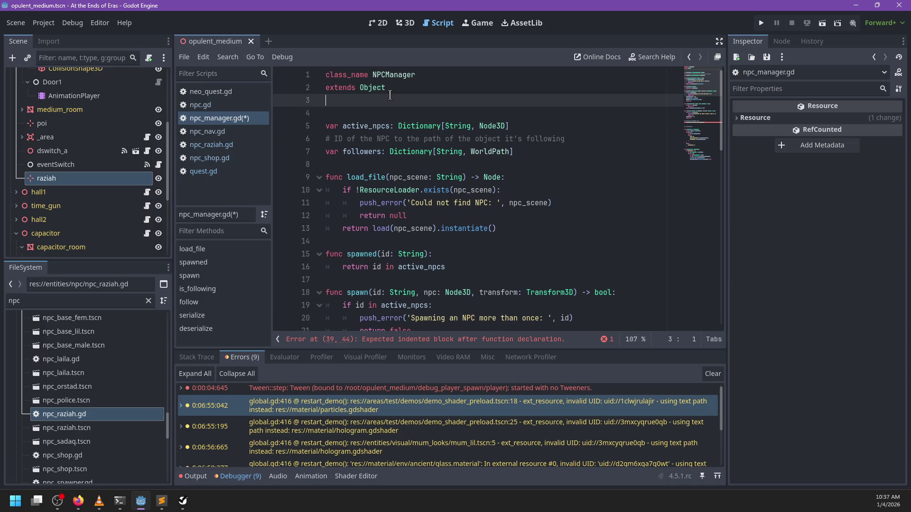
pyautogui.write('enum Mo')
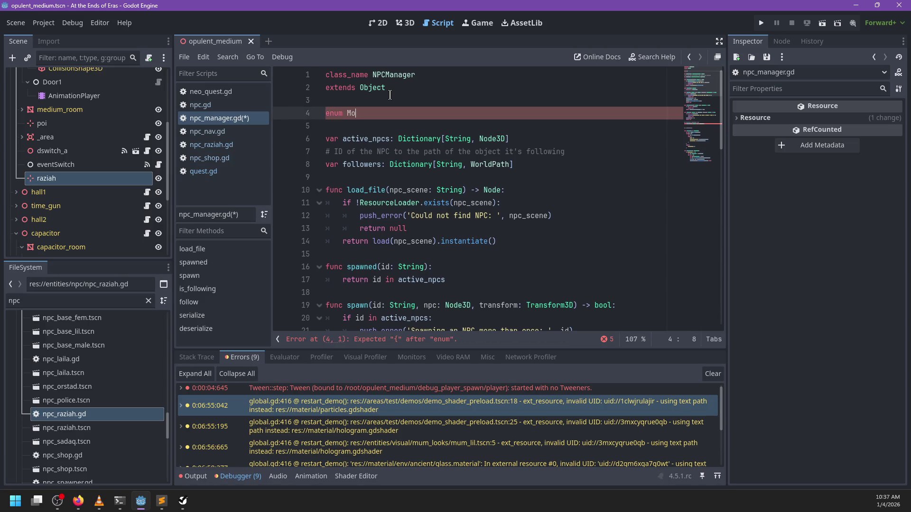
pyautogui.write('de {')
pyautogui.press('Return')
pyautogui.press('Return')
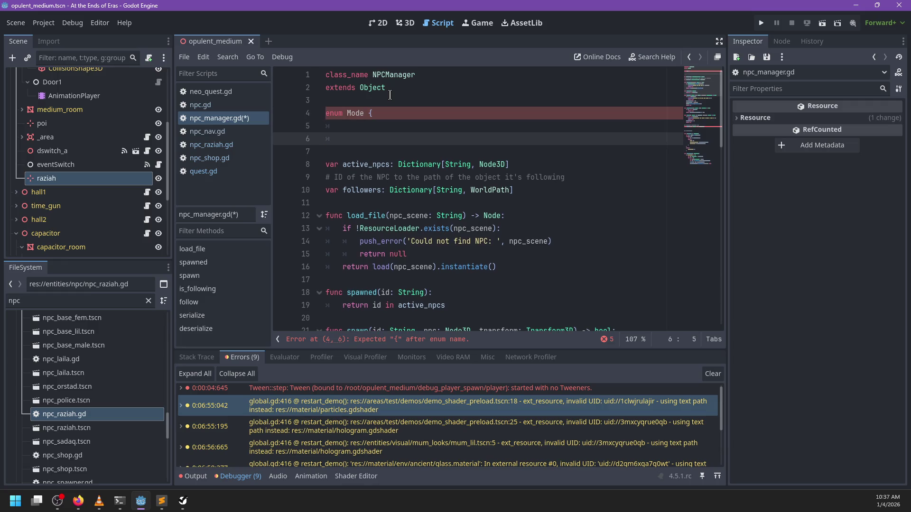
pyautogui.write('}')
pyautogui.press('BackSpace')
pyautogui.press('Up')
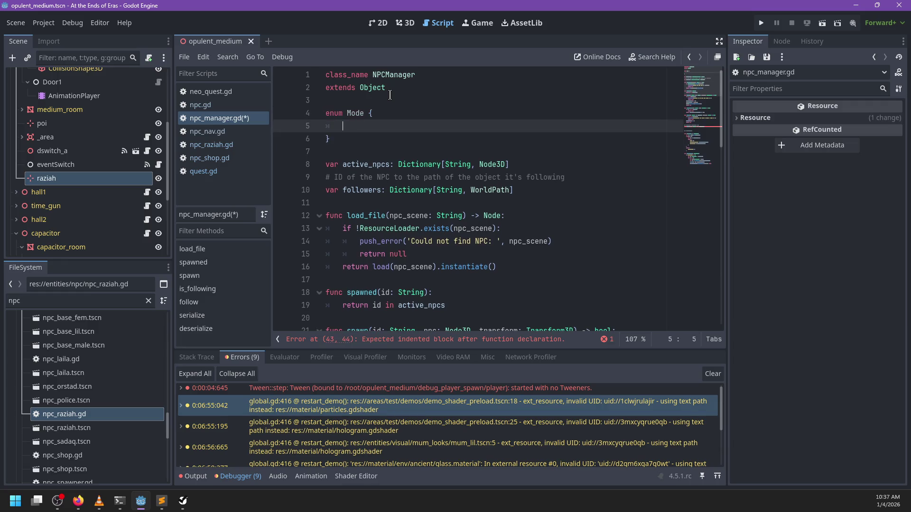
pyautogui.write('Follow,')
pyautogui.press('Return')
pyautogui.write('Destination')
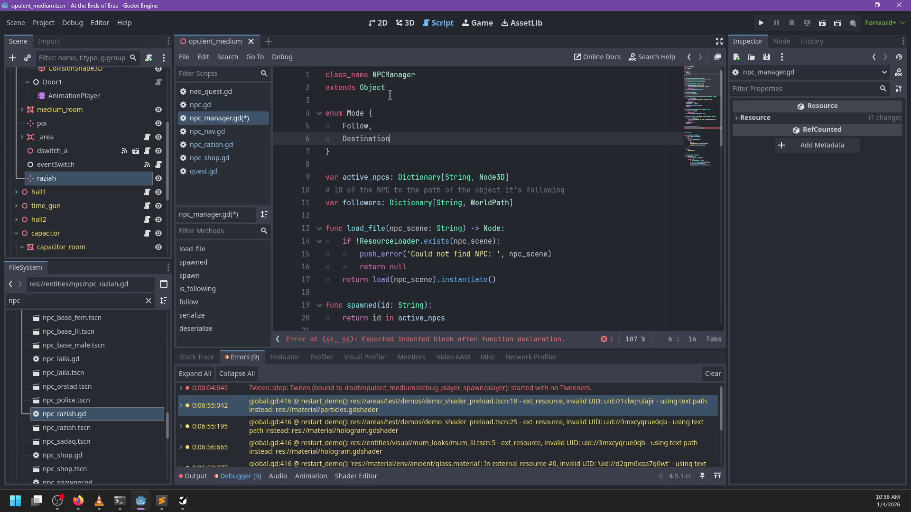
# Select the followers comment and its Dictionary declaration.
pyautogui.doubleClick(362, 203)
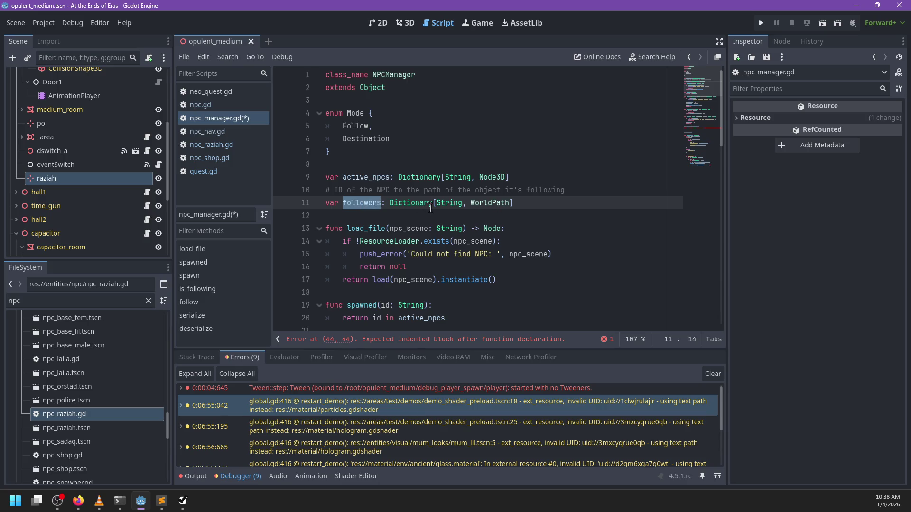
pyautogui.doubleClick(399, 203)
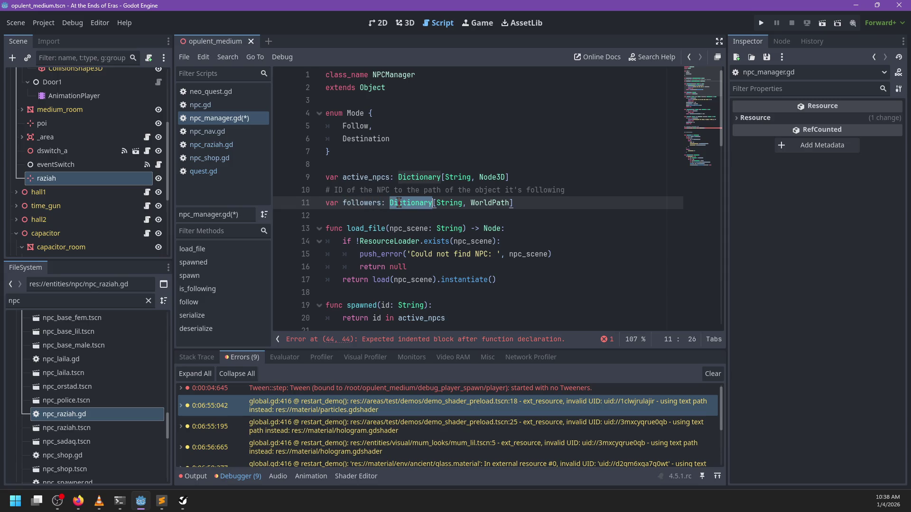
pyautogui.doubleClick(346, 205)
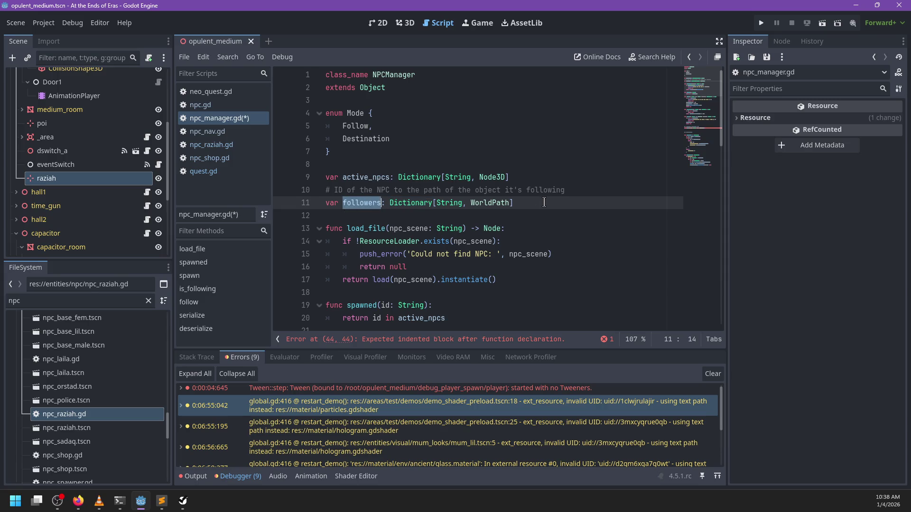
pyautogui.moveTo(543, 203)
pyautogui.mouseDown()
pyautogui.moveTo(338, 204)
pyautogui.moveTo(322, 190)
pyautogui.mouseUp()
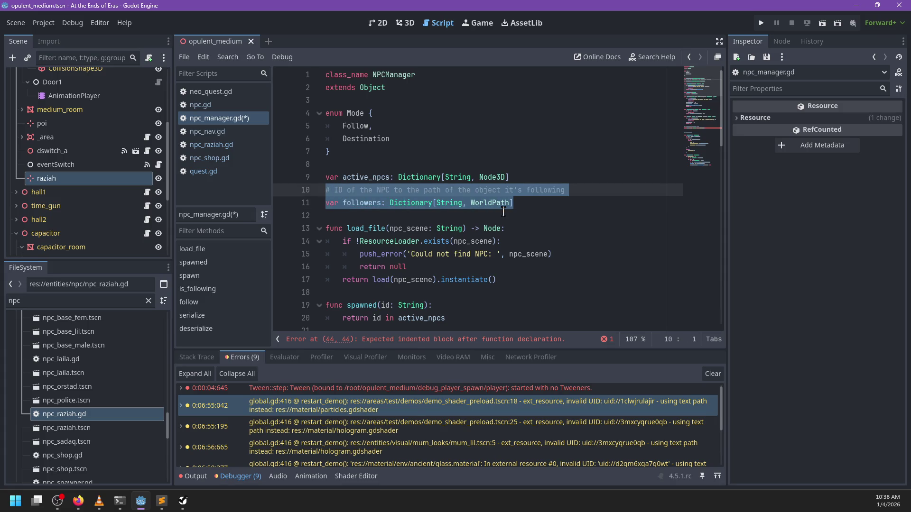
# Replace the followers comment and declaration with a 'class Status:' header below the Mode enum.
pyautogui.press('BackSpace')
pyautogui.write('var npc_status:')
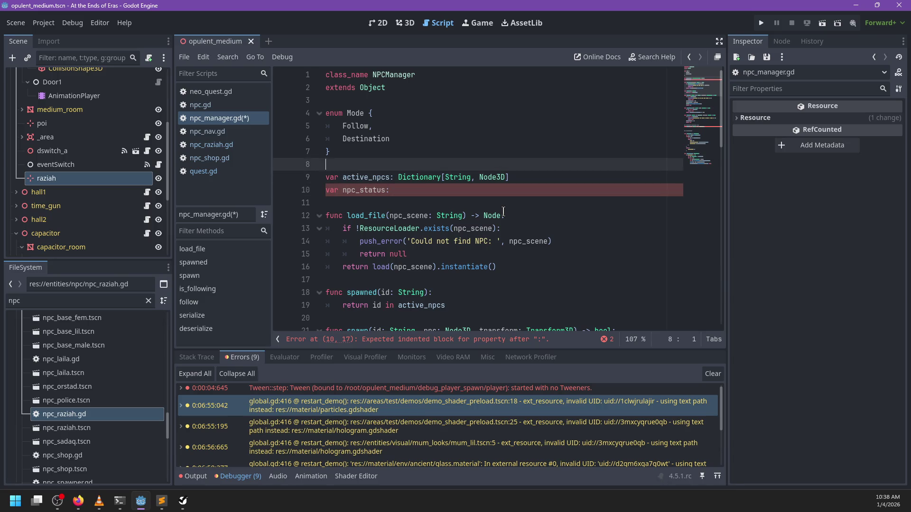
pyautogui.press('Return')
pyautogui.press('Return')
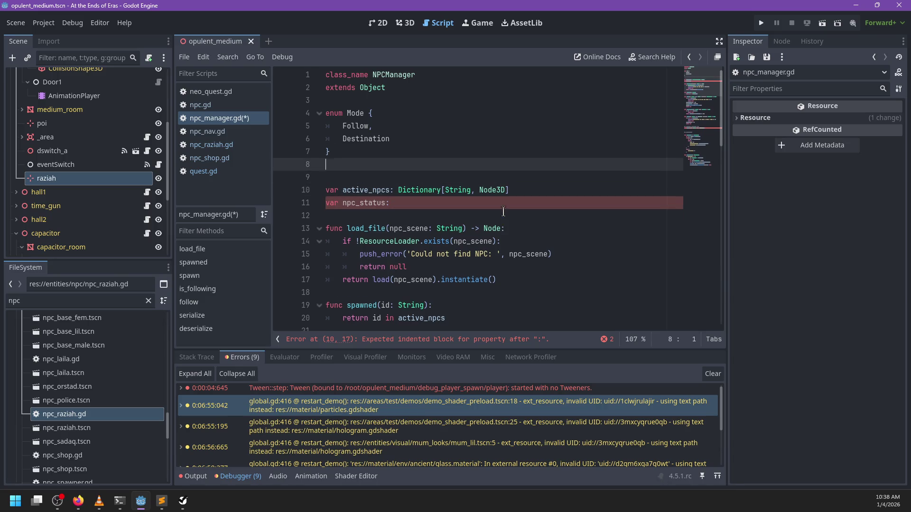
pyautogui.press('Up')
pyautogui.write('class Status:')
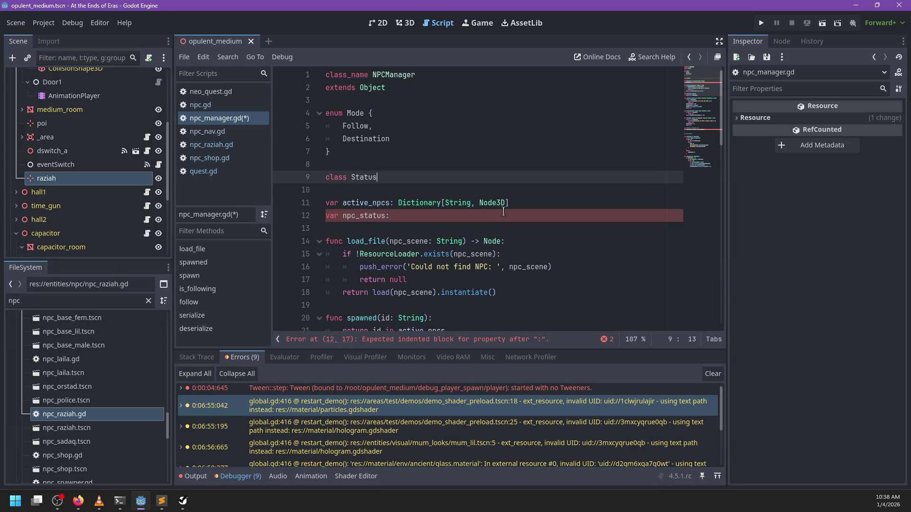
pyautogui.press('Return')
# Give Status the fields var node: Node3D, var target: WorldPath and var status: Mode.
pyautogui.doubleClick(490, 217)
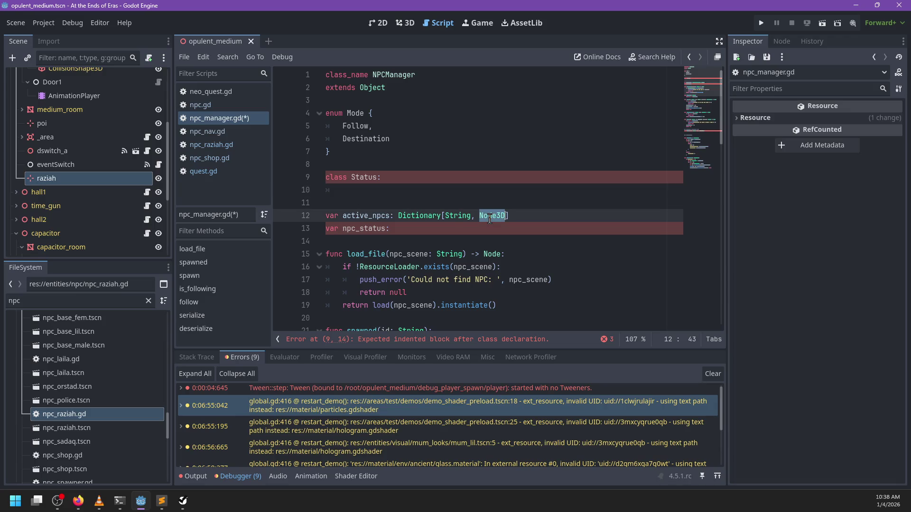
pyautogui.click(385, 190)
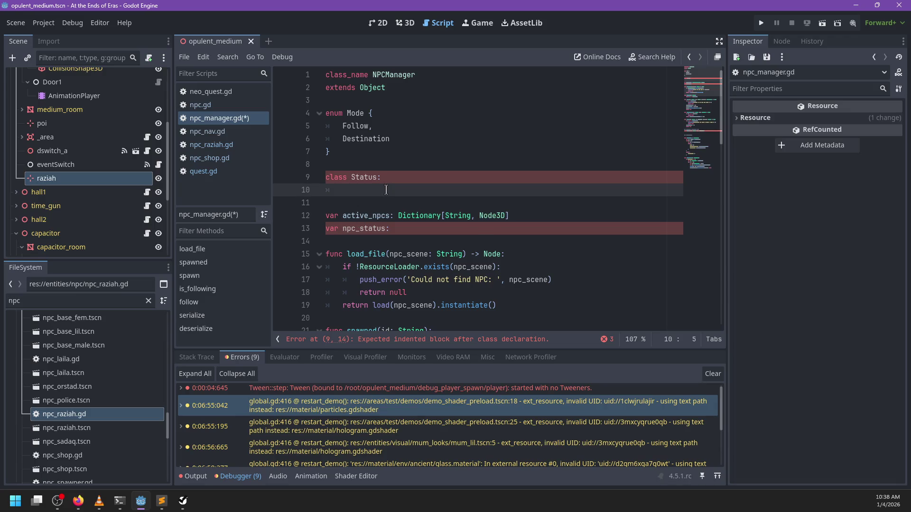
pyautogui.write('var node: N')
pyautogui.write('ode3D')
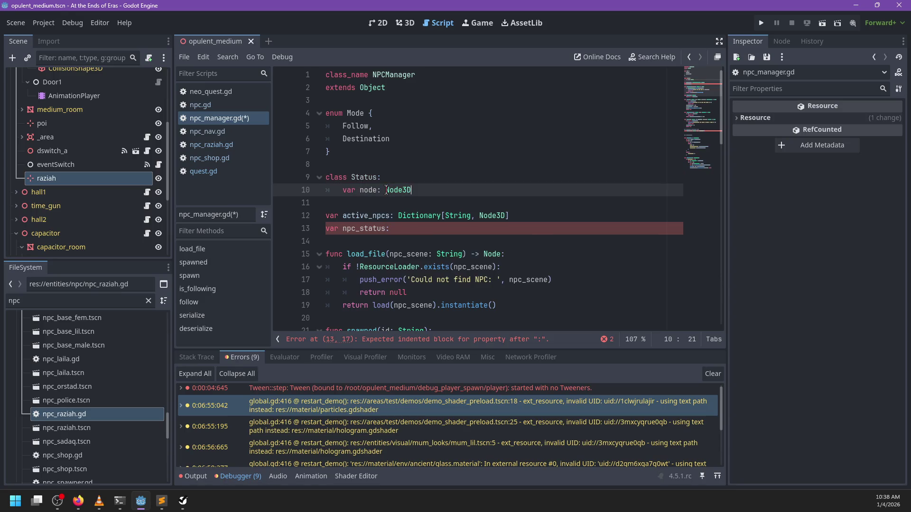
pyautogui.press('Return')
pyautogui.write('var target: WorldPath')
pyautogui.press('Return')
pyautogui.write('ar status :=')
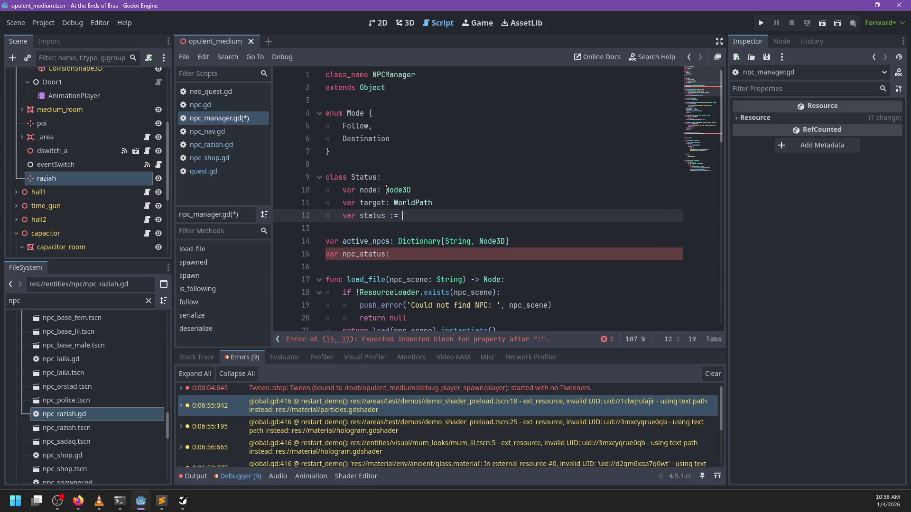
pyautogui.press('BackSpace')
pyautogui.press('BackSpace')
pyautogui.press('Escape')
pyautogui.write('Mode')
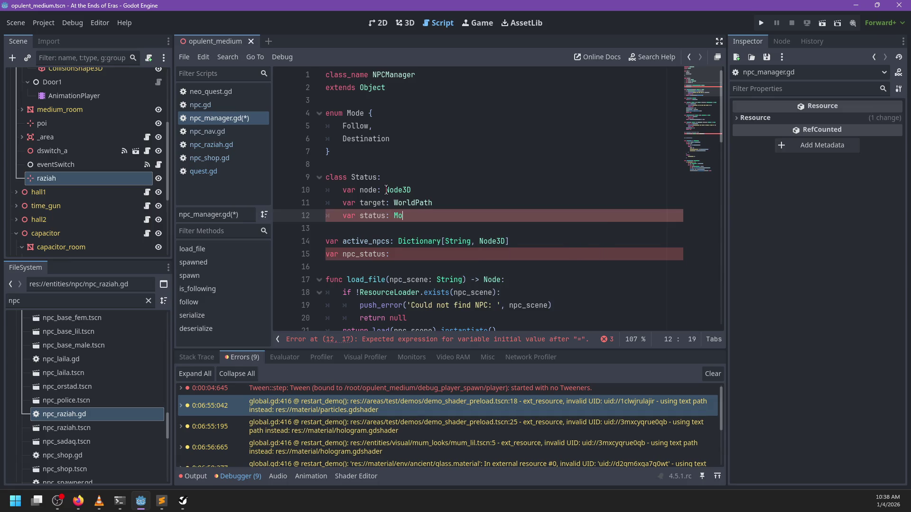
# Delete the leftover npc_status line and retype active_npcs as Dictionary[String, Status].
pyautogui.moveTo(436, 253); pyautogui.dragTo(523, 245)
pyautogui.press('BackSpace')
pyautogui.hotkey('ctrl', 'Left')
pyautogui.hotkey('ctrl', 'Left')
pyautogui.hotkey('ctrl', 'Left')
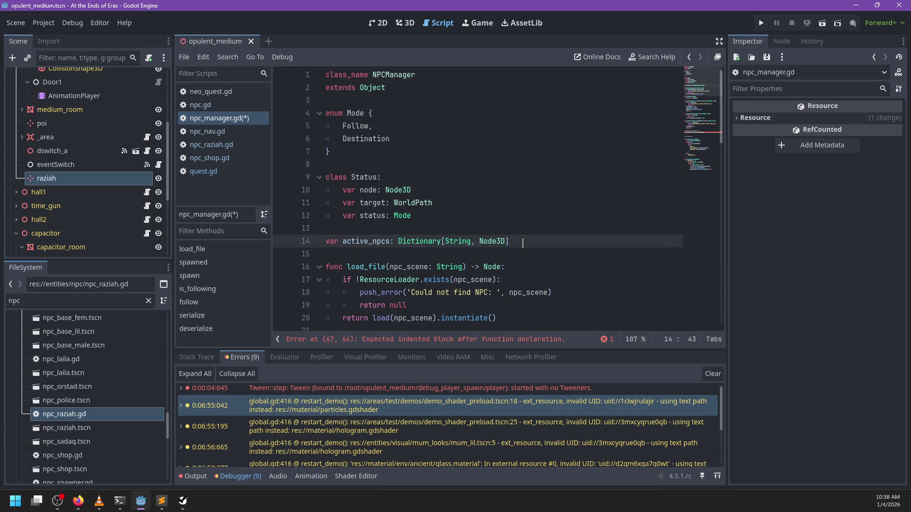
pyautogui.hotkey('ctrl', 'BackSpace')
pyautogui.write('Status')
pyautogui.scroll(-3, 512, 215)
pyautogui.scroll(5, 512, 216)
pyautogui.scroll(-2, 466, 212)
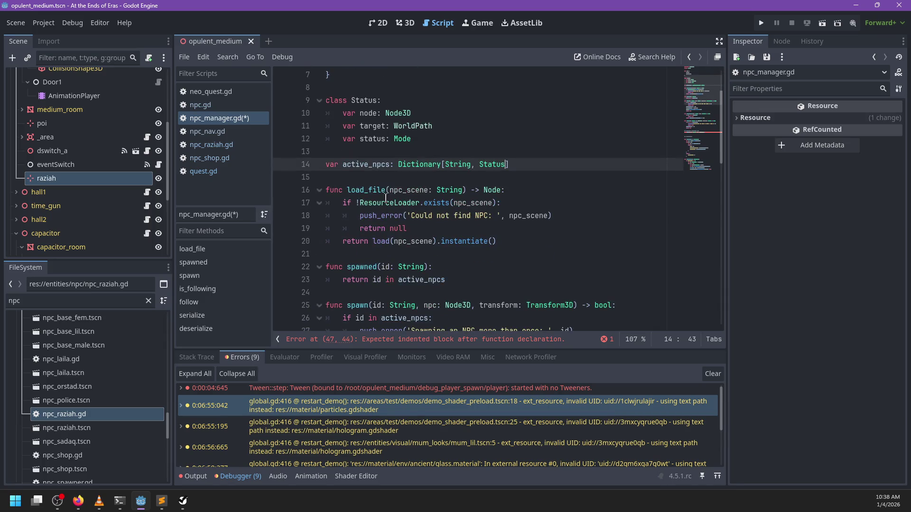
pyautogui.doubleClick(405, 190)
pyautogui.scroll(-3, 413, 214)
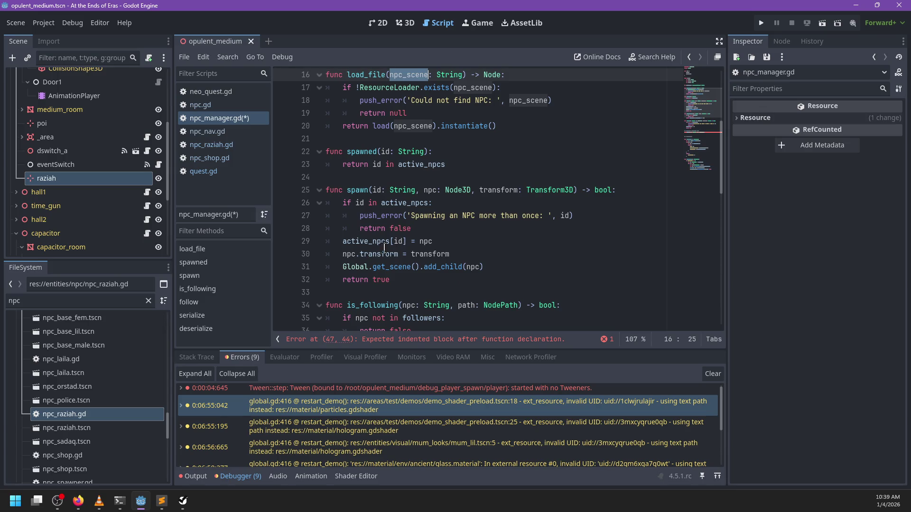
pyautogui.doubleClick(374, 242)
# Open a new empty line below the Status class fields.
pyautogui.click(424, 242)
pyautogui.scroll(5, 453, 242)
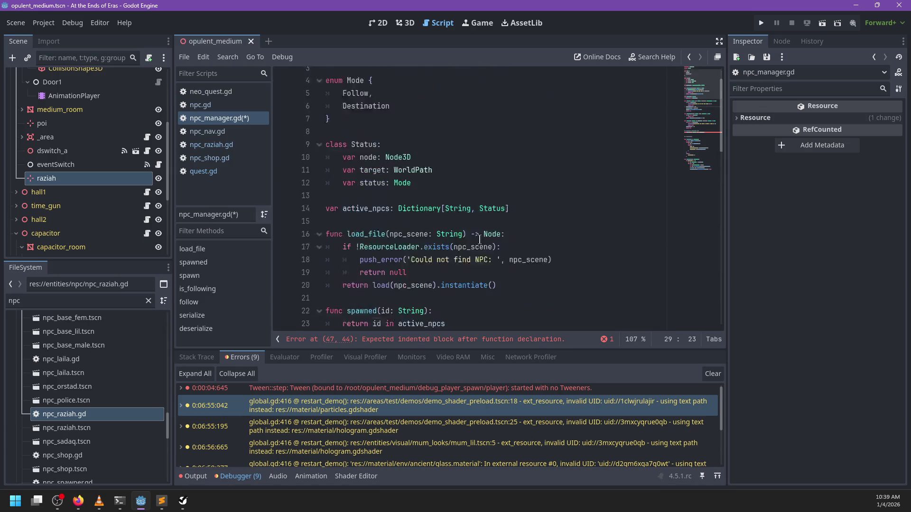
pyautogui.click(436, 228)
pyautogui.scroll(-2, 439, 215)
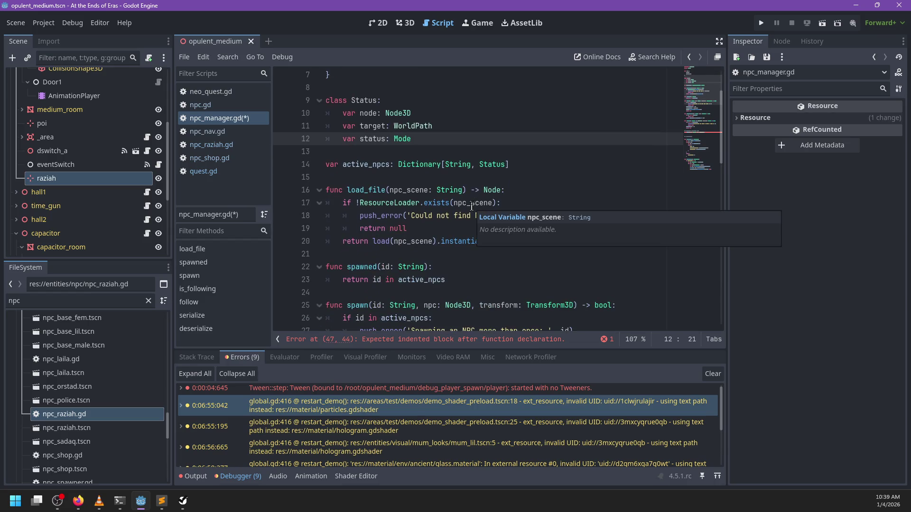
pyautogui.press('Up')
pyautogui.press('End')
pyautogui.press('Return')
# Begin a func _init() constructor in the Status class.
pyautogui.press('BackSpace')
pyautogui.press('BackSpace')
pyautogui.press('BackSpace')
pyautogui.write('func _init()')
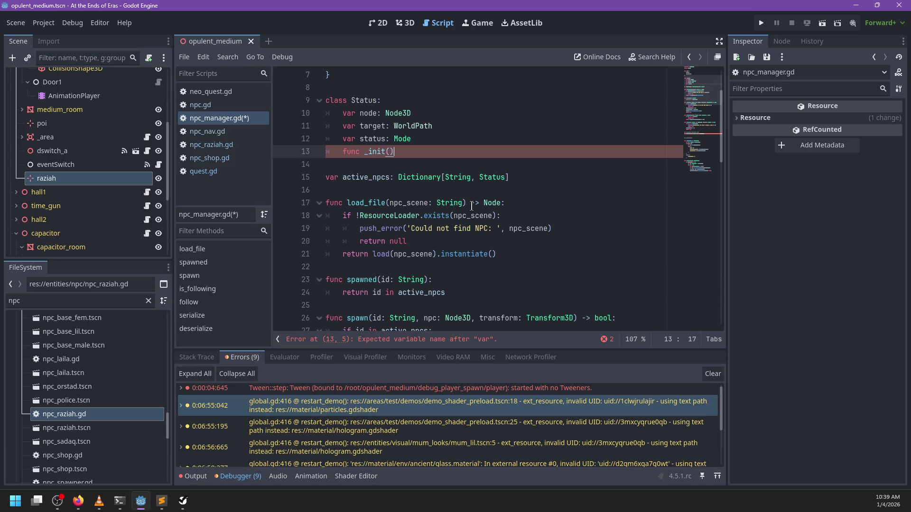
pyautogui.press('Return')
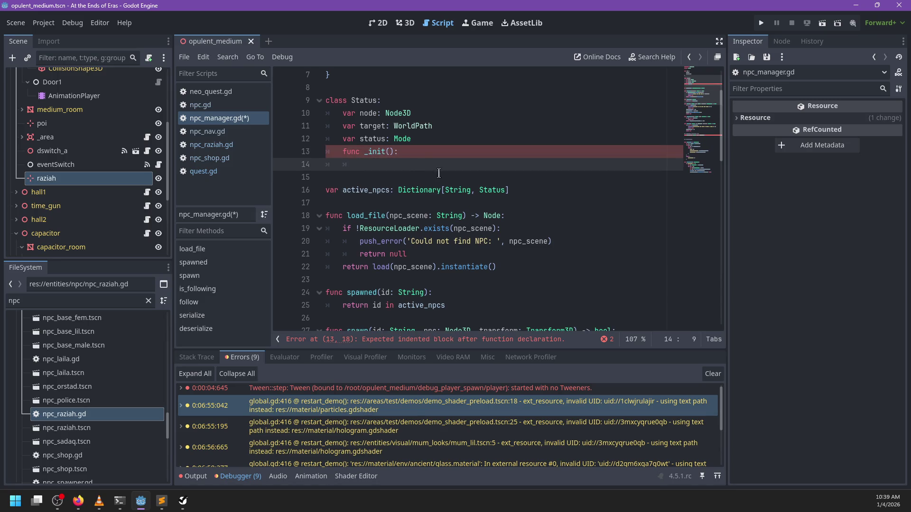
# Add Idle as the first value of the Mode enum.
pyautogui.scroll(3, 417, 123)
pyautogui.click(407, 116)
pyautogui.press('Return')
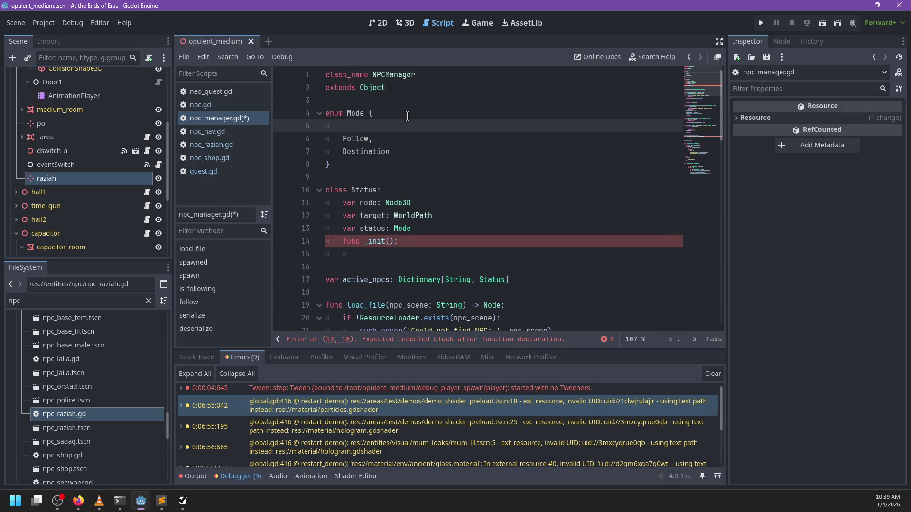
pyautogui.write('Idle,')
# Give _init a p_node: Node3D parameter and assign node in its body.
pyautogui.click(424, 242)
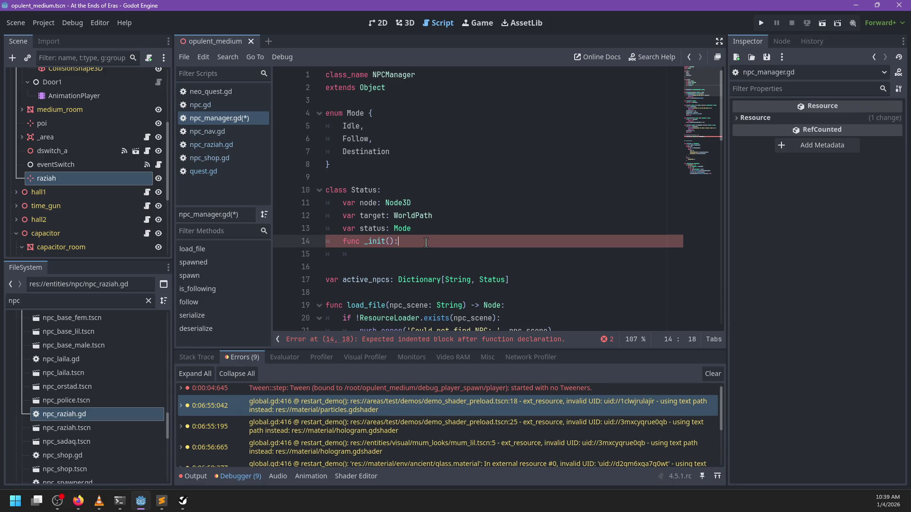
pyautogui.write('n')
pyautogui.press('BackSpace')
pyautogui.write('p_node: Node3D')
pyautogui.press('Down')
pyautogui.write('node =')
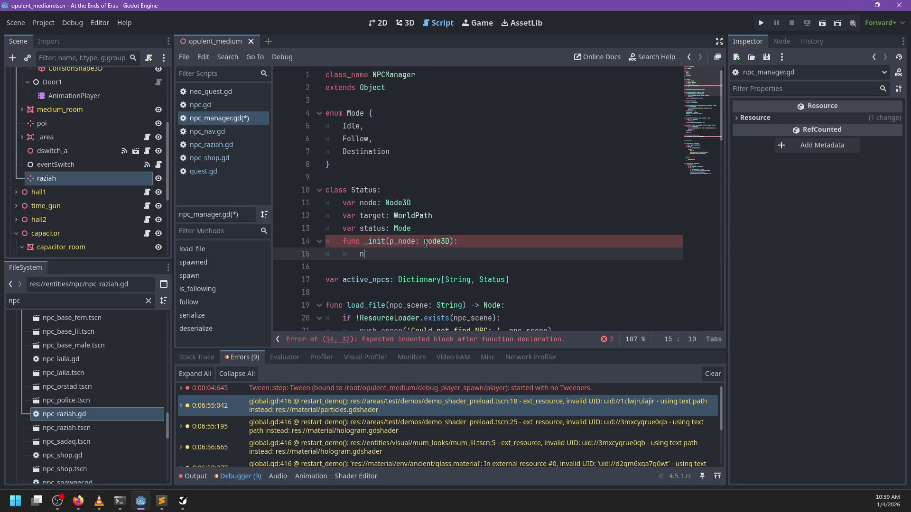
# Default the status field to Mode.Idle, complete node = p_node, and tidy spacing.
pyautogui.click(426, 230)
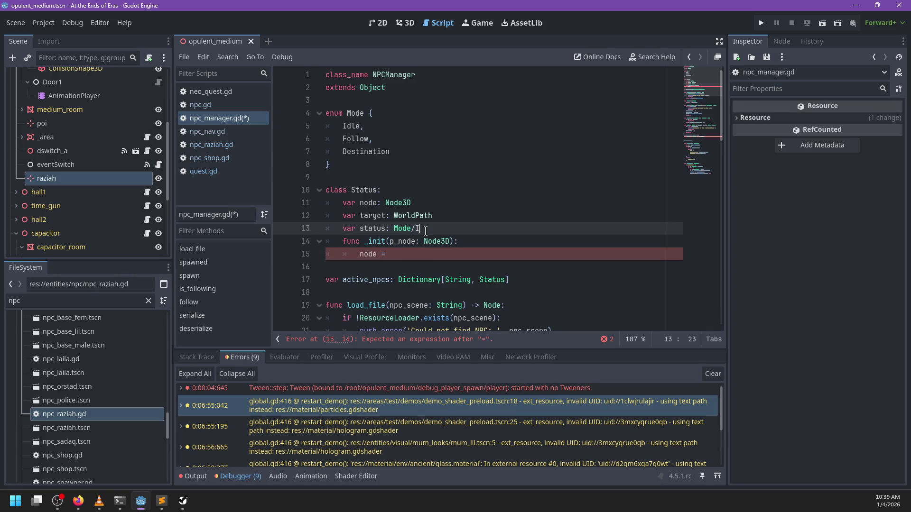
pyautogui.write('.Idle')
pyautogui.write('=')
pyautogui.press('Down')
pyautogui.press('Down')
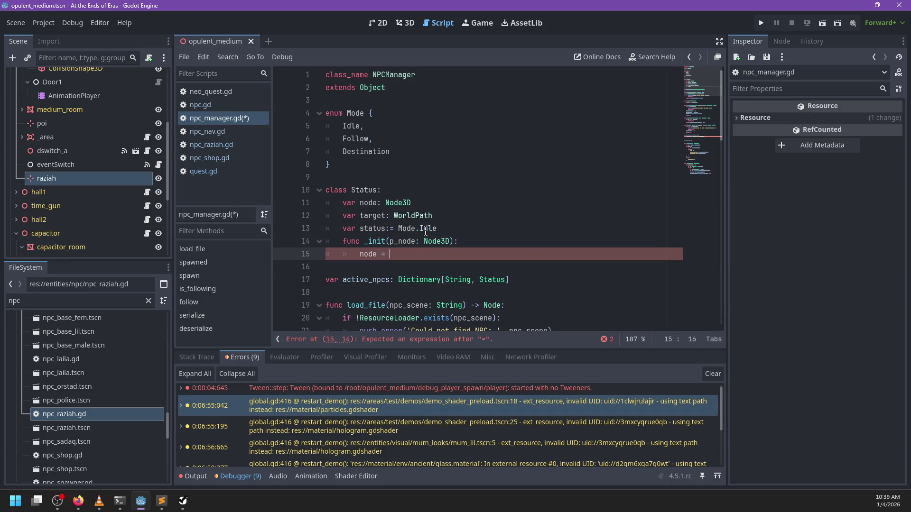
pyautogui.write('p_node')
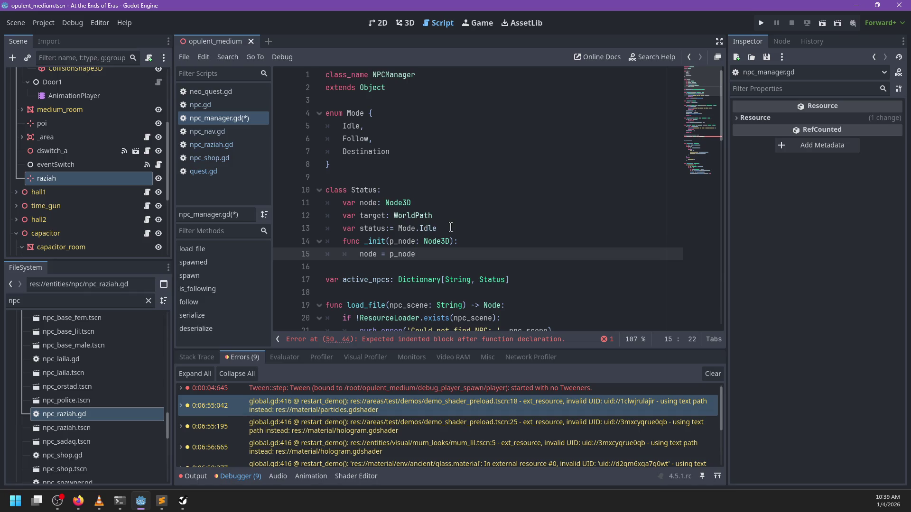
pyautogui.click(450, 228)
pyautogui.press('Return')
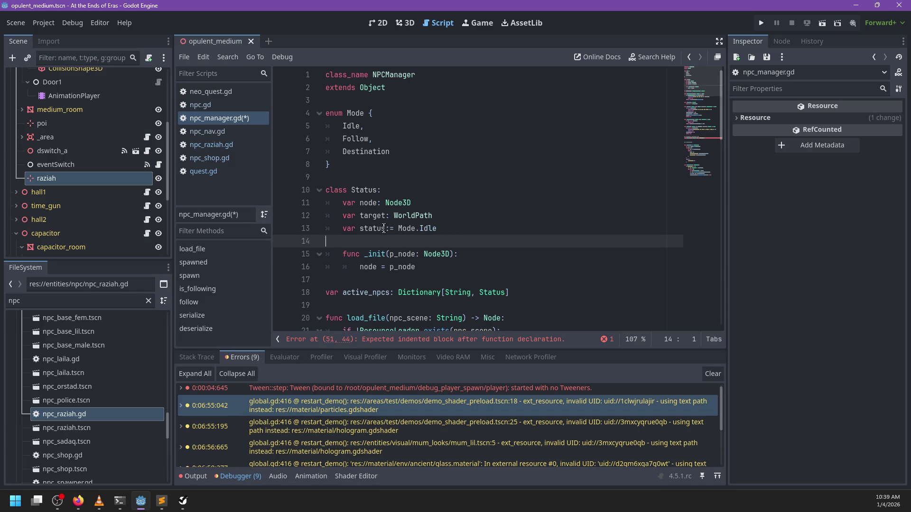
pyautogui.click(385, 228)
pyautogui.scroll(-3, 444, 249)
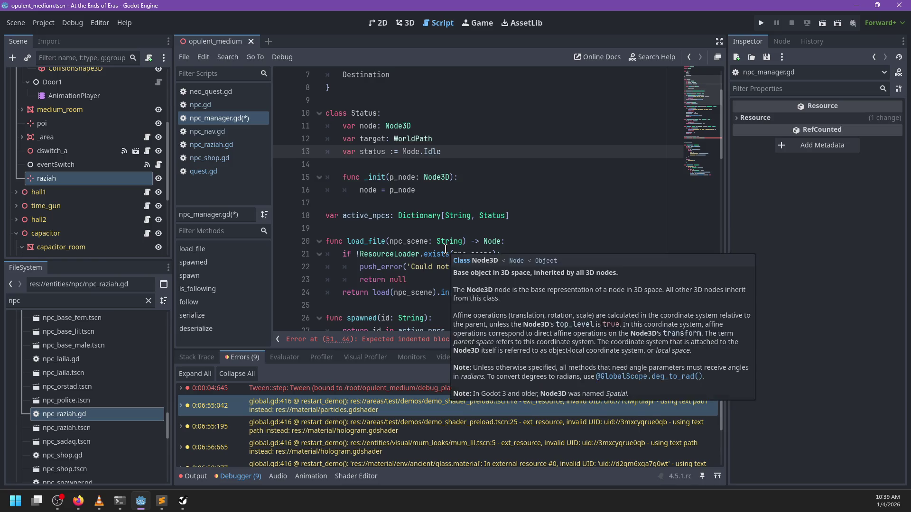
pyautogui.scroll(-1, 443, 249)
pyautogui.scroll(-12, 447, 257)
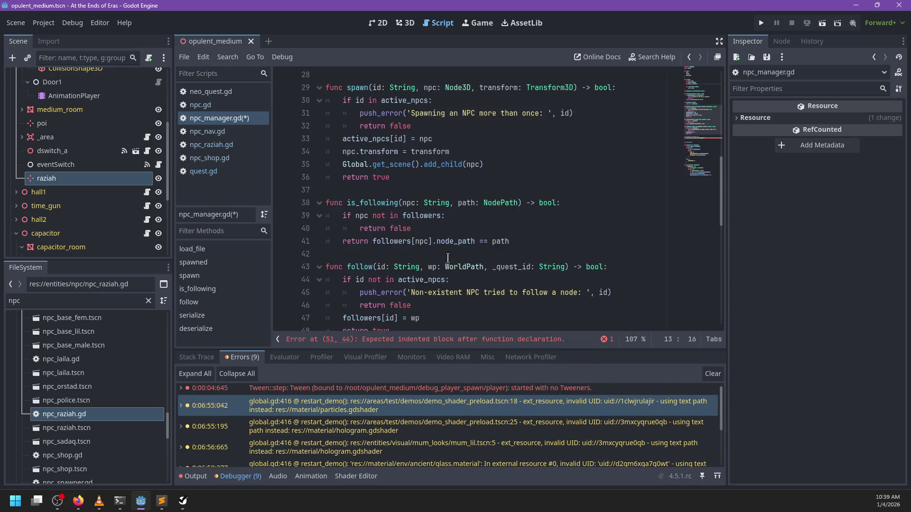
pyautogui.scroll(6, 381, 259)
pyautogui.click(383, 256)
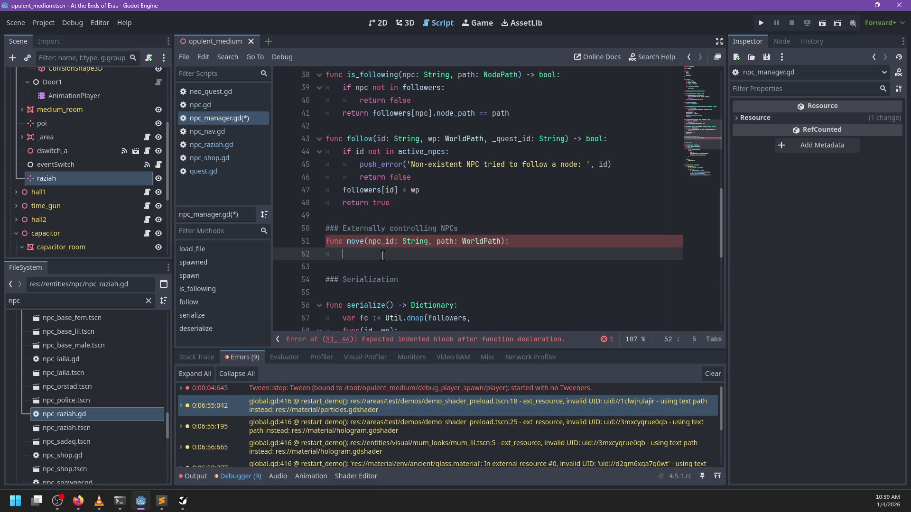
# Store Status.new(npc) in active_npcs inside spawn.
pyautogui.write('pass')
pyautogui.scroll(6, 448, 265)
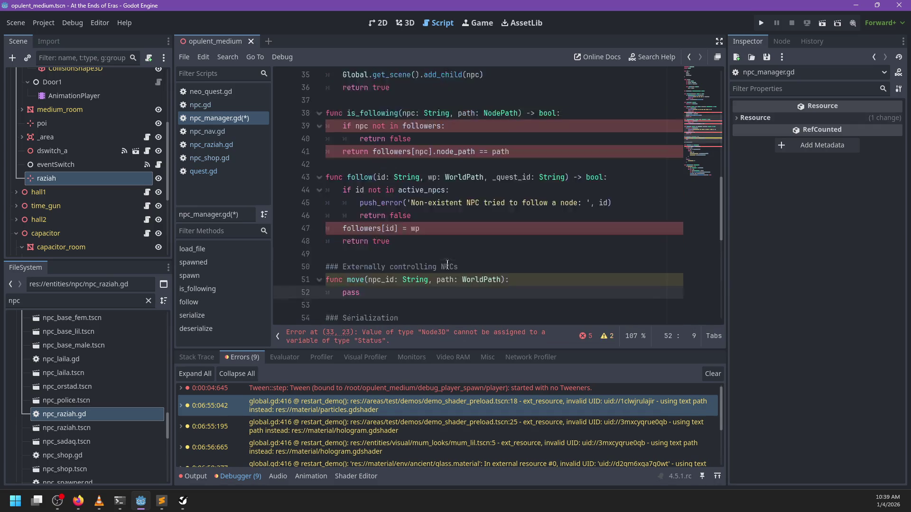
pyautogui.scroll(6, 427, 213)
pyautogui.scroll(-5, 373, 113)
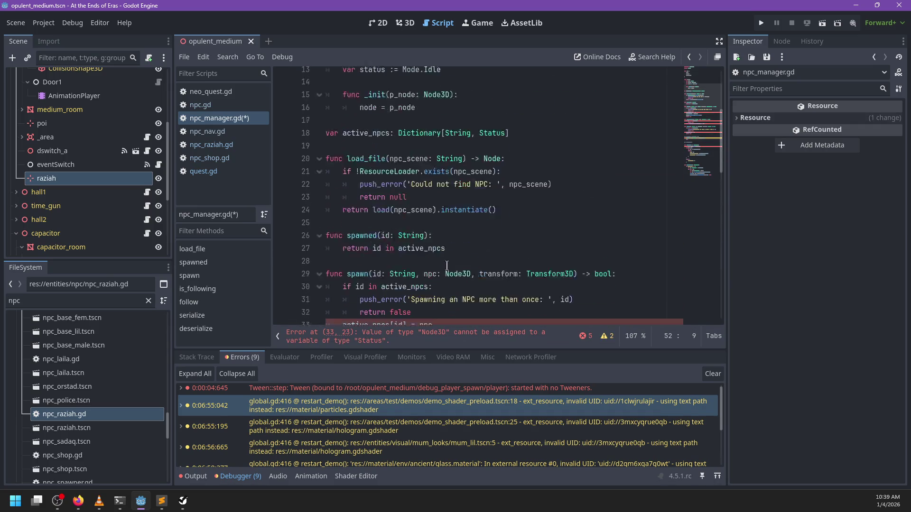
pyautogui.scroll(2, 373, 113)
pyautogui.scroll(-4, 382, 199)
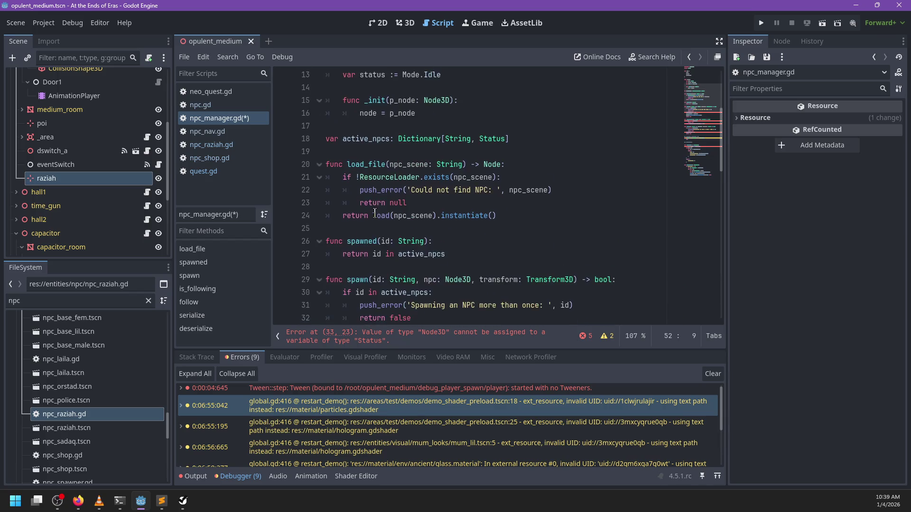
pyautogui.click(469, 209)
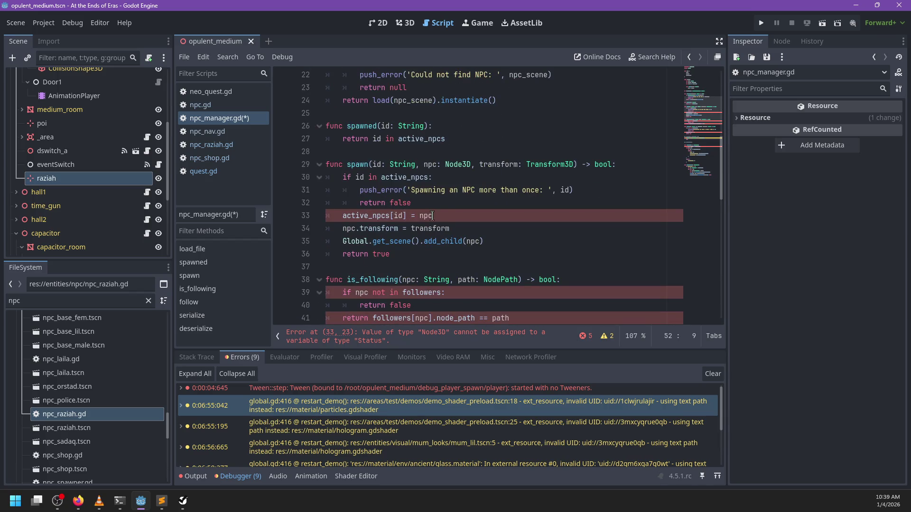
pyautogui.write('Status.new(')
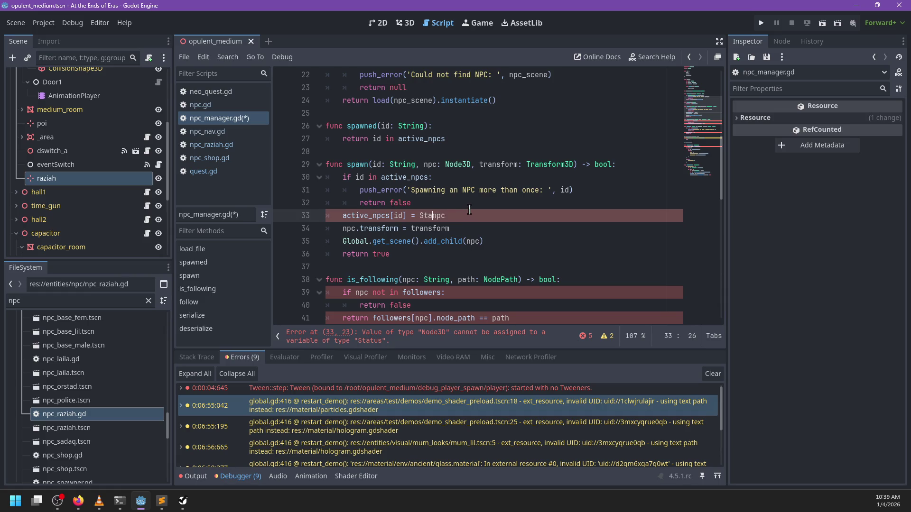
pyautogui.press('End')
pyautogui.write(')')
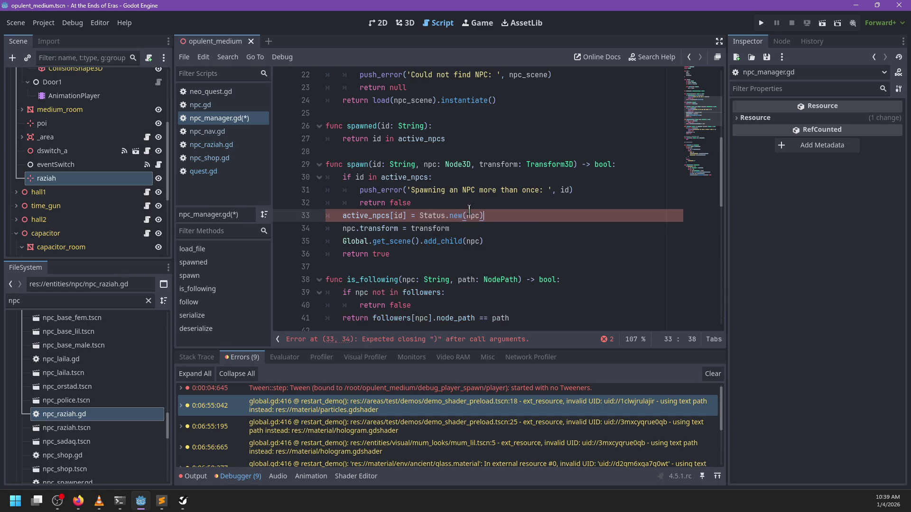
# Check active_npcs instead of followers in is_following.
pyautogui.scroll(-2, 451, 216)
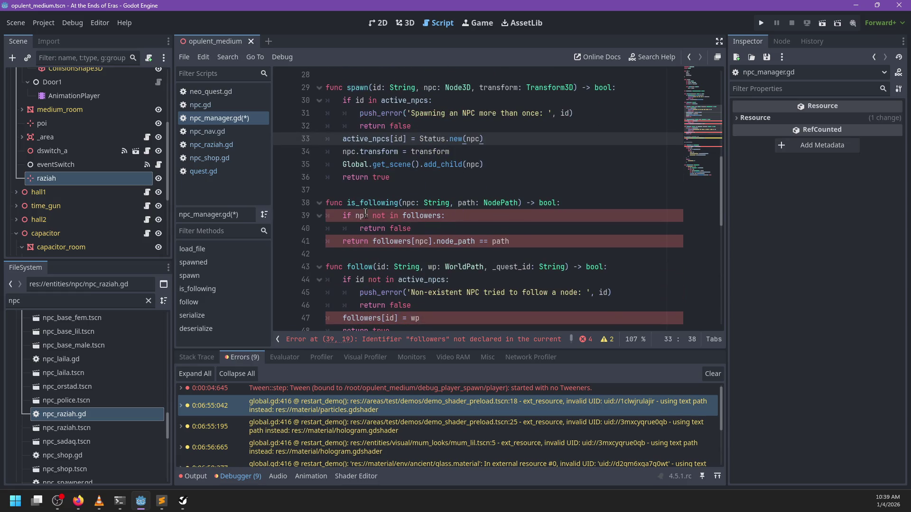
pyautogui.doubleClick(414, 216)
pyautogui.write('acti')
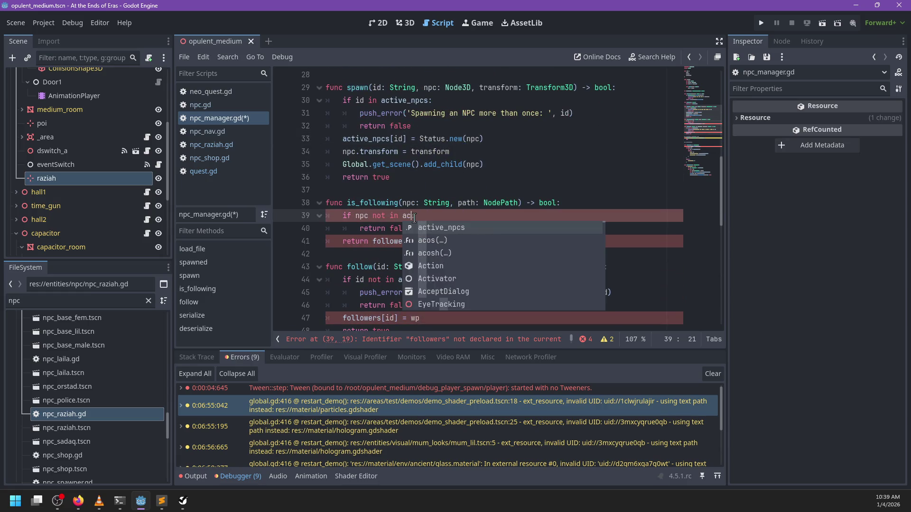
pyautogui.press('Return')
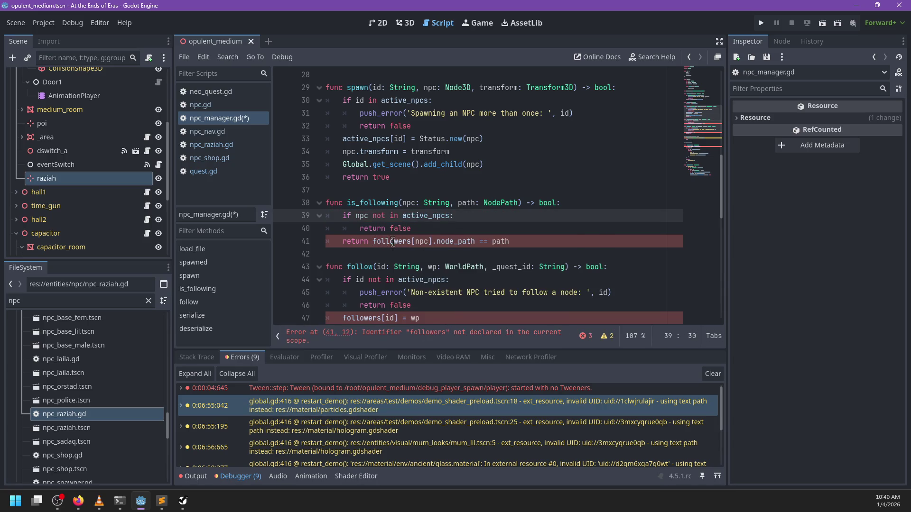
# Rename the is_following parameter to id and add var npc := active_npcs[id].
pyautogui.click(447, 229)
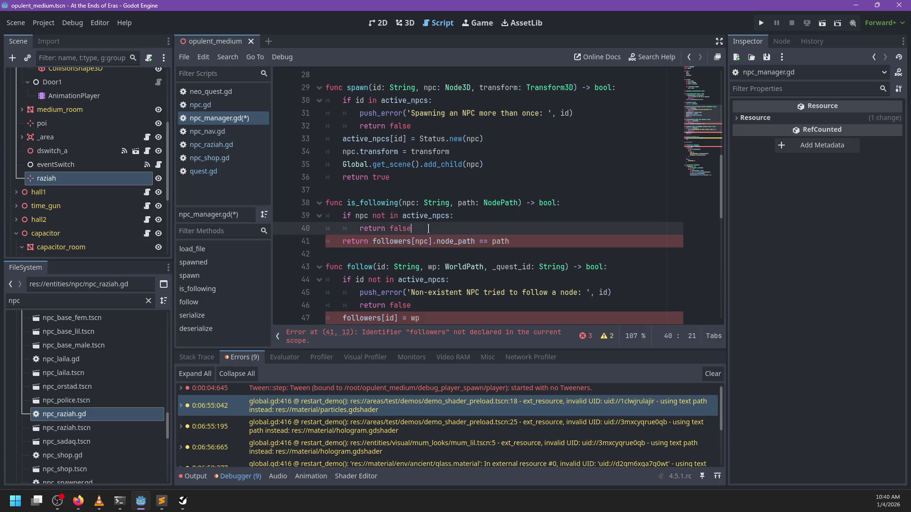
pyautogui.press('Return')
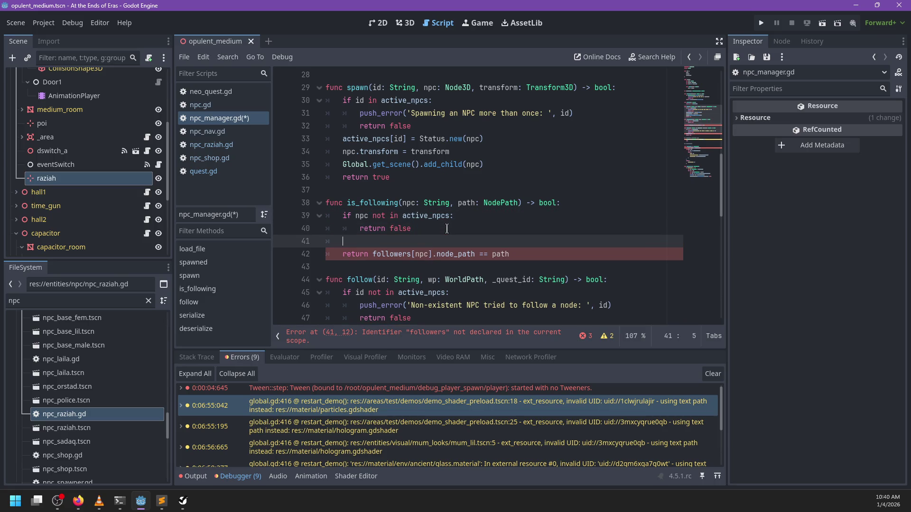
pyautogui.write('LET')
pyautogui.press('BackSpace')
pyautogui.press('BackSpace')
pyautogui.press('BackSpace')
pyautogui.doubleClick(408, 203)
pyautogui.hotkey('ctrl', 'd')
pyautogui.write('id')
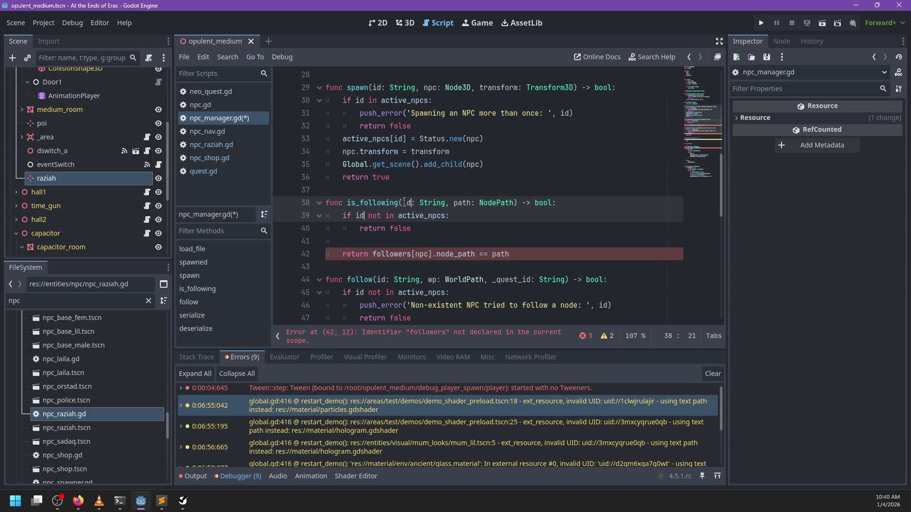
pyautogui.click(360, 242)
pyautogui.write('ar n')
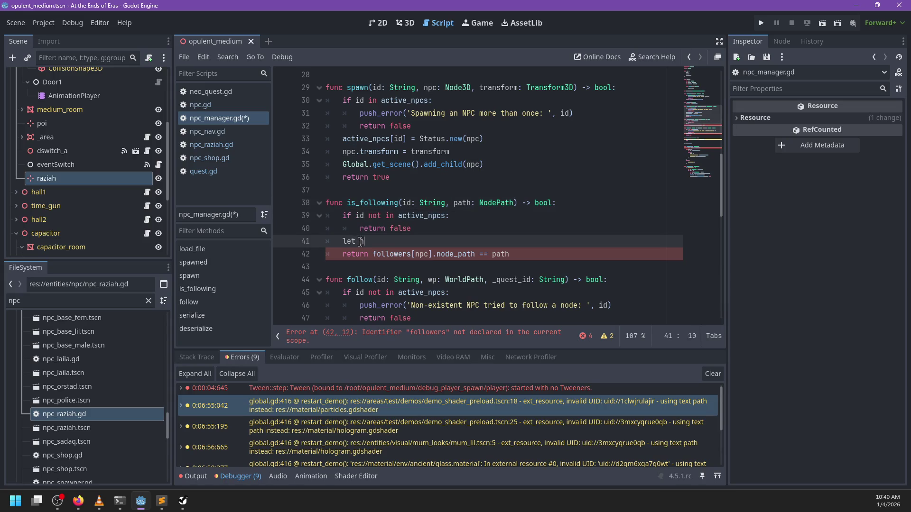
pyautogui.write('pc := active_npcs[')
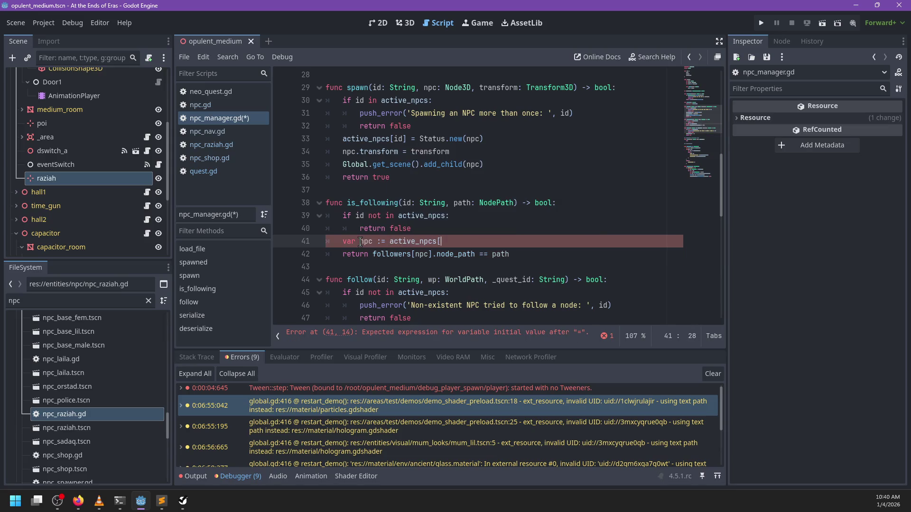
pyautogui.write('id]')
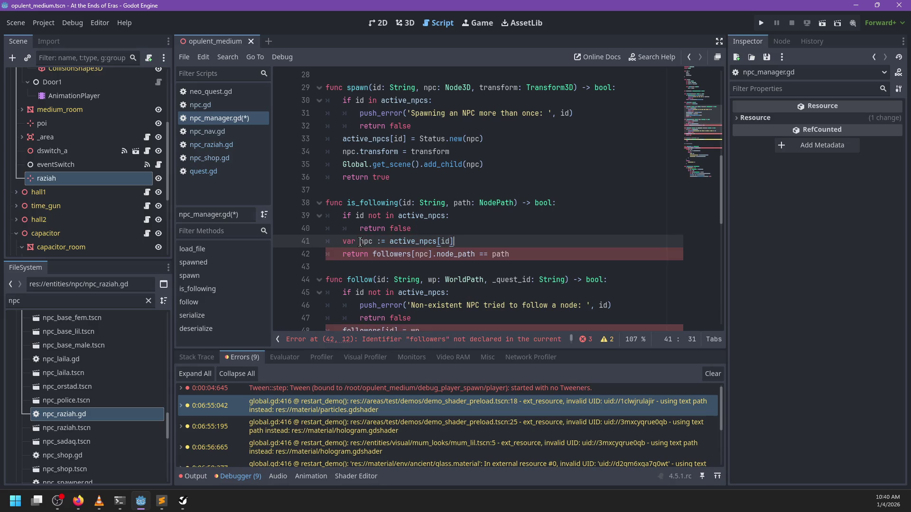
# Make the return check npc.status == Mode.Follow && npc instead of followers[npc].
pyautogui.press('Down')
pyautogui.hotkey('ctrl', 'Left')
pyautogui.write('npc.st')
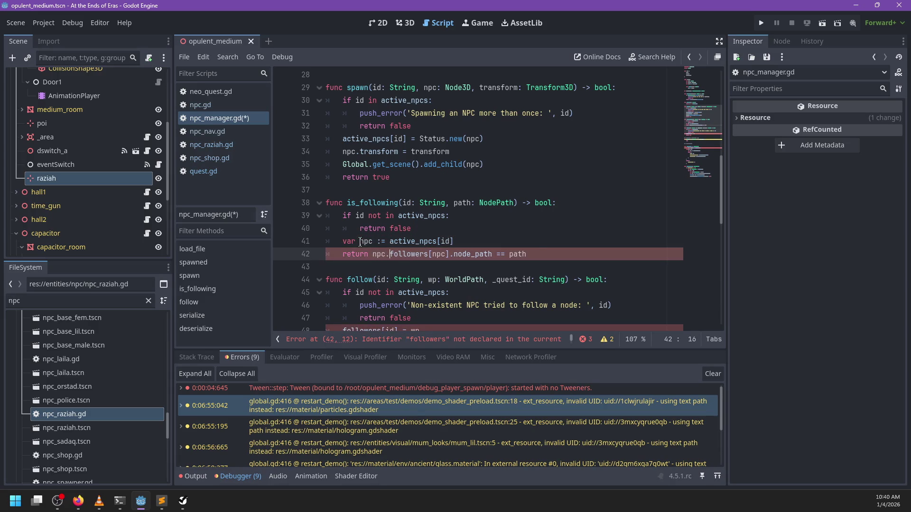
pyautogui.write('atus == M')
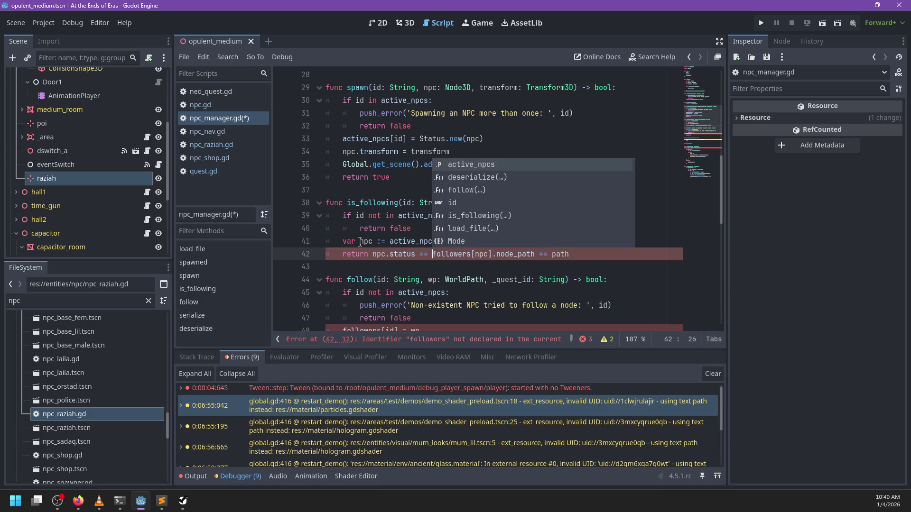
pyautogui.write('ode.')
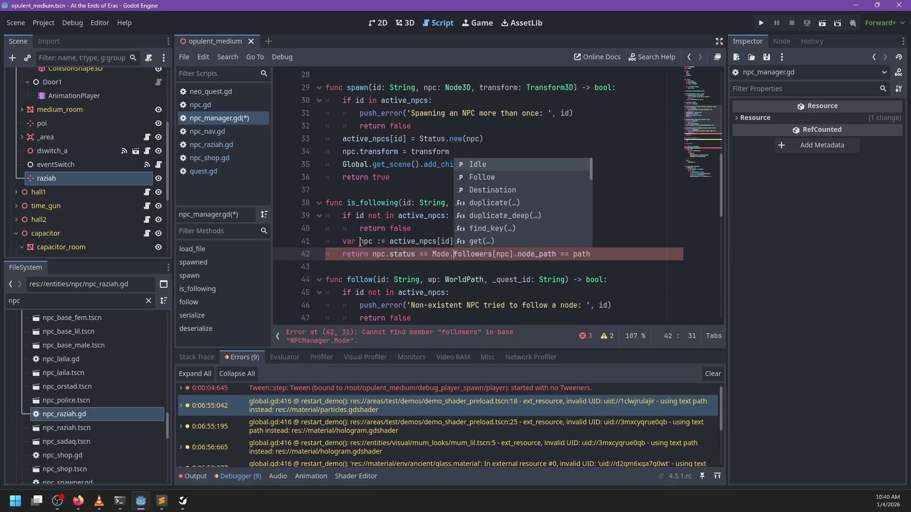
pyautogui.write('Follow &&')
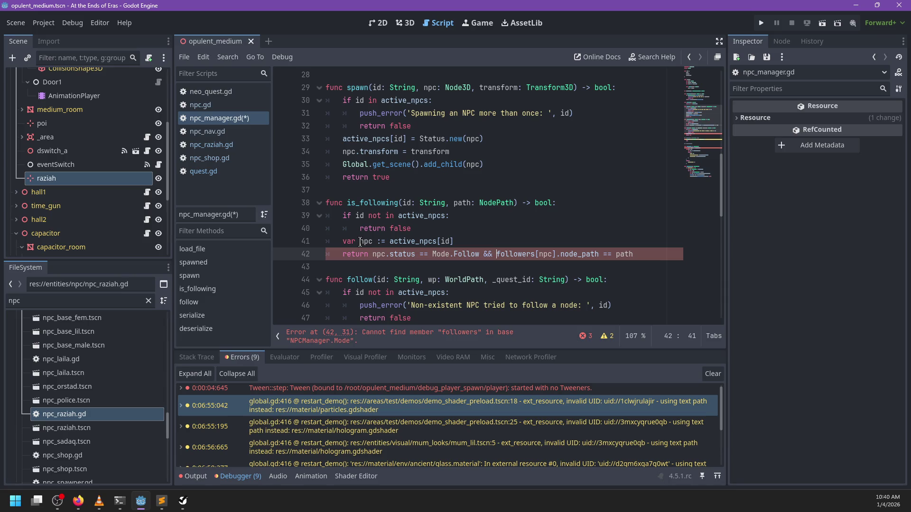
pyautogui.hotkey('ctrl', 'shift', 'Left')
pyautogui.hotkey('ctrl', 'shift', 'Left')
pyautogui.hotkey('ctrl', 'shift', 'Left')
pyautogui.hotkey('ctrl', 'shift', 'Right')
pyautogui.write('npc')
pyautogui.press('Escape')
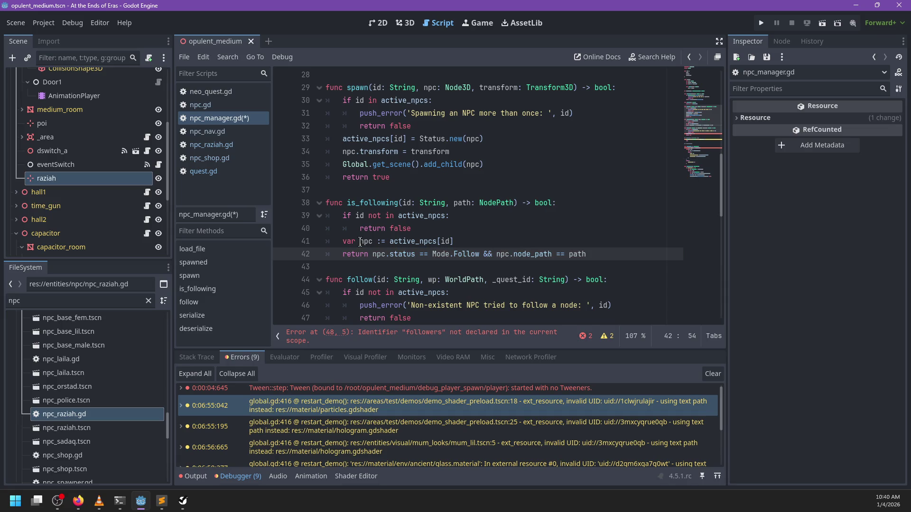
# Compare npc.target.node_path with the given path on line 42.
pyautogui.scroll(9, 377, 239)
pyautogui.scroll(-7, 434, 229)
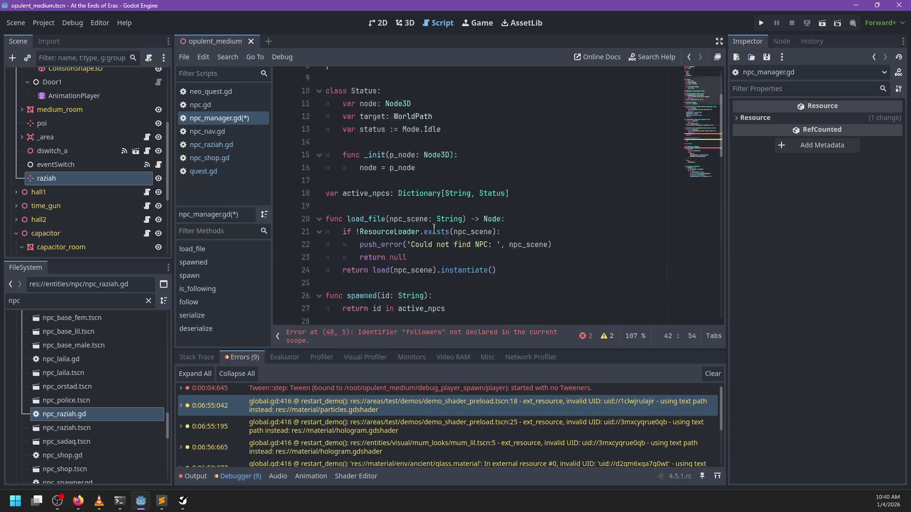
pyautogui.press('Left')
pyautogui.press('Left')
pyautogui.press('Left')
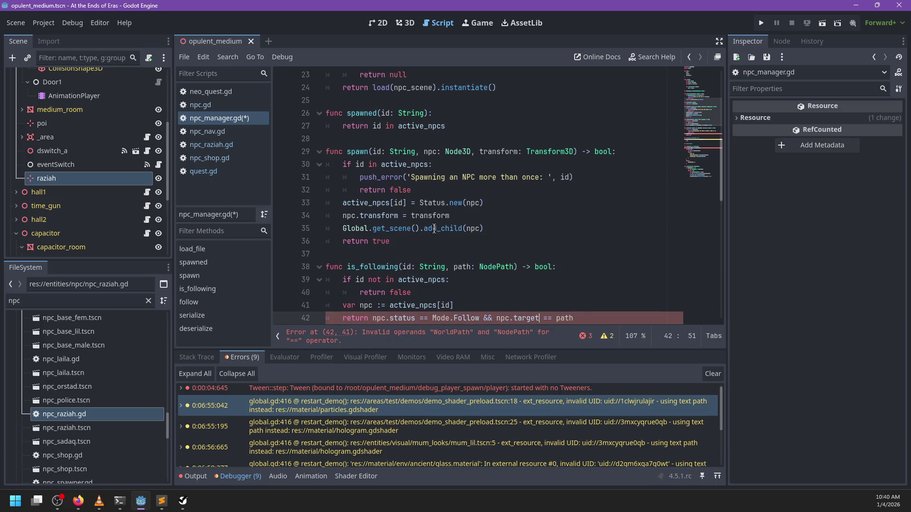
pyautogui.scroll(-1, 434, 229)
pyautogui.write('.node')
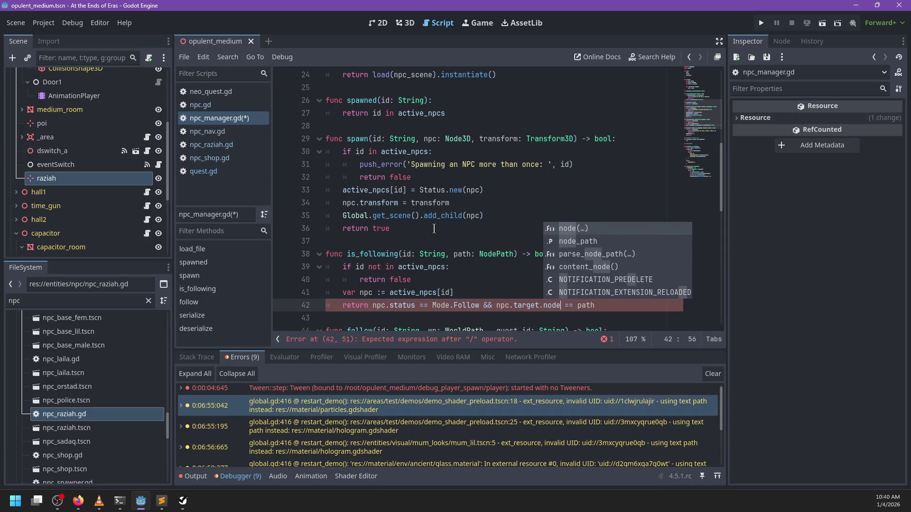
pyautogui.write('_path')
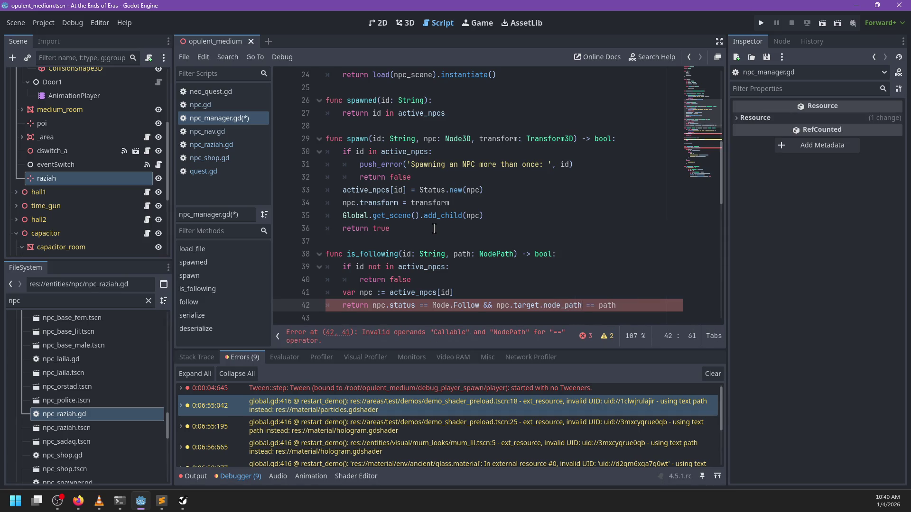
pyautogui.scroll(-3, 435, 229)
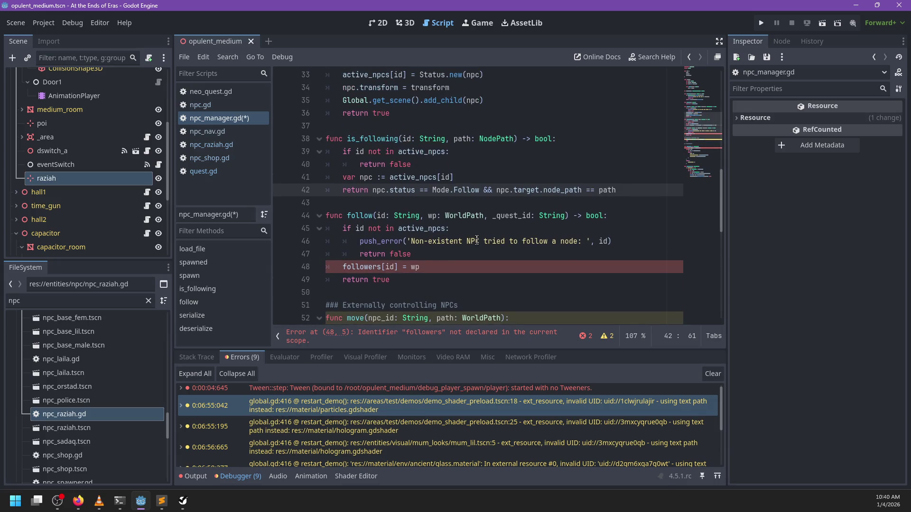
# Inspect the remaining undeclared followers reference in follow() on line 48.
pyautogui.doubleClick(346, 267)
pyautogui.click(438, 264)
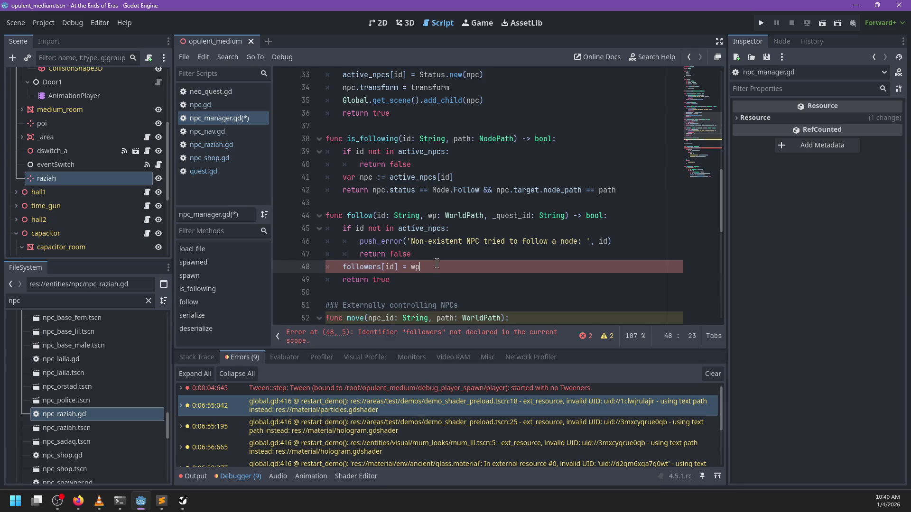
pyautogui.doubleClick(381, 216)
pyautogui.scroll(-1, 454, 243)
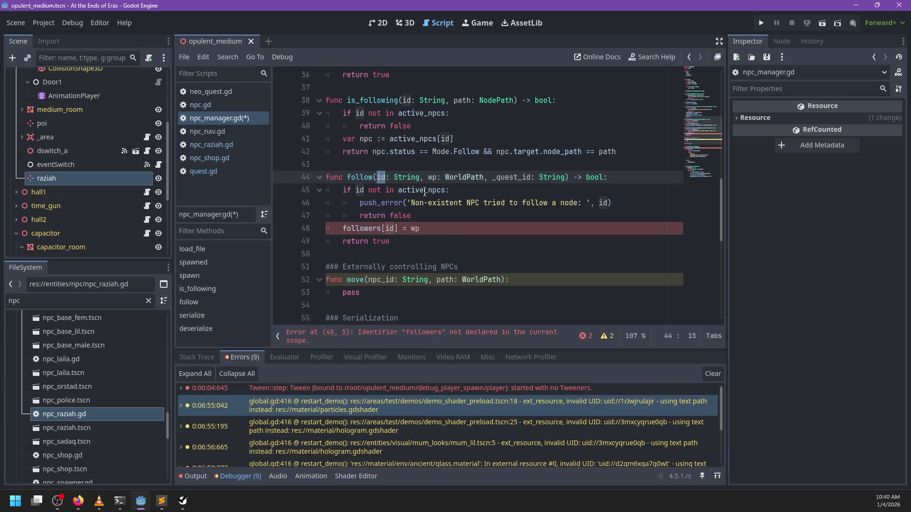
pyautogui.doubleClick(372, 228)
pyautogui.click(445, 230)
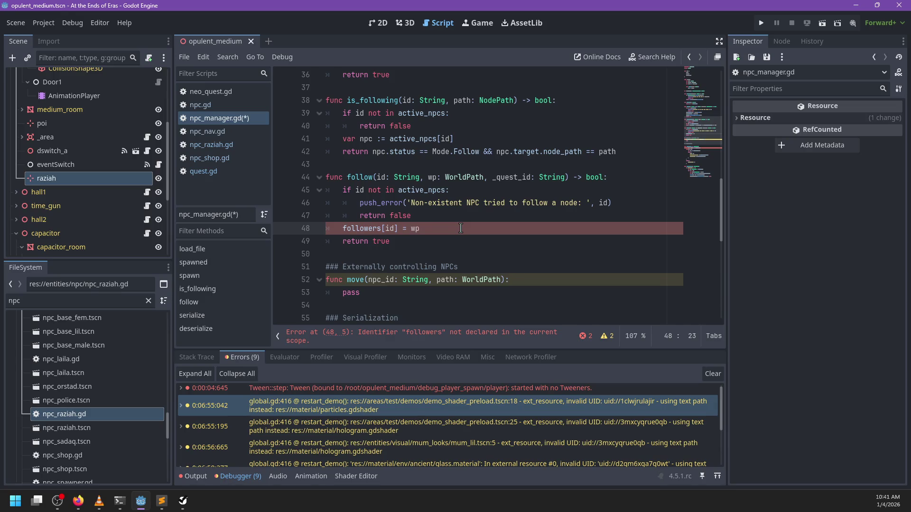
# Append an active_npcs[id].node test to spawn's existing id check condition.
pyautogui.scroll(6, 461, 228)
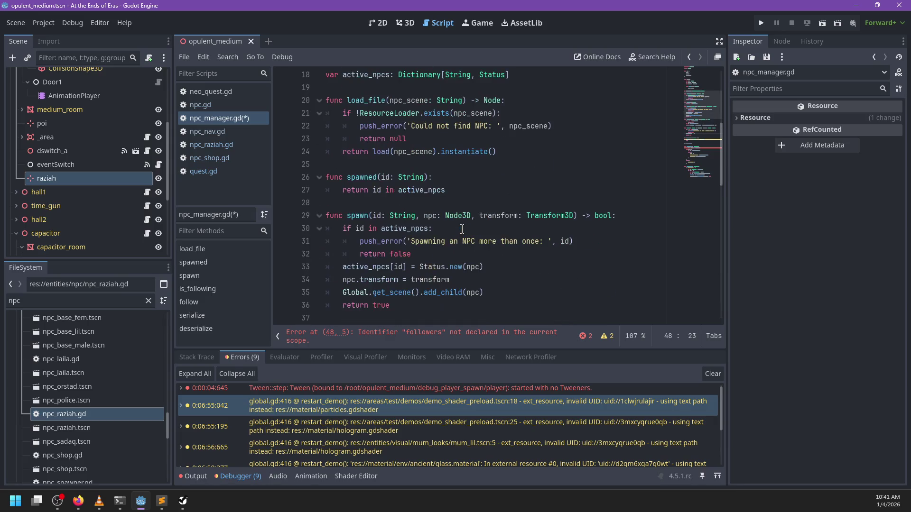
pyautogui.click(430, 229)
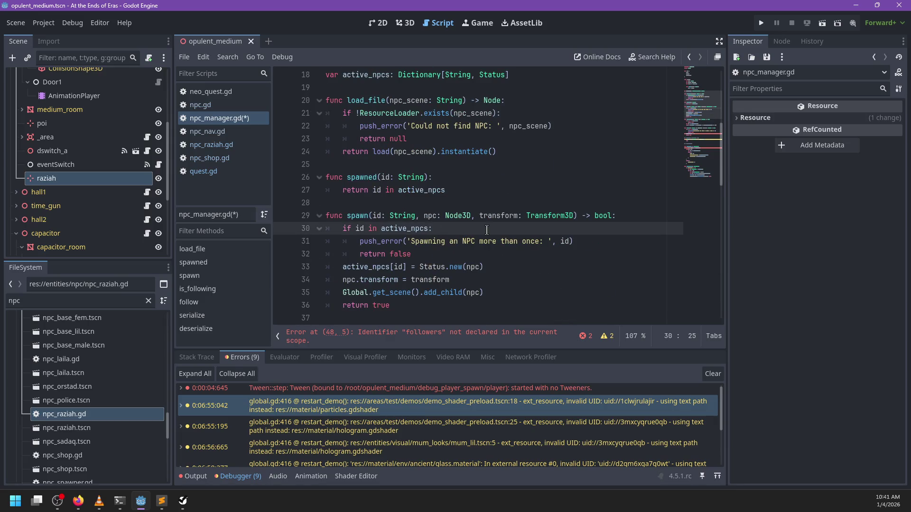
pyautogui.write('&& ')
pyautogui.write('id')
pyautogui.press('BackSpace')
pyautogui.press('BackSpace')
pyautogui.write('active_')
pyautogui.press('Return')
pyautogui.write('[id]./')
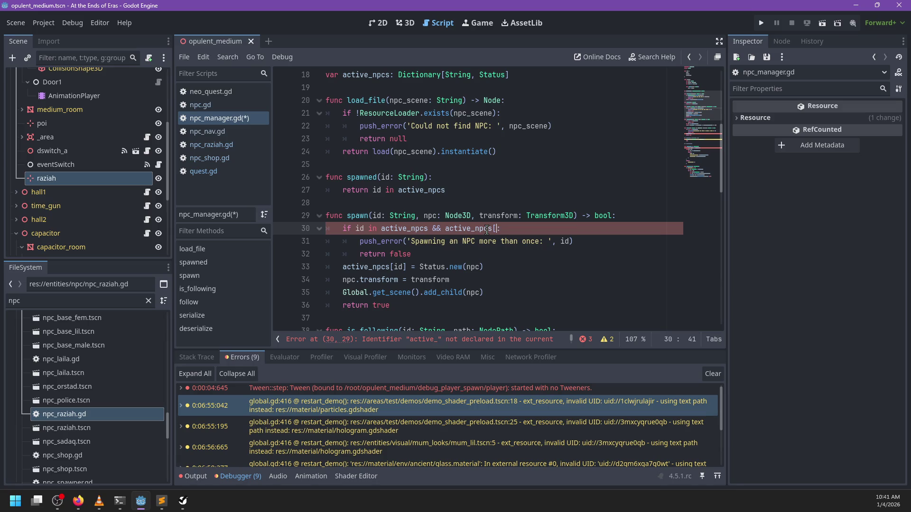
pyautogui.write('ode')
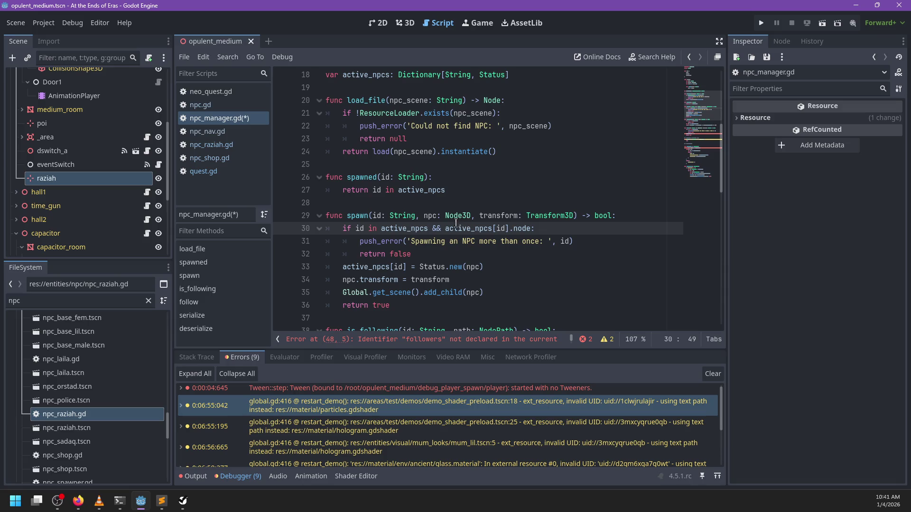
pyautogui.click(450, 250)
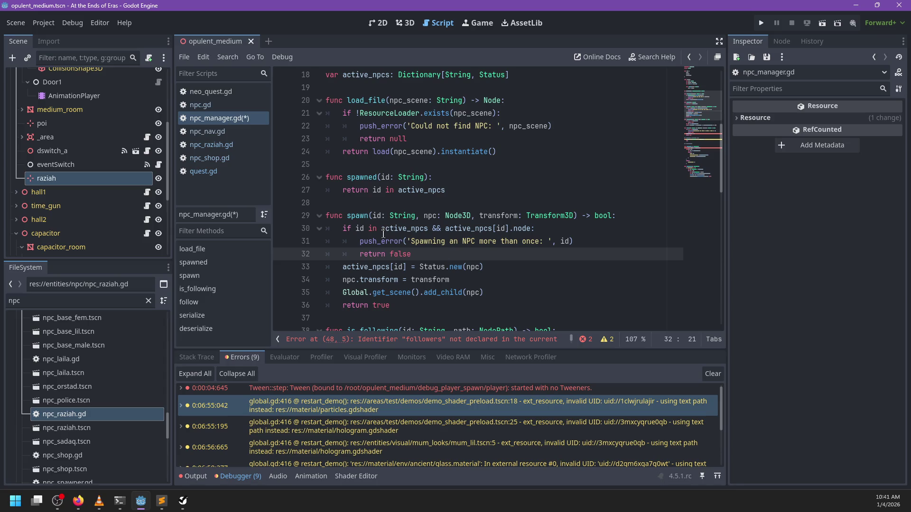
# Move the node test into a nested 'if active_npcs[id].node:' wrapping push_error and return false.
pyautogui.moveTo(530, 228); pyautogui.dragTo(437, 230)
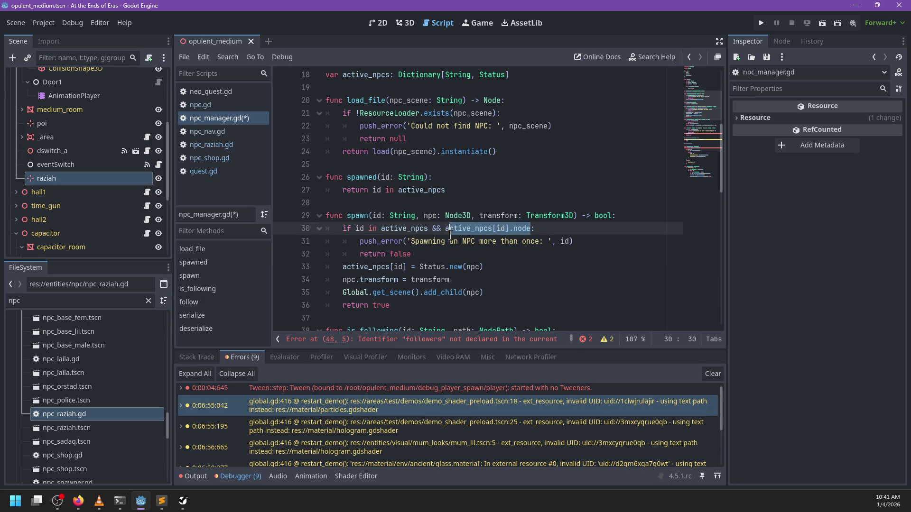
pyautogui.write('&')
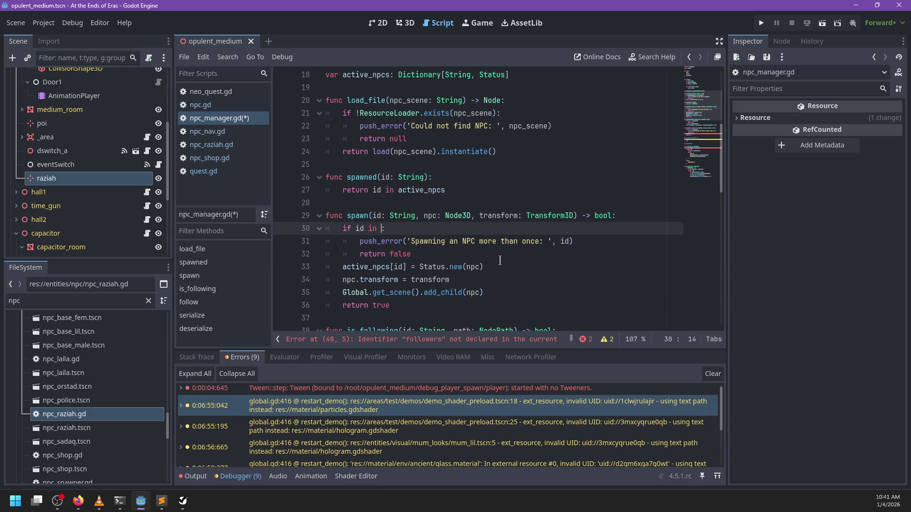
pyautogui.press('BackSpace')
pyautogui.press('BackSpace')
pyautogui.press('BackSpace')
pyautogui.press('End')
pyautogui.press('Return')
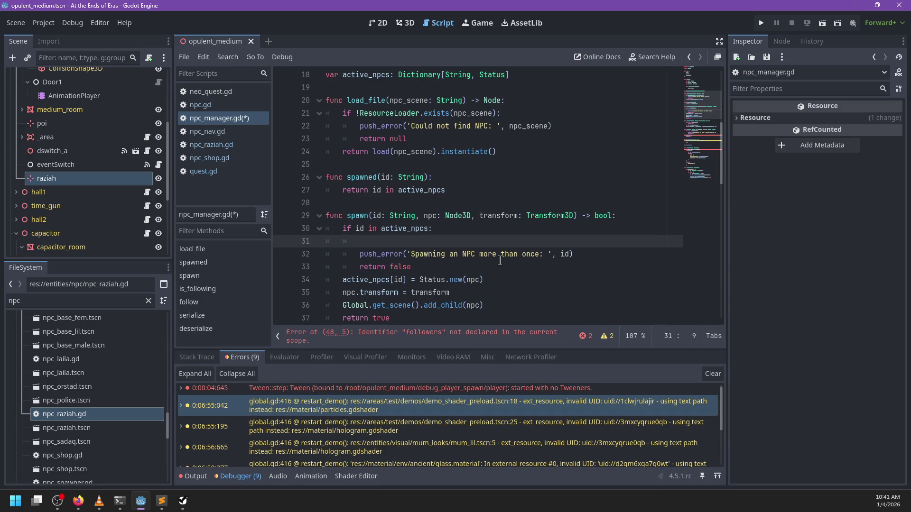
pyautogui.write('if active_npcs[id].node:')
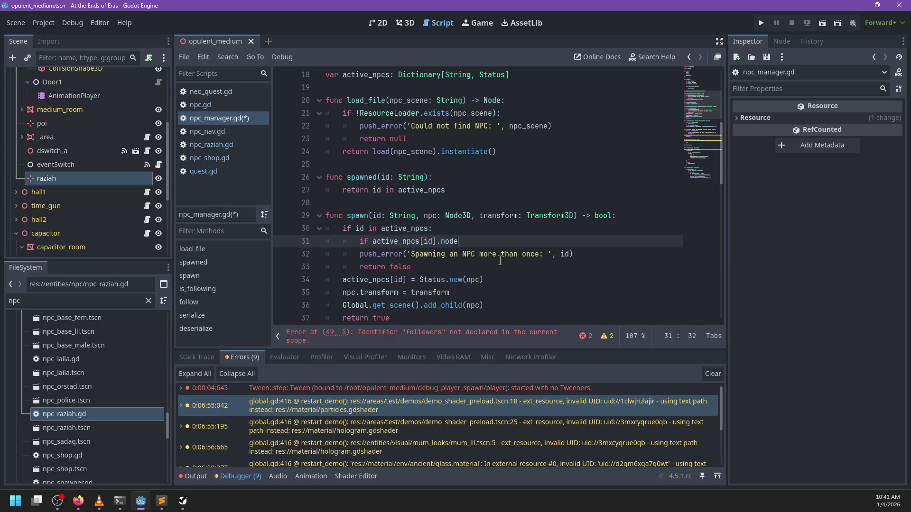
pyautogui.moveTo(358, 257); pyautogui.dragTo(441, 269)
pyautogui.press('Tab')
# Add an else branch that assigns active_npcs[id].node = npc.
pyautogui.click(463, 269)
pyautogui.press('Return')
pyautogui.press('BackSpace')
pyautogui.write('else:')
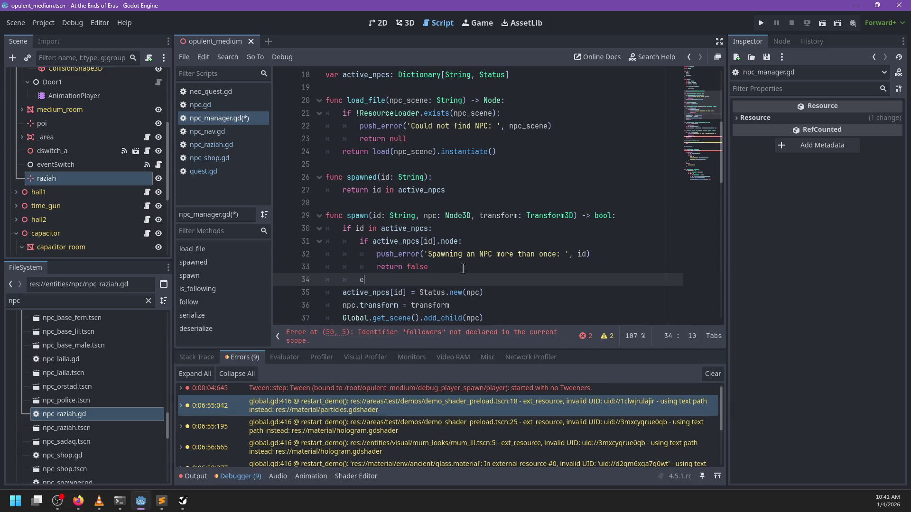
pyautogui.press('Return')
pyautogui.write('activ')
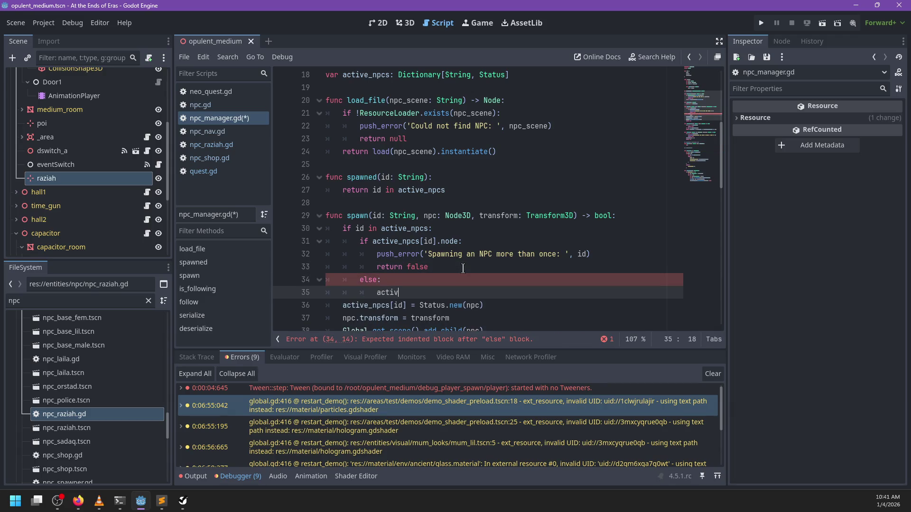
pyautogui.write('e_npcs[id].')
pyautogui.write('node = npc')
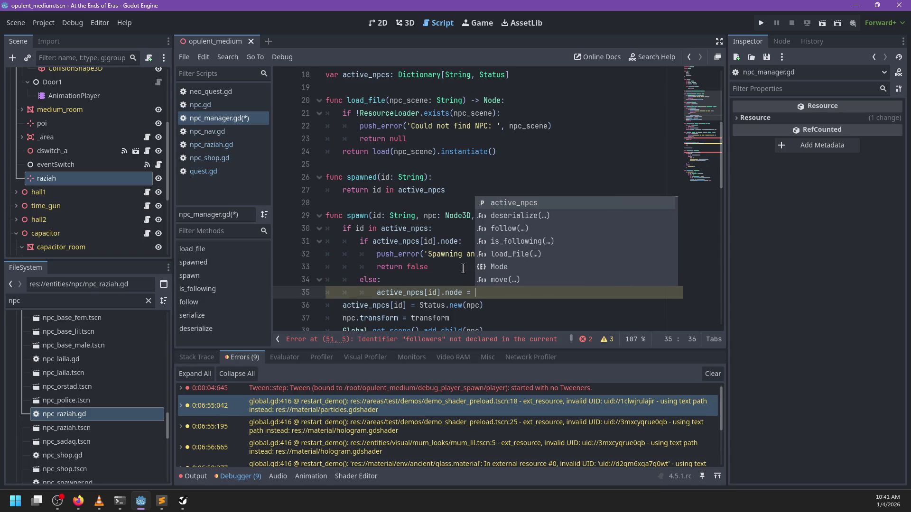
pyautogui.press('Return')
pyautogui.press('Return')
# Wrap the Status.new line in an outer else and save the script with Ctrl+S.
pyautogui.press('BackSpace')
pyautogui.press('BackSpace')
pyautogui.write('else:')
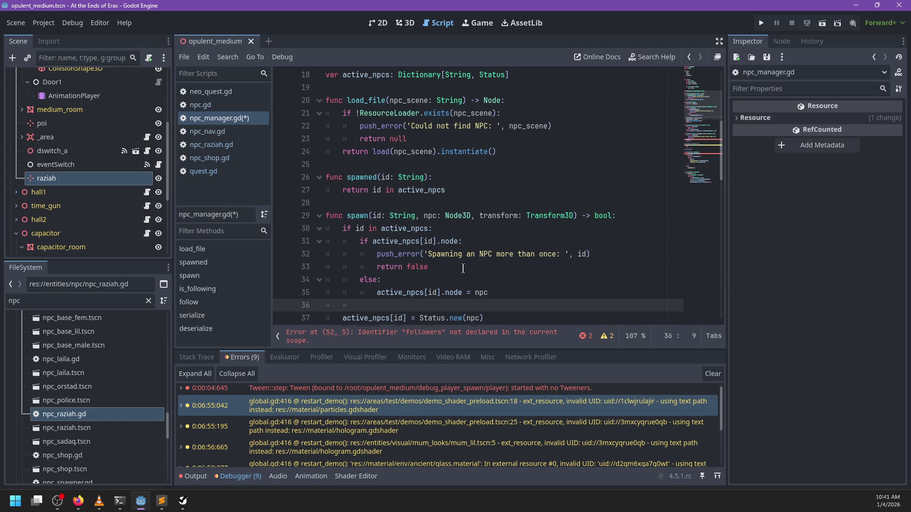
pyautogui.press('Down')
pyautogui.press('Home')
pyautogui.press('Tab')
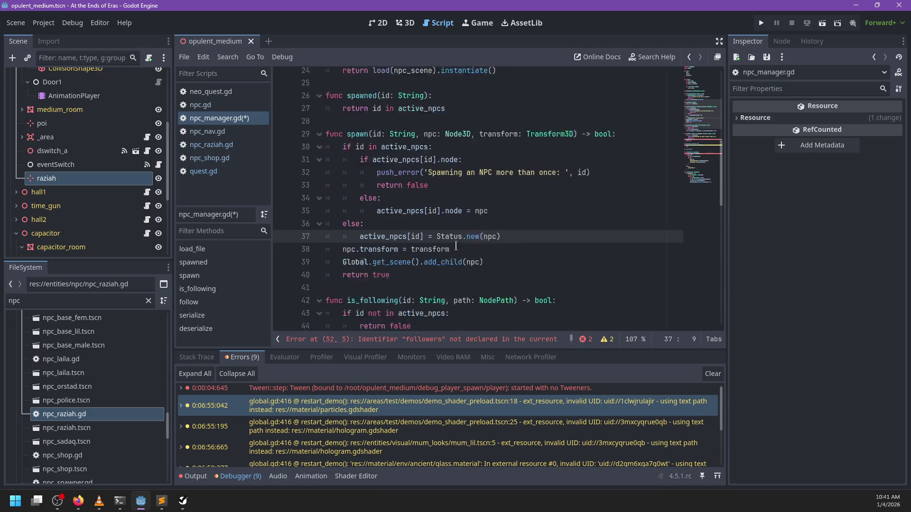
pyautogui.scroll(-3, 498, 227)
pyautogui.click(512, 211)
pyautogui.hotkey('ctrl', 's')
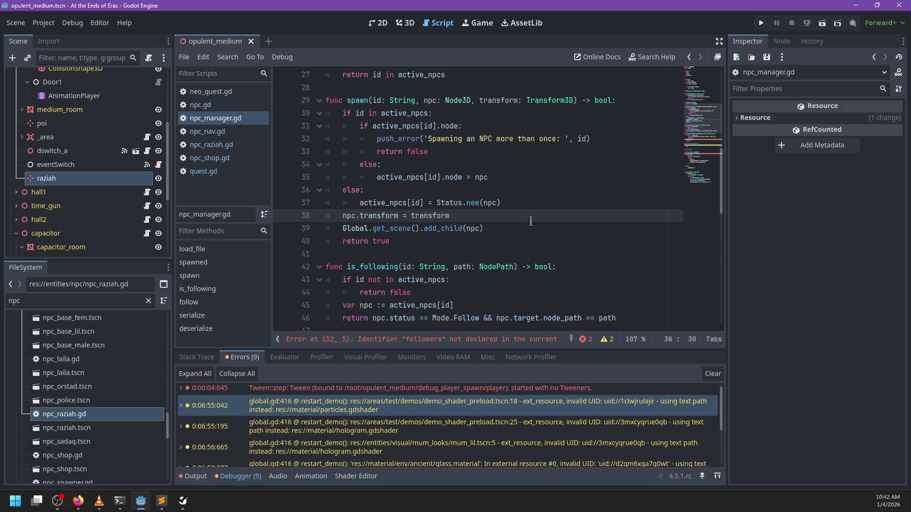
# Review spawn's id and npc parameters and its Status.new line.
pyautogui.scroll(3, 531, 222)
pyautogui.moveTo(342, 229)
pyautogui.mouseDown()
pyautogui.moveTo(442, 230)
pyautogui.moveTo(482, 241)
pyautogui.mouseUp()
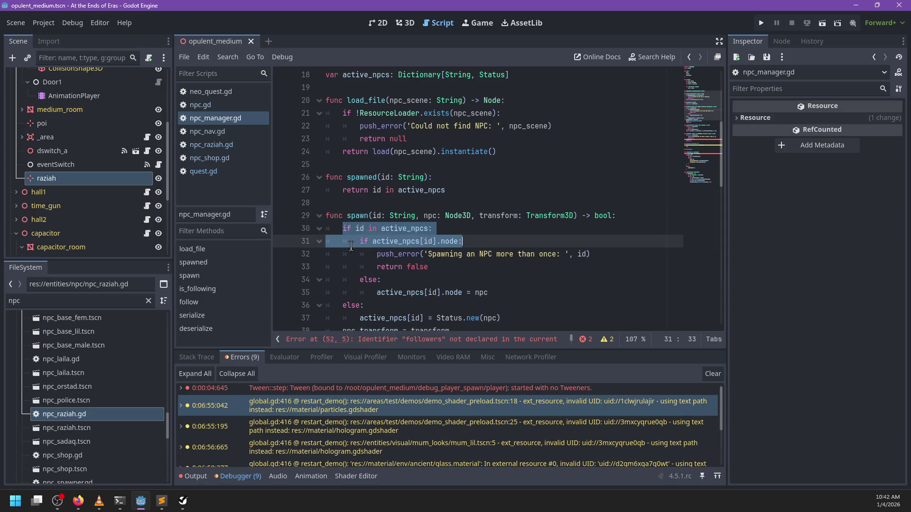
pyautogui.doubleClick(356, 216)
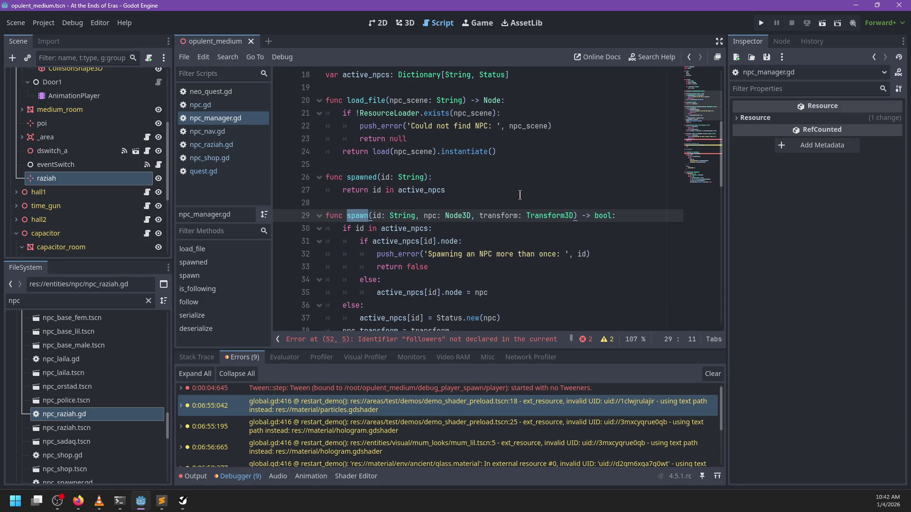
pyautogui.scroll(-3, 522, 199)
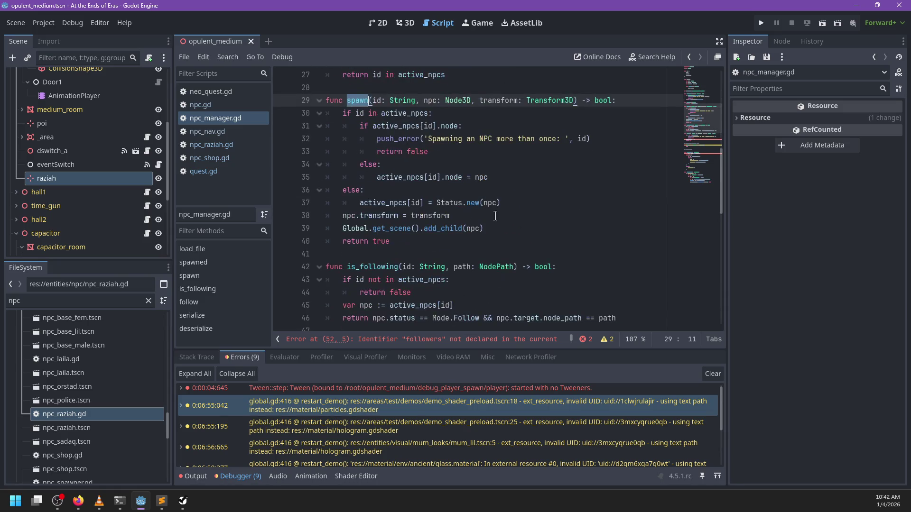
pyautogui.click(373, 204)
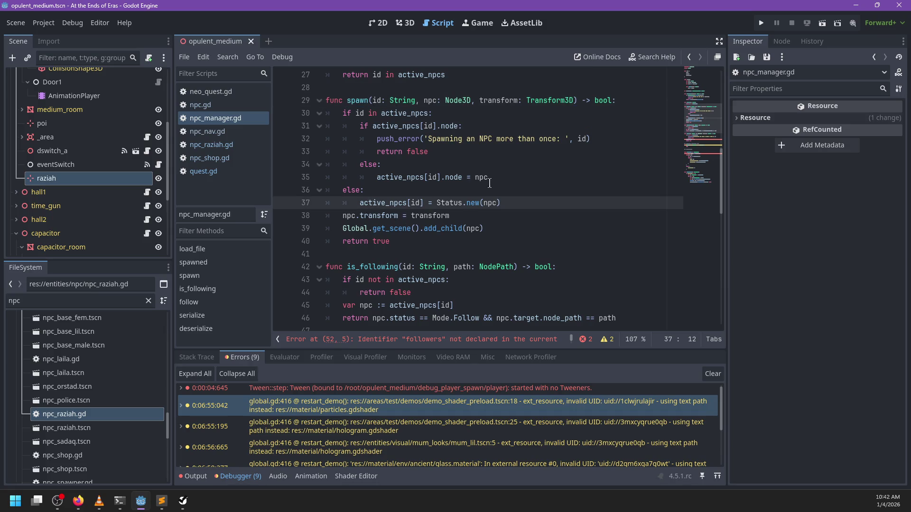
pyautogui.scroll(-3, 522, 207)
pyautogui.scroll(1, 457, 260)
pyautogui.scroll(4, 457, 259)
pyautogui.doubleClick(458, 178)
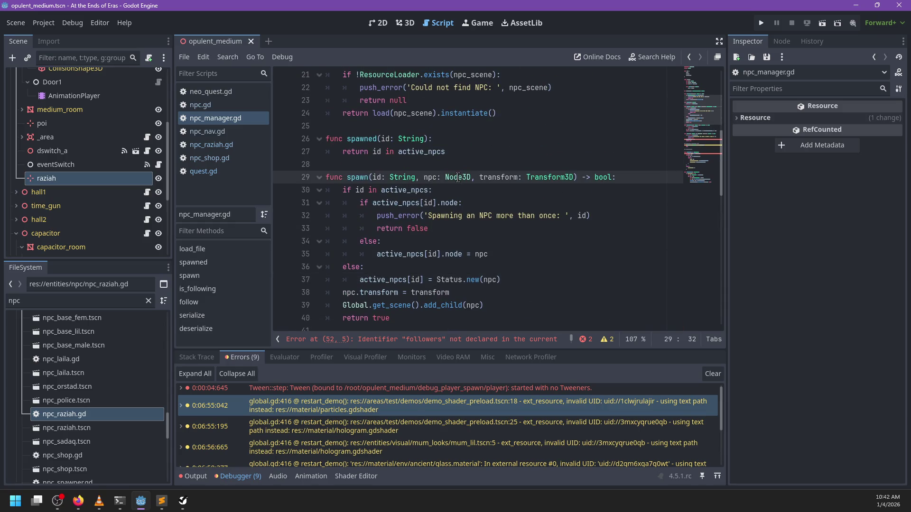
pyautogui.doubleClick(376, 178)
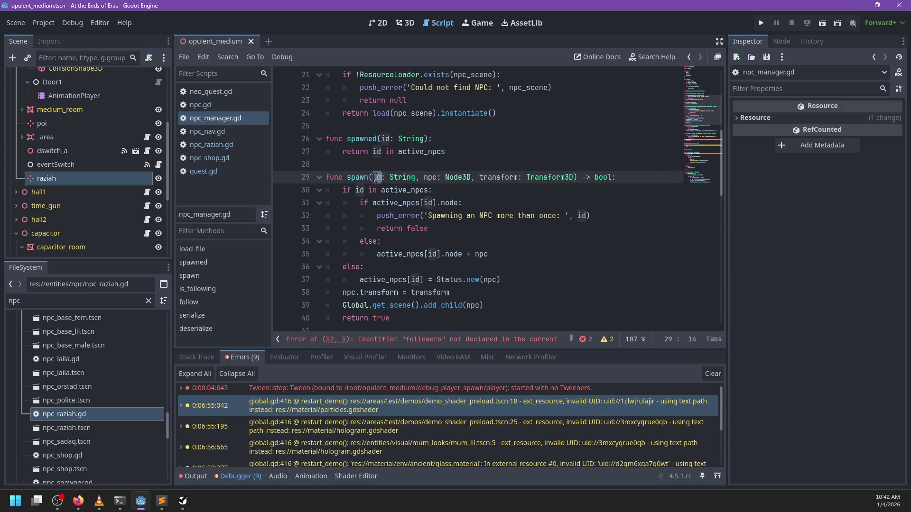
pyautogui.click(423, 178)
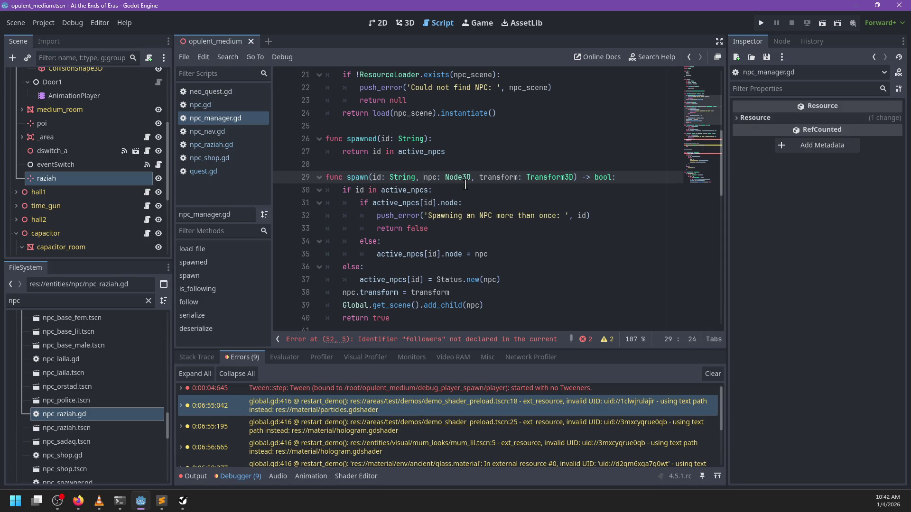
pyautogui.scroll(-5, 466, 185)
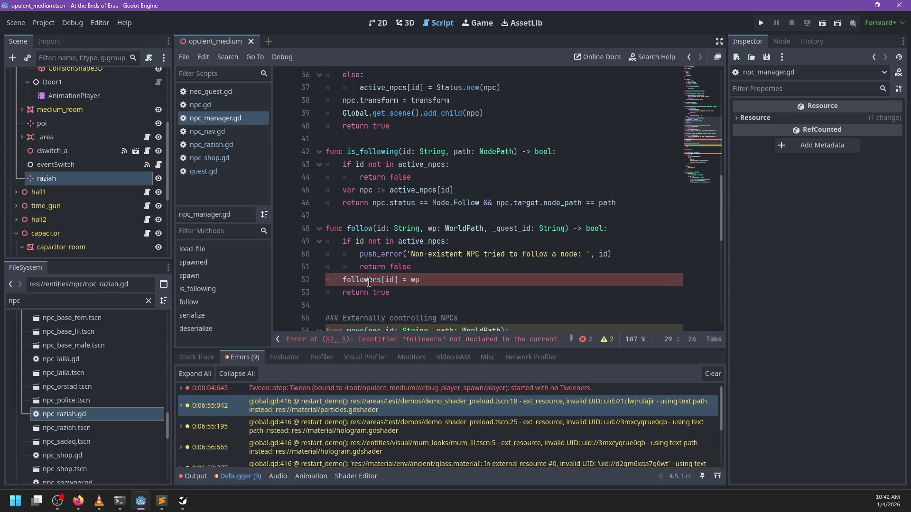
# Replace 'followers[id] = wp' on line 52 with 'active_npcs[id].follow(wp)'.
pyautogui.moveTo(445, 279); pyautogui.dragTo(342, 277)
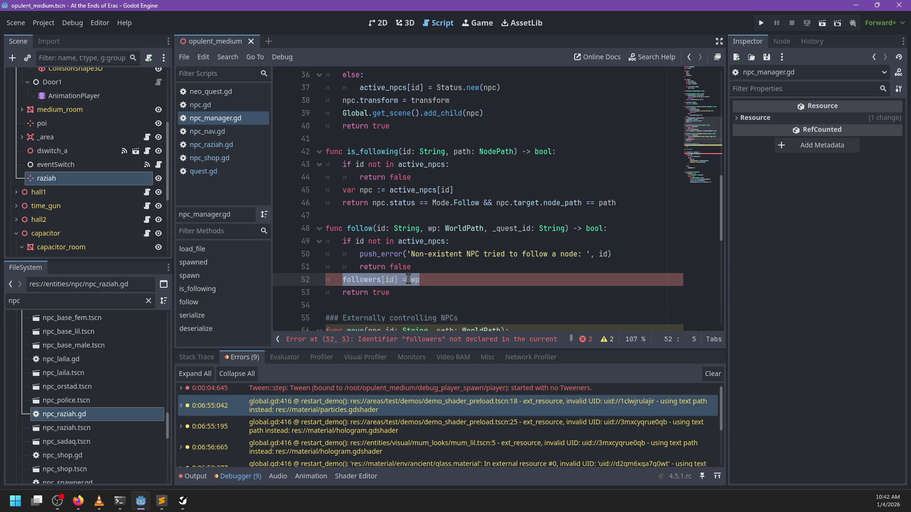
pyautogui.write('a')
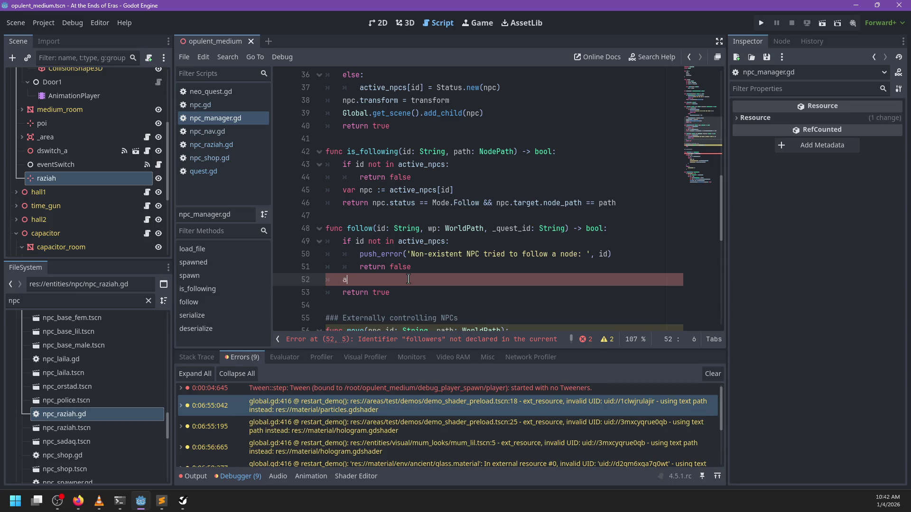
pyautogui.write('ctive_n')
pyautogui.press('Return')
pyautogui.write('[id')
pyautogui.write('].fo')
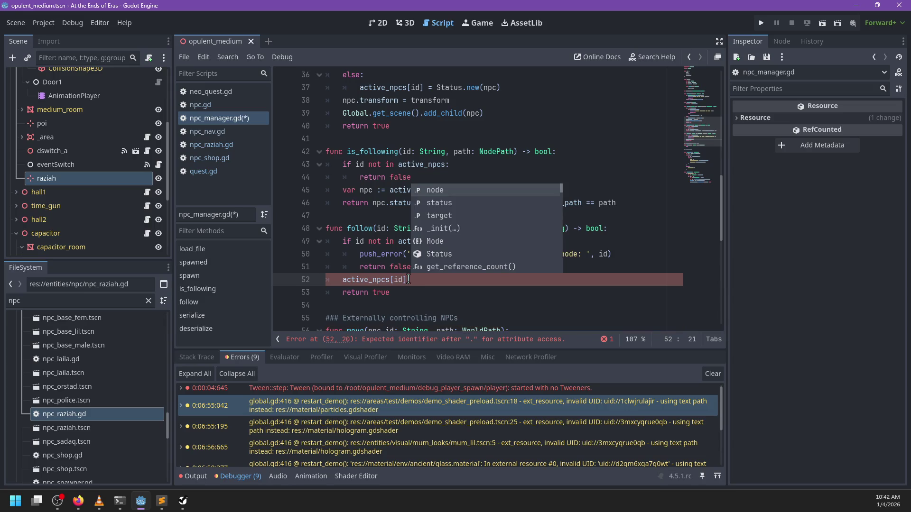
pyautogui.write('llow(id')
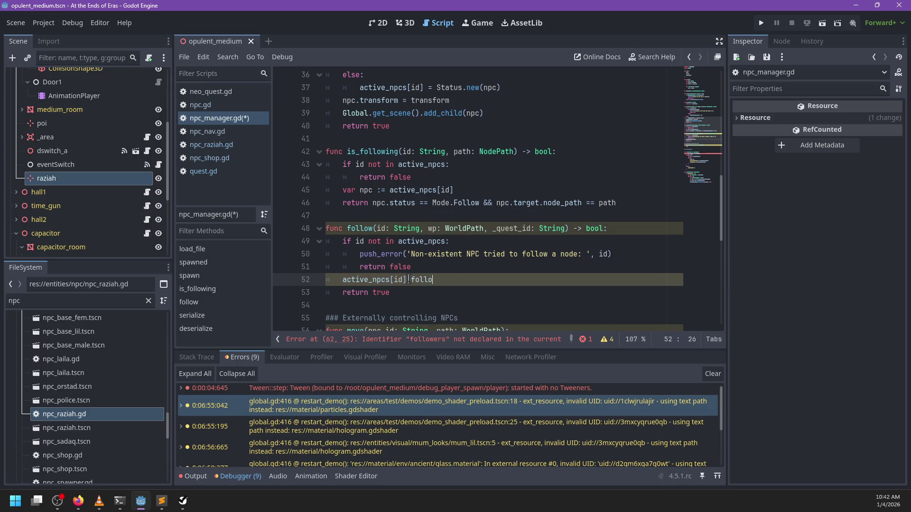
pyautogui.press('BackSpace')
pyautogui.press('BackSpace')
pyautogui.press('BackSpace')
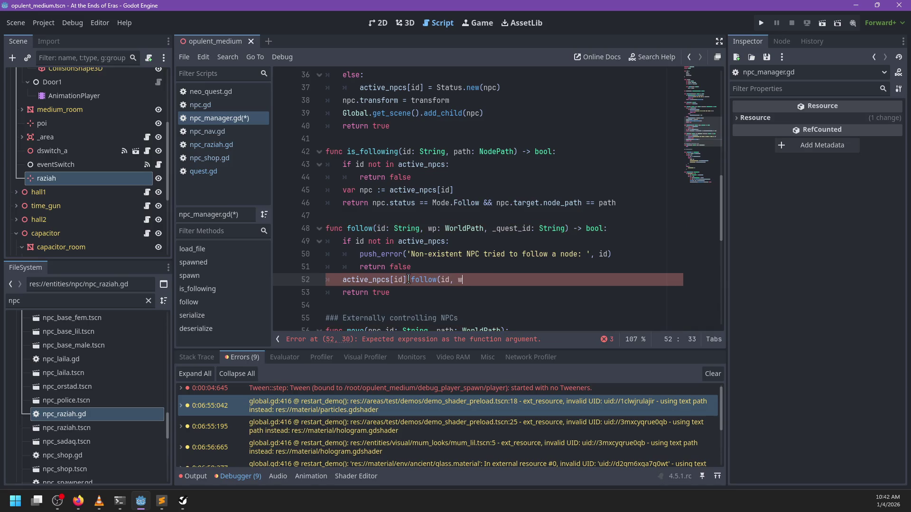
pyautogui.write('wp)')
pyautogui.scroll(12, 427, 270)
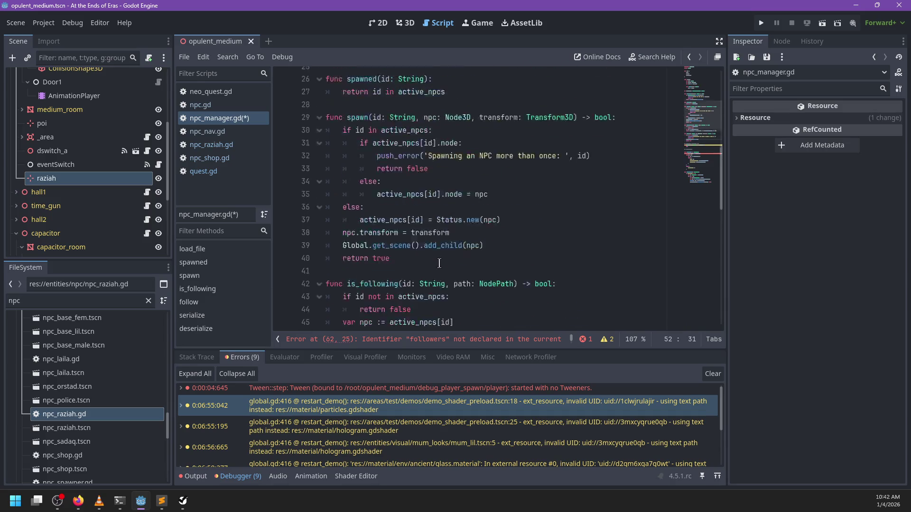
# Add a 'func follow(path: WorldPath):' method to Status after _init.
pyautogui.click(459, 263)
pyautogui.press('Return')
pyautogui.press('BackSpace')
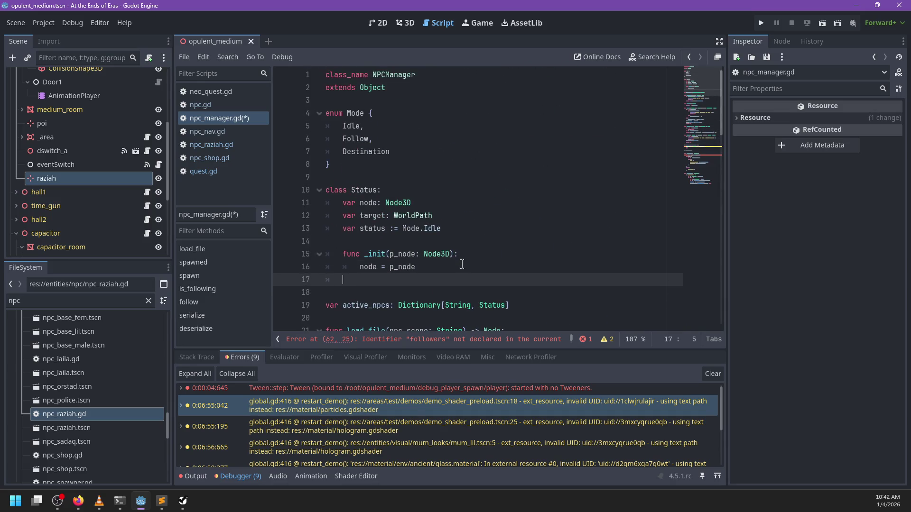
pyautogui.press('Return')
pyautogui.write('func fio')
pyautogui.press('BackSpace')
pyautogui.press('BackSpace')
pyautogui.press('BackSpace')
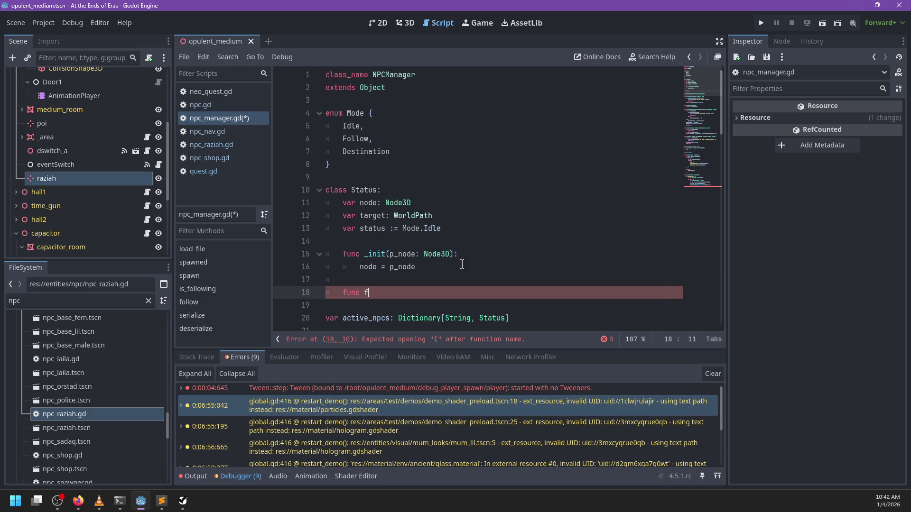
pyautogui.write('low(path: ')
pyautogui.write('World')
pyautogui.press('Down')
pyautogui.press('Return')
pyautogui.write('):')
# Give follow a body setting status = Mode.Idle and target = path.
pyautogui.press('Return')
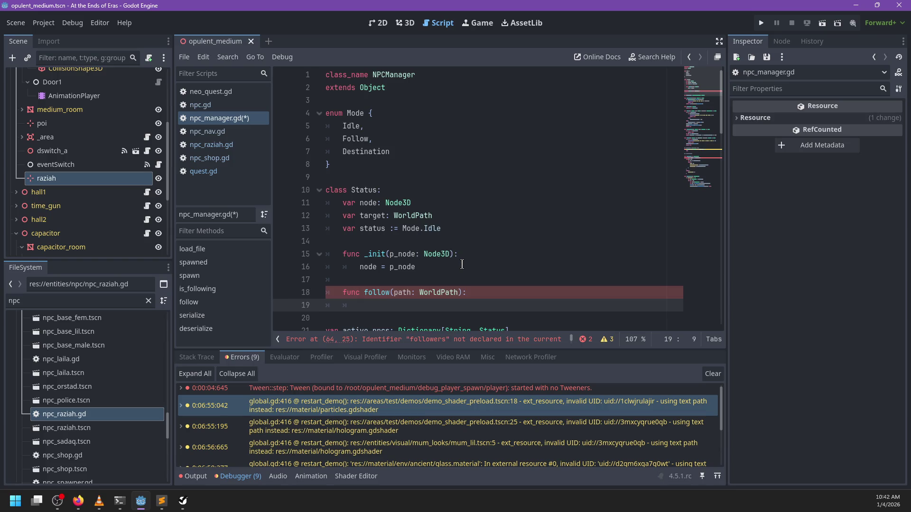
pyautogui.write('status = ')
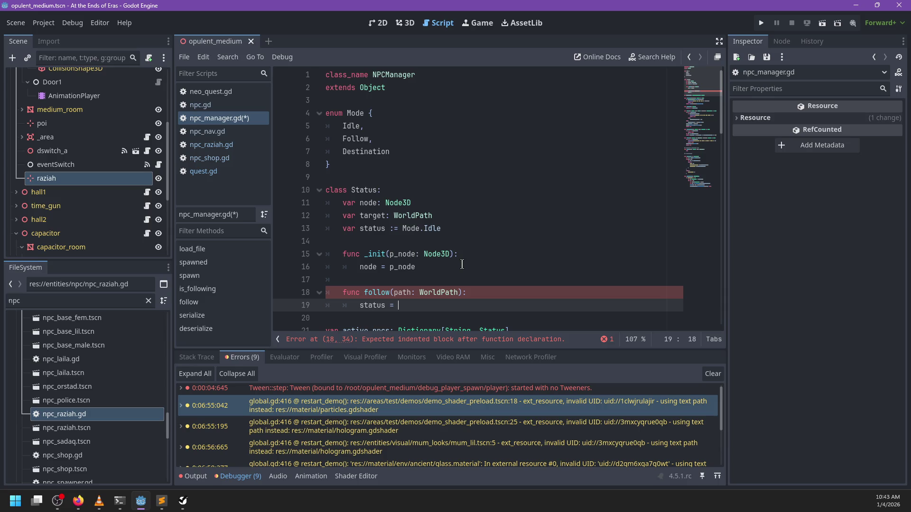
pyautogui.write('Mode.Idle')
pyautogui.press('Return')
pyautogui.press('Return')
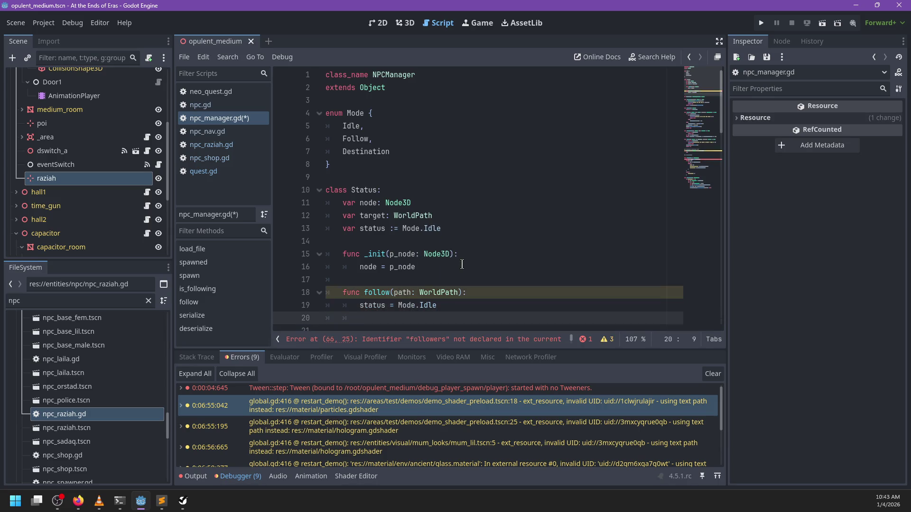
pyautogui.write('target = path')
pyautogui.scroll(-6, 458, 260)
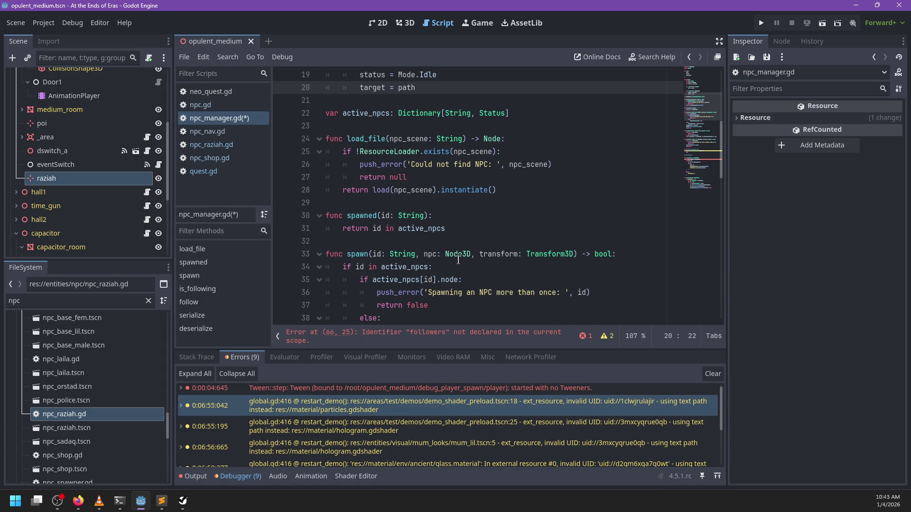
# Map over active_npcs instead of followers on line 66 and rename the wp parameter to status.
pyautogui.scroll(-12, 459, 260)
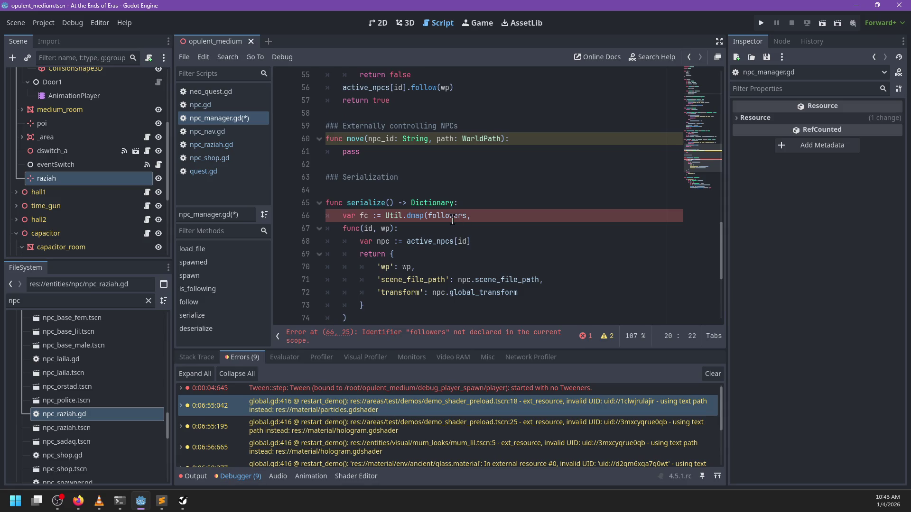
pyautogui.doubleClick(450, 216)
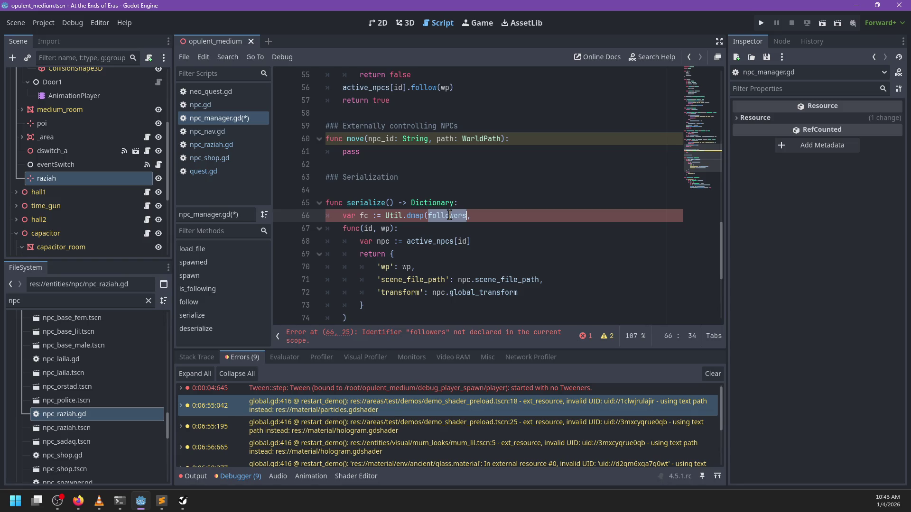
pyautogui.write('activ')
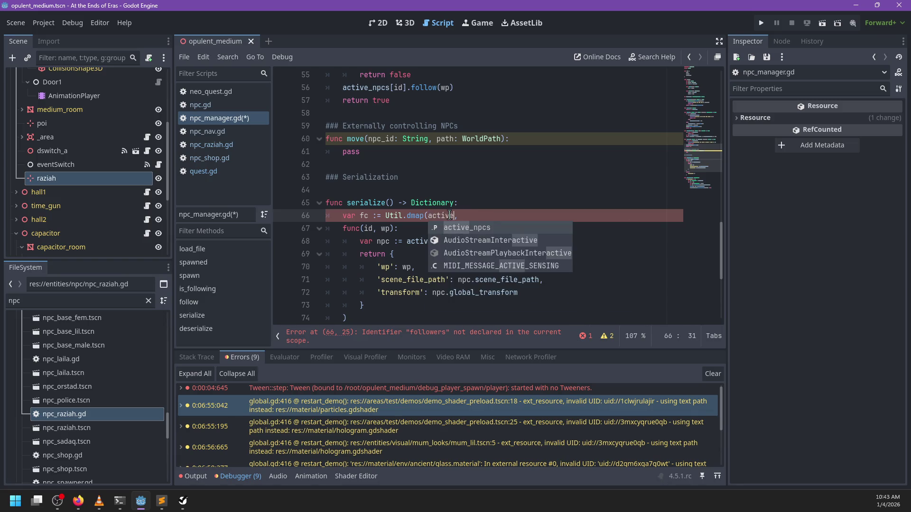
pyautogui.press('Return')
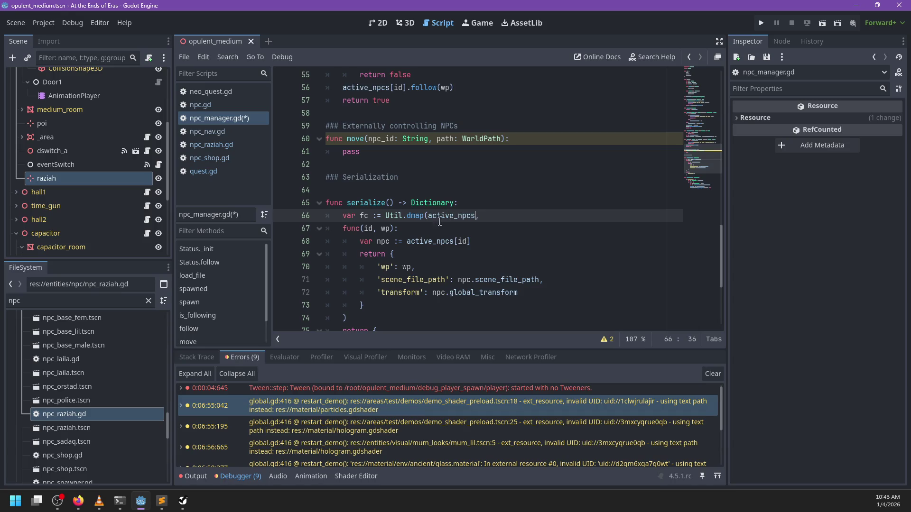
pyautogui.doubleClick(386, 229)
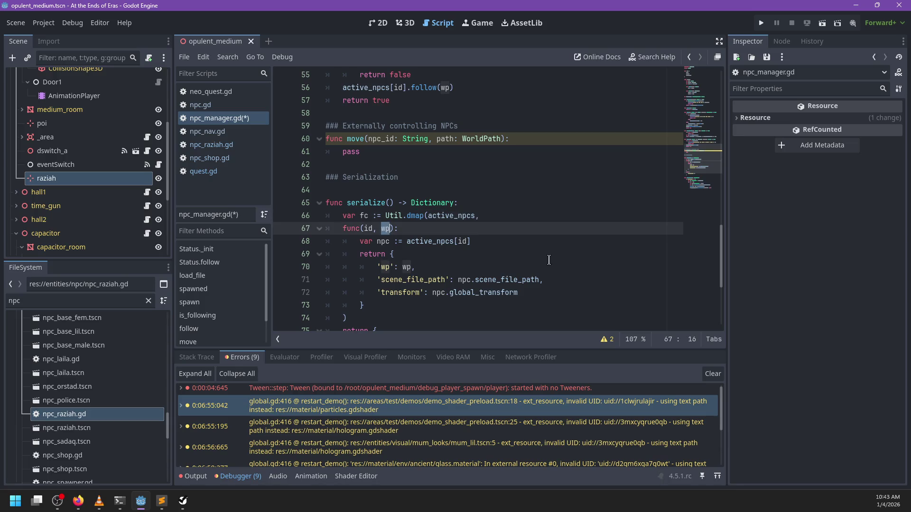
pyautogui.write('status')
# Delete the npc lookup statement on line 68.
pyautogui.press('Down')
pyautogui.hotkey('ctrl', 'Right')
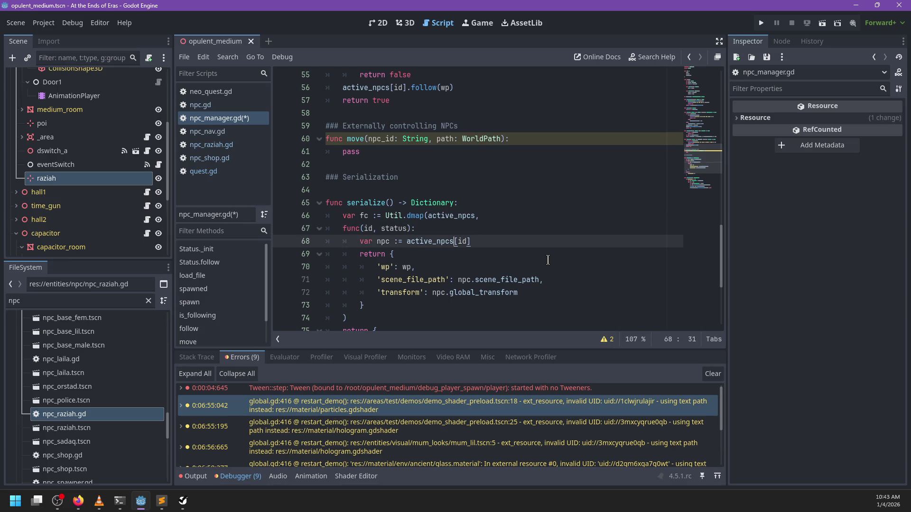
pyautogui.hotkey('ctrl', 'shift', 'Left')
pyautogui.hotkey('ctrl', 'shift', 'Left')
pyautogui.hotkey('ctrl', 'shift', 'Left')
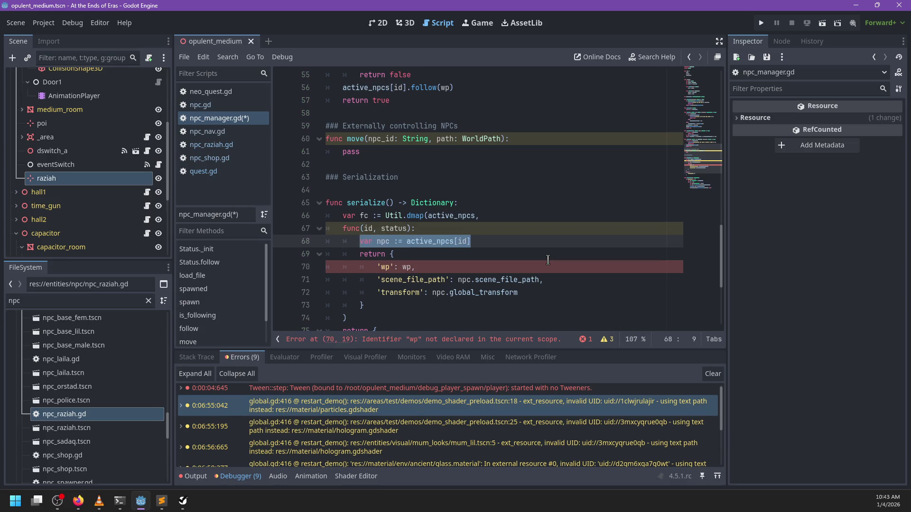
pyautogui.press('BackSpace')
pyautogui.write('if')
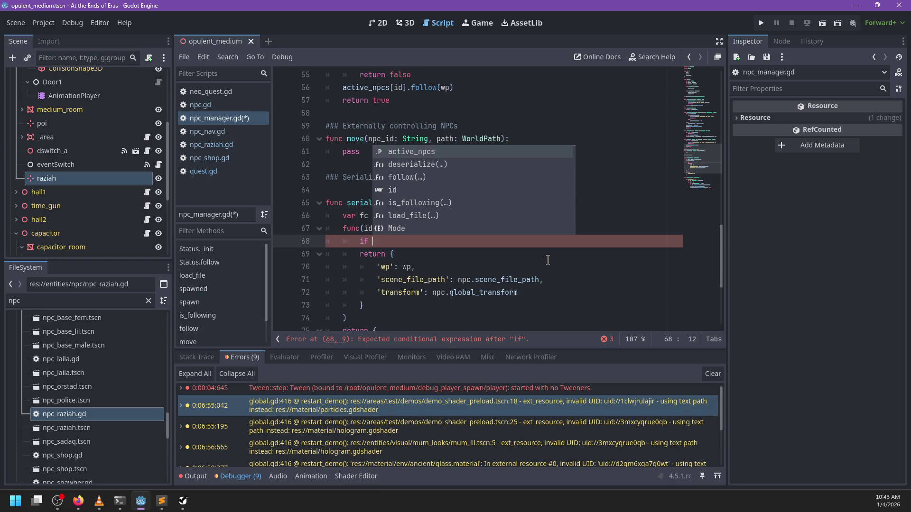
pyautogui.press('BackSpace')
pyautogui.press('BackSpace')
pyautogui.press('BackSpace')
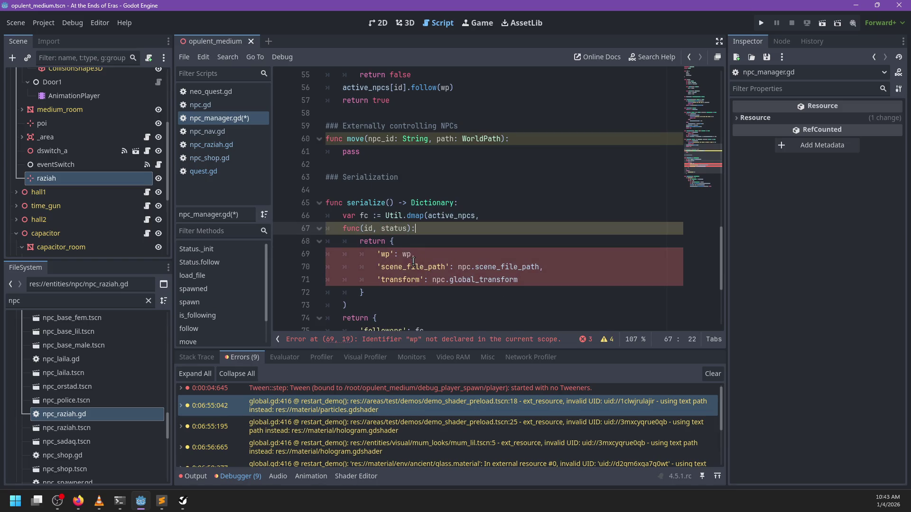
# Delete, then restore, the scene_file_path entry, leaving no empty line 68.
pyautogui.doubleClick(439, 267)
pyautogui.scroll(-4, 456, 263)
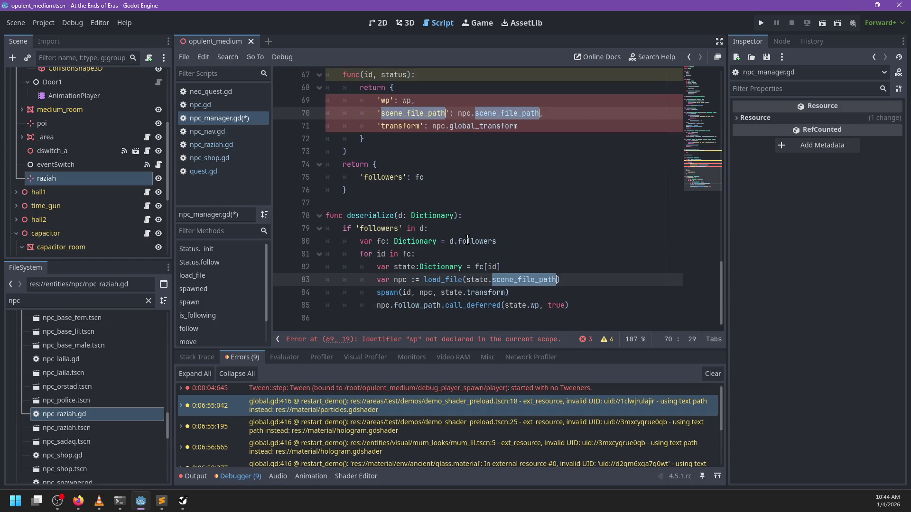
pyautogui.scroll(2, 468, 240)
pyautogui.scroll(-1, 468, 239)
pyautogui.moveTo(543, 189); pyautogui.dragTo(553, 182)
pyautogui.press('BackSpace')
pyautogui.scroll(-2, 553, 182)
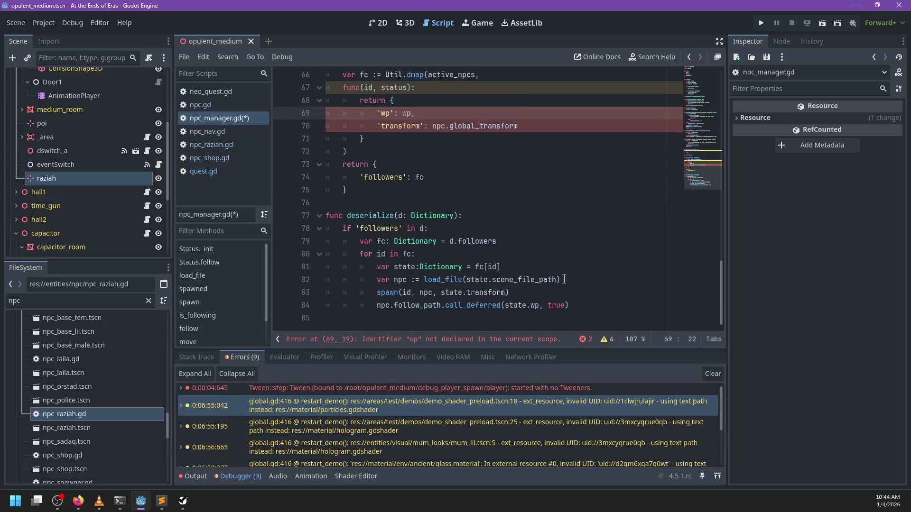
pyautogui.moveTo(578, 279); pyautogui.dragTo(578, 267)
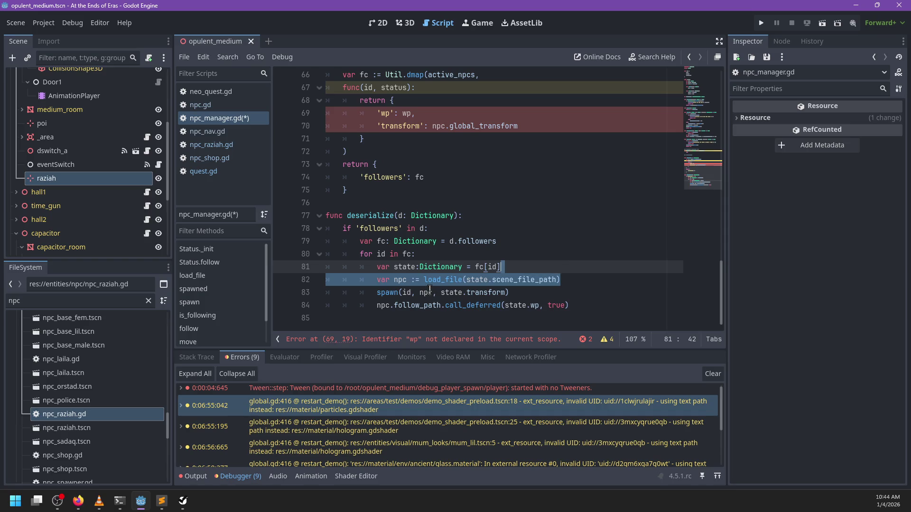
pyautogui.hotkey('ctrl', 'z')
pyautogui.hotkey('ctrl', 'z')
pyautogui.hotkey('ctrl', 'z')
pyautogui.hotkey('ctrl', 'z')
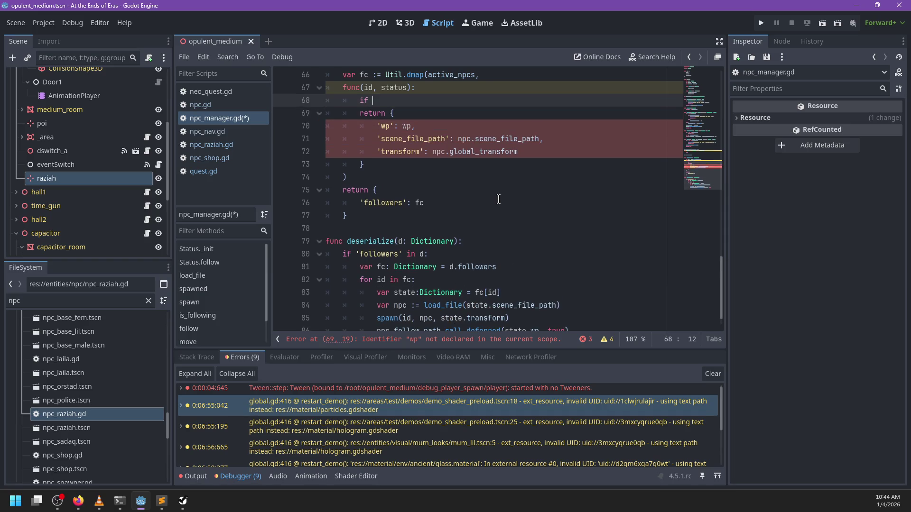
pyautogui.scroll(2, 515, 174)
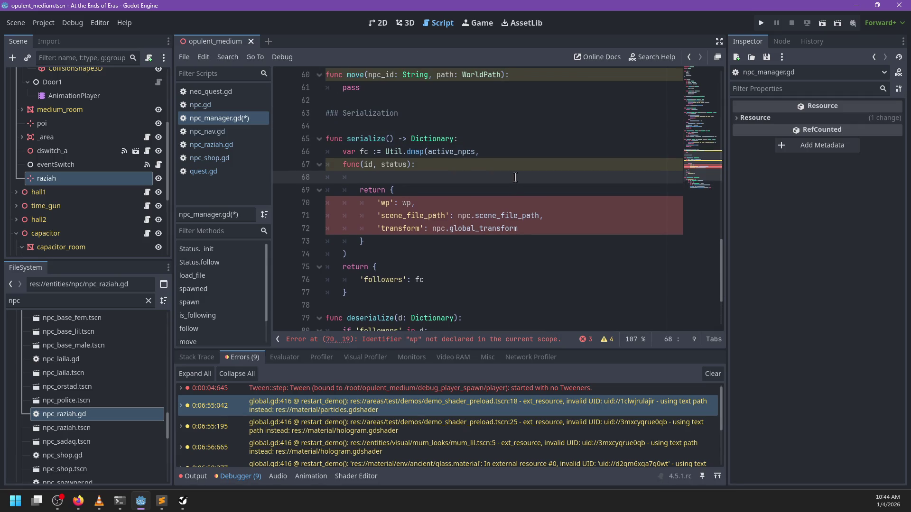
pyautogui.hotkey('ctrl', 'z')
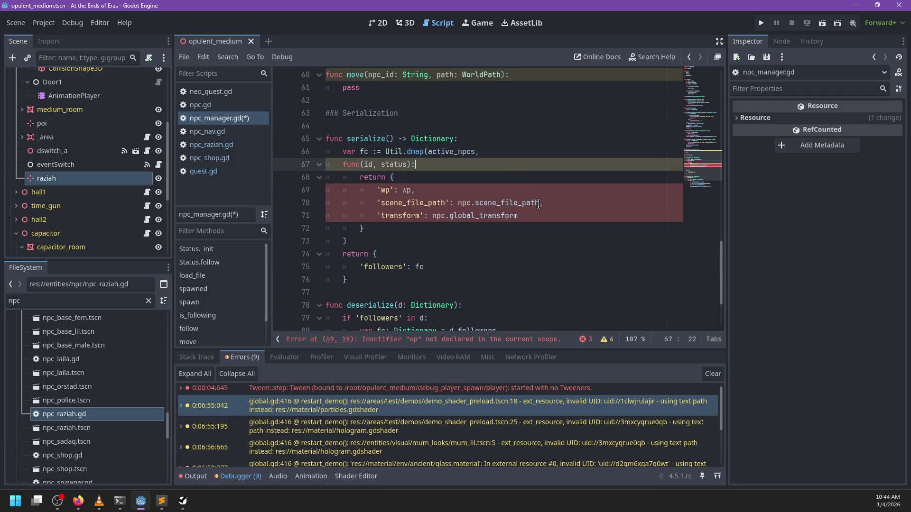
# Add 'if status' after npc.scene_file_path and type the lambda as func(id: String, s: Status).
pyautogui.click(540, 203)
pyautogui.write('if ')
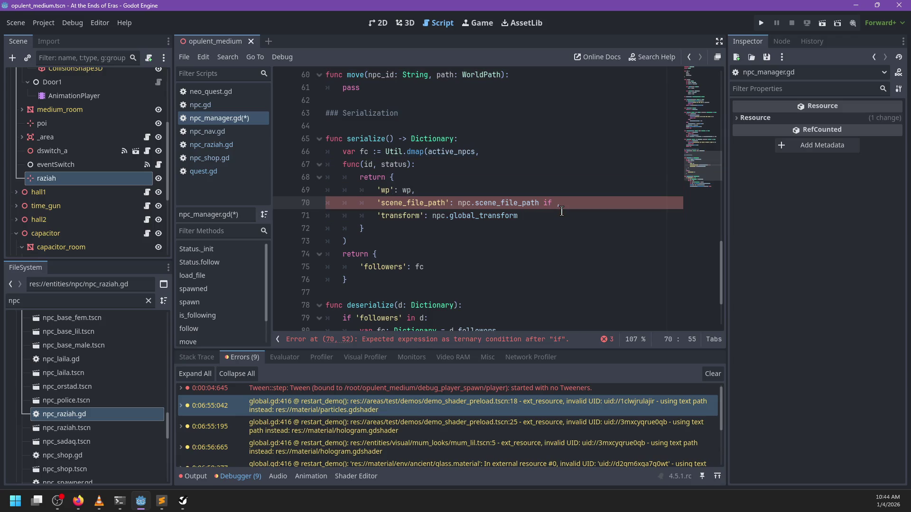
pyautogui.write('status')
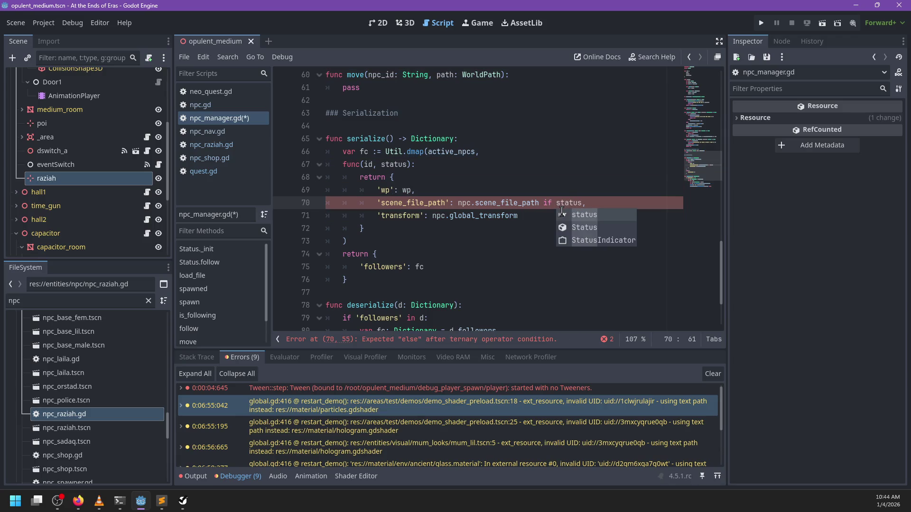
pyautogui.doubleClick(394, 165)
pyautogui.write('s')
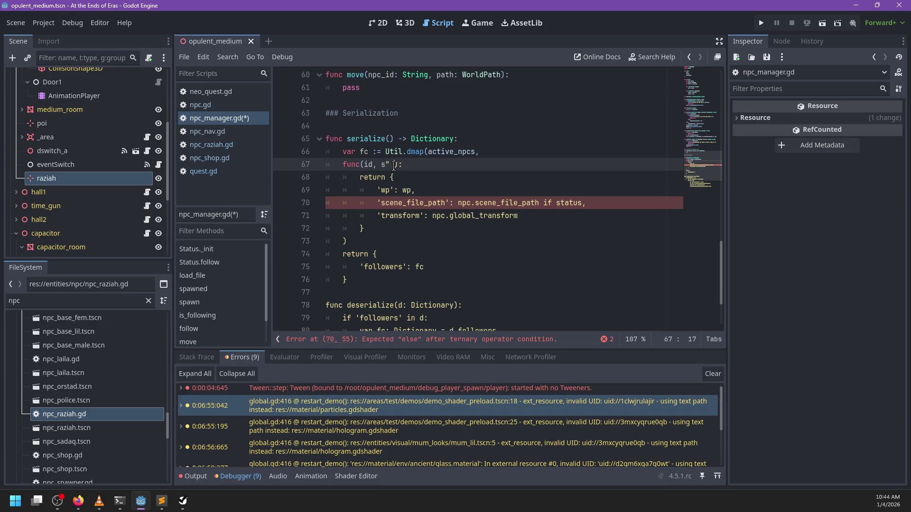
pyautogui.write(': S')
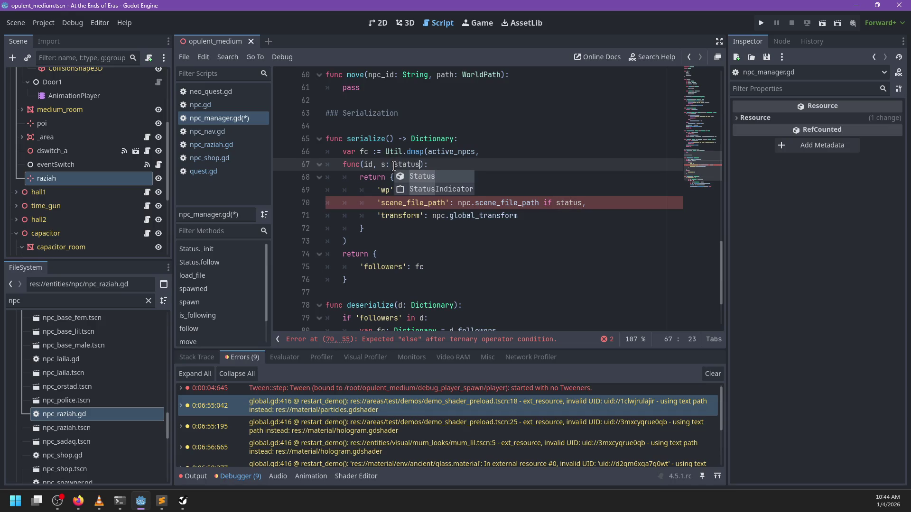
pyautogui.write('tatus')
pyautogui.press('Left')
pyautogui.press('Left')
pyautogui.press('Left')
pyautogui.write(': String')
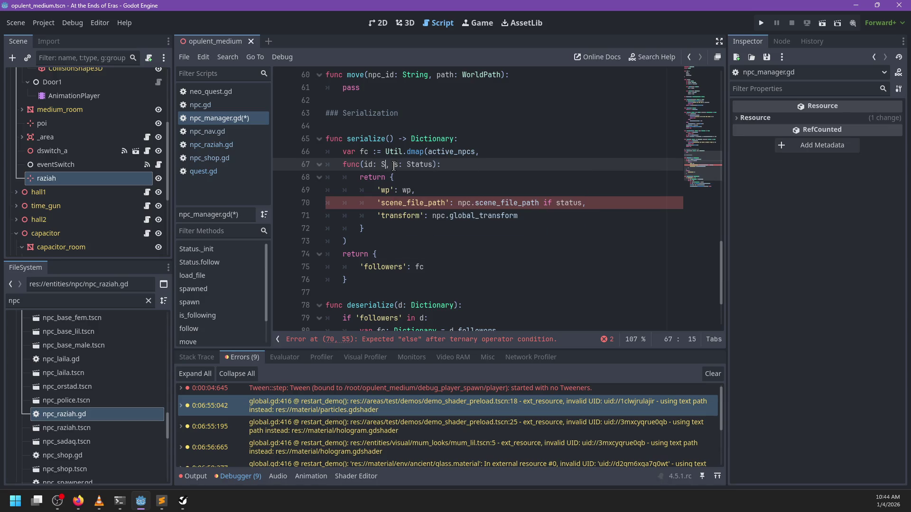
pyautogui.click(442, 181)
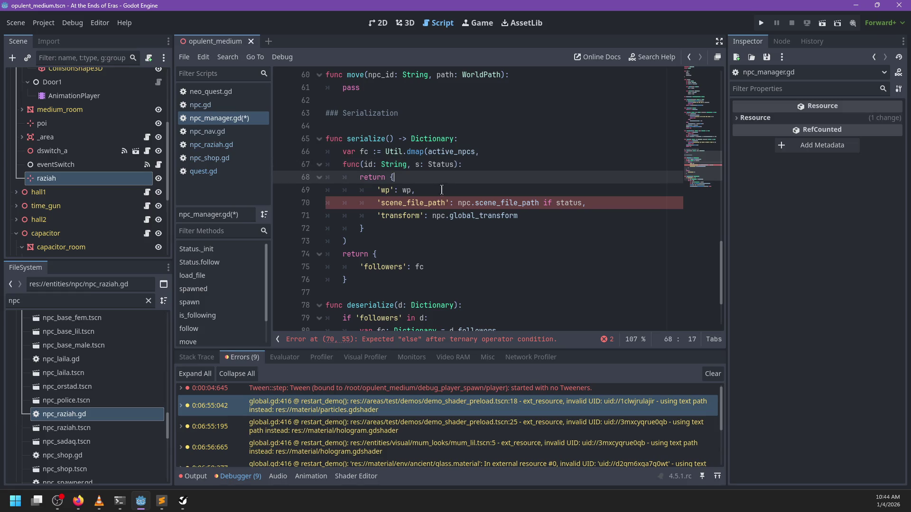
pyautogui.click(440, 190)
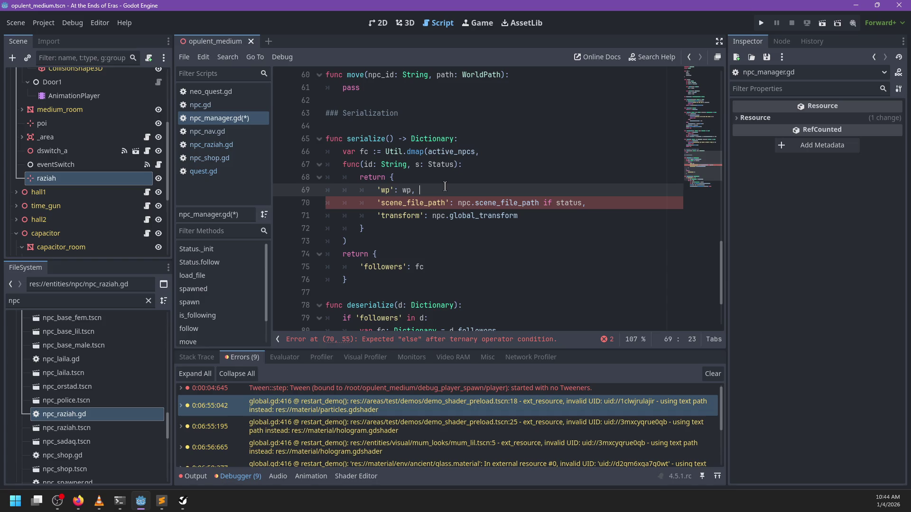
pyautogui.moveTo(429, 152); pyautogui.dragTo(476, 156)
# Drop the Util.dmap( wrapper so fc becomes active_npcs.values().map( over the lambda.
pyautogui.hotkey('ctrl', 'x')
pyautogui.hotkey('ctrl', 'shift', 'Left')
pyautogui.hotkey('ctrl', 'shift', 'Left')
pyautogui.hotkey('ctrl', 'shift', 'Left')
pyautogui.hotkey('ctrl', 'v')
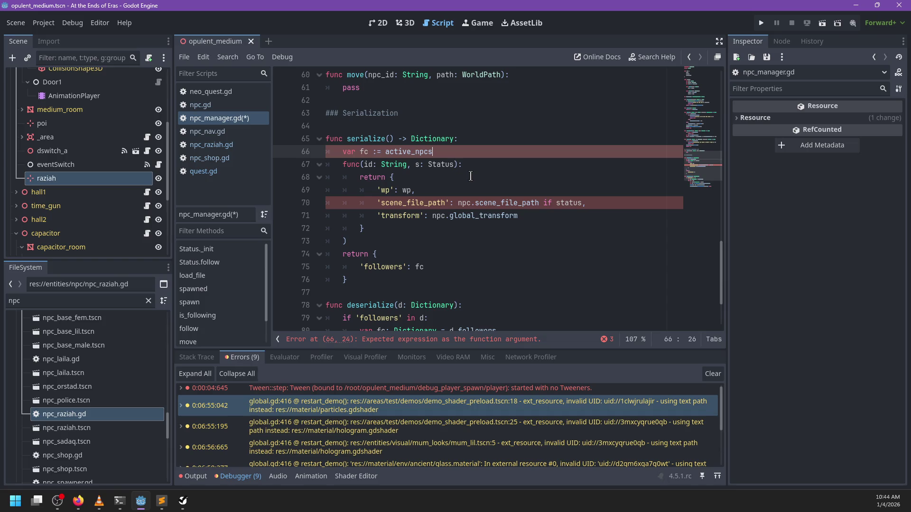
pyautogui.write('.map(')
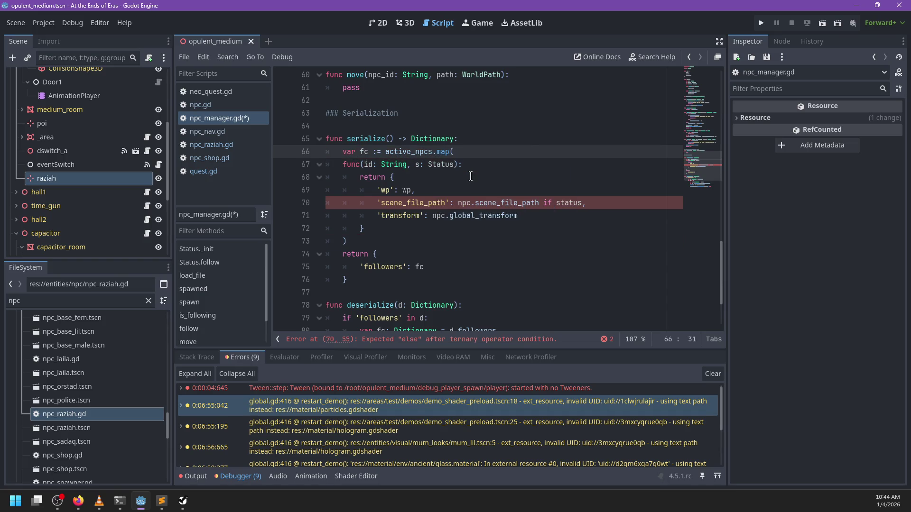
pyautogui.write('.values()')
pyautogui.click(358, 237)
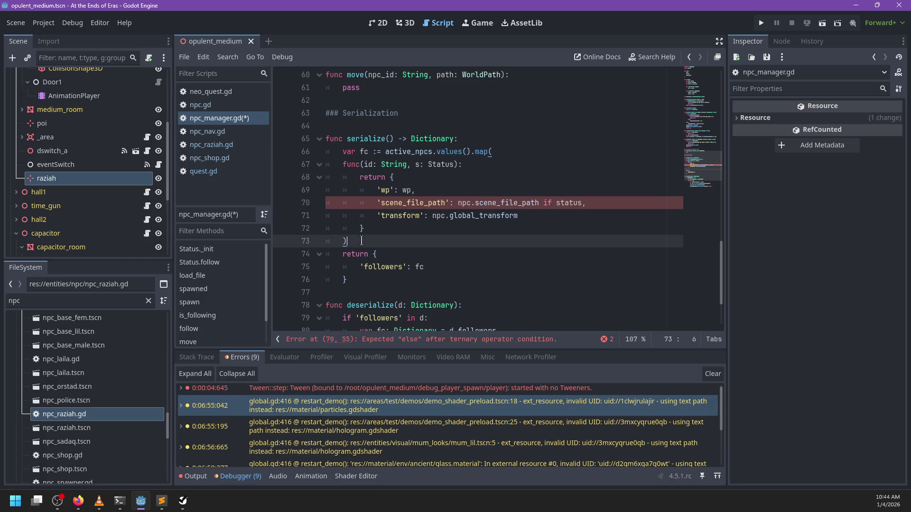
pyautogui.click(384, 164)
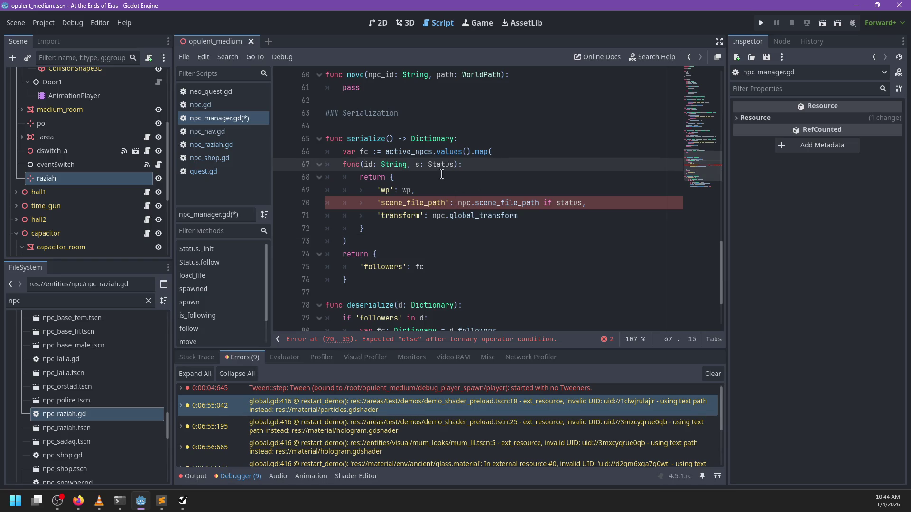
pyautogui.moveTo(358, 241); pyautogui.dragTo(342, 156)
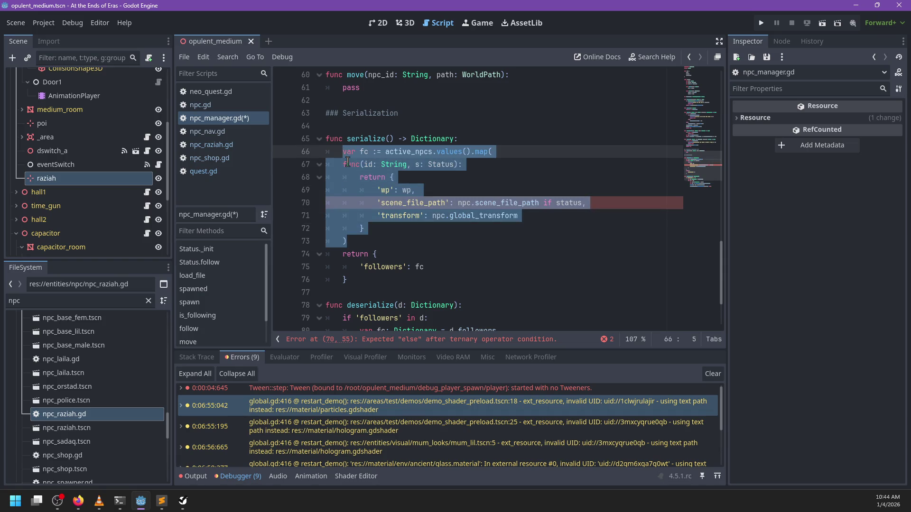
pyautogui.click(468, 176)
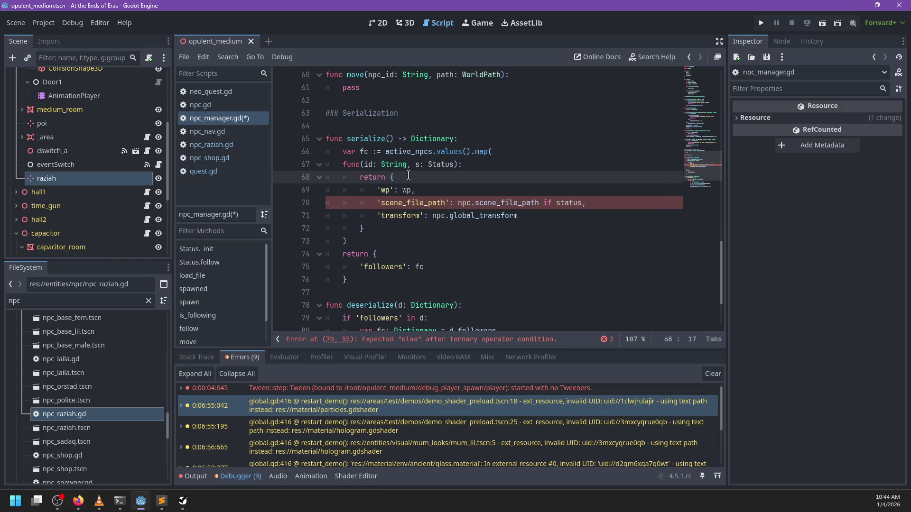
pyautogui.doubleClick(442, 164)
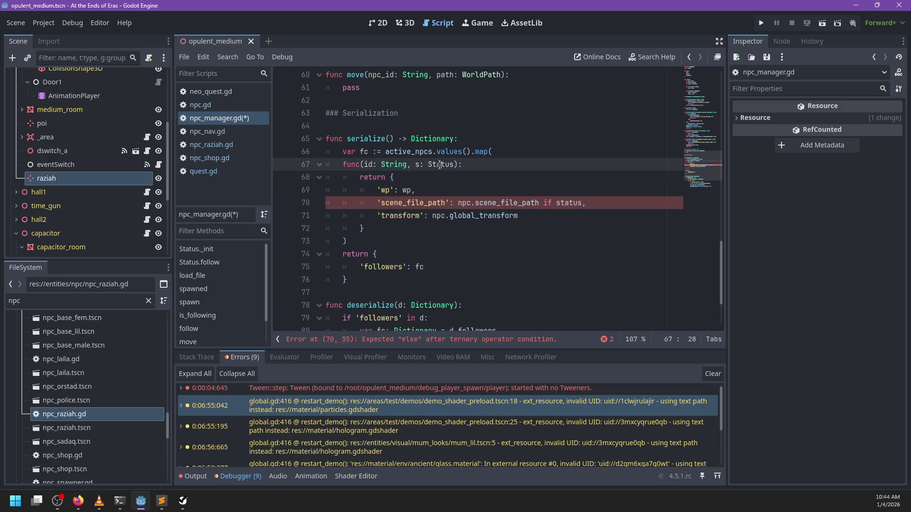
pyautogui.click(426, 191)
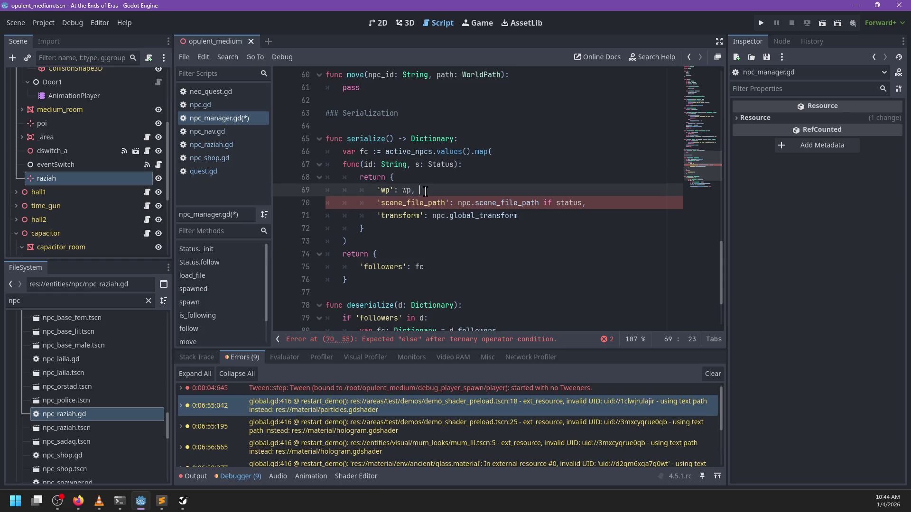
pyautogui.moveTo(593, 204); pyautogui.dragTo(460, 203)
pyautogui.click(582, 203)
# Make scene_file_path read s.npc.scene_file_path if s.npc else ''.
pyautogui.write("else ''")
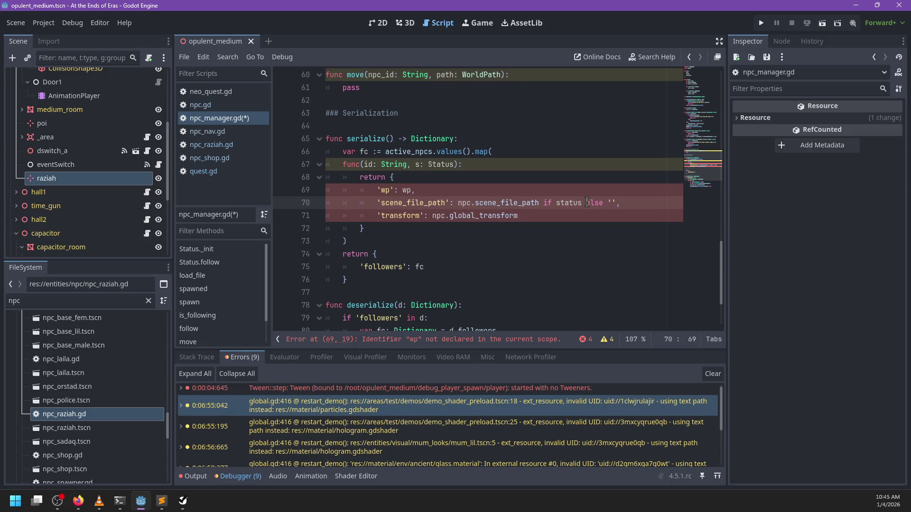
pyautogui.doubleClick(464, 203)
pyautogui.hotkey('ctrl', 'Right')
pyautogui.hotkey('ctrl', 'Right')
pyautogui.hotkey('ctrl', 'BackSpace')
pyautogui.write('s/.')
pyautogui.press('BackSpace')
pyautogui.press('BackSpace')
pyautogui.write('.npc')
pyautogui.press('Left')
pyautogui.press('Left')
pyautogui.press('Left')
pyautogui.write('s.')
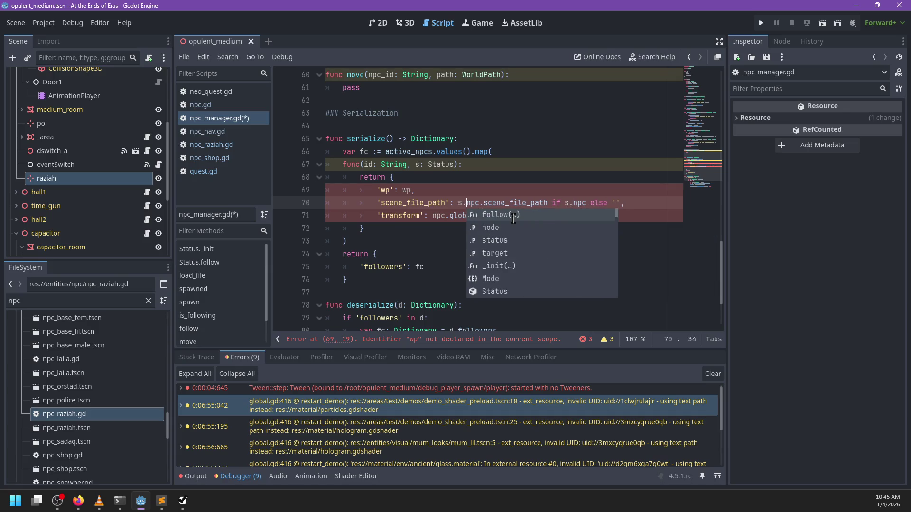
# Make transform read s.npc.global_transform if s.npc else Transform3D().
pyautogui.press('Escape')
pyautogui.press('Down')
pyautogui.press('Left')
pyautogui.press('Left')
pyautogui.press('Left')
pyautogui.write('s.')
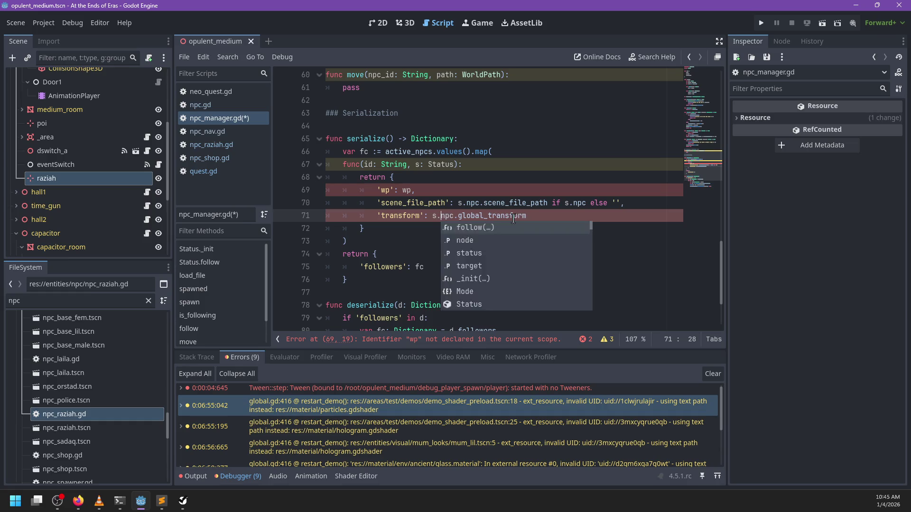
pyautogui.press('End')
pyautogui.write('if s')
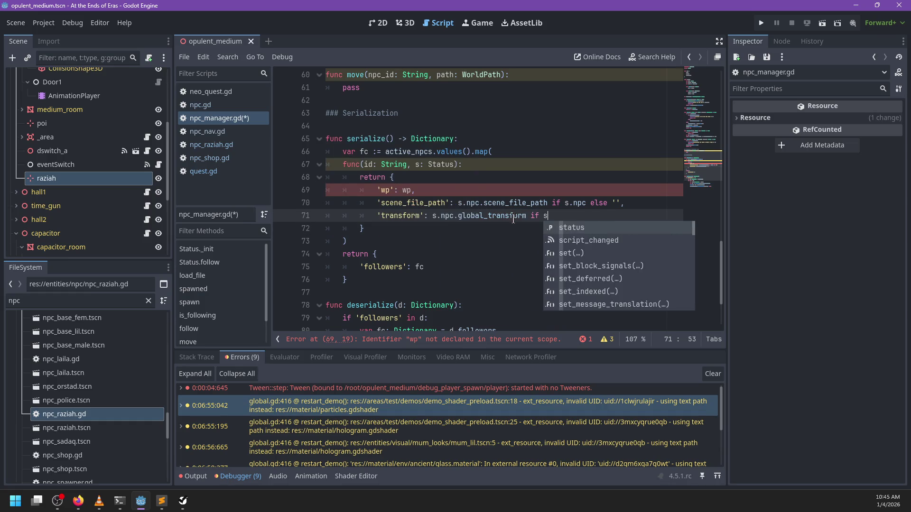
pyautogui.write('.npc else Tranf')
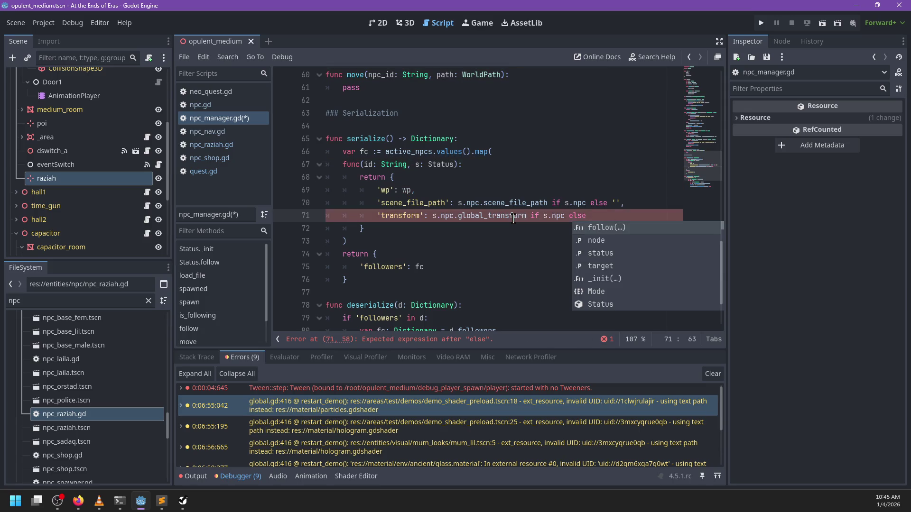
pyautogui.press('BackSpace')
pyautogui.write('sfor')
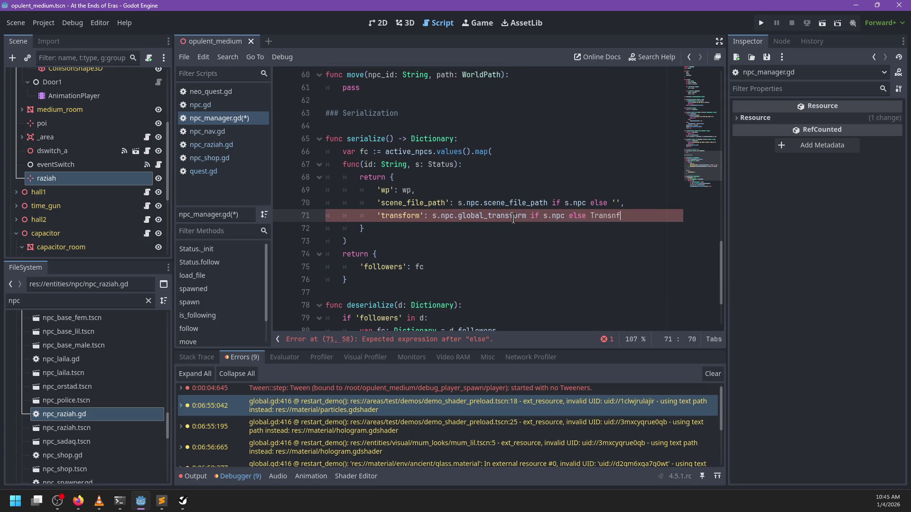
pyautogui.hotkey('ctrl', 'BackSpace')
pyautogui.write('Transform3D()')
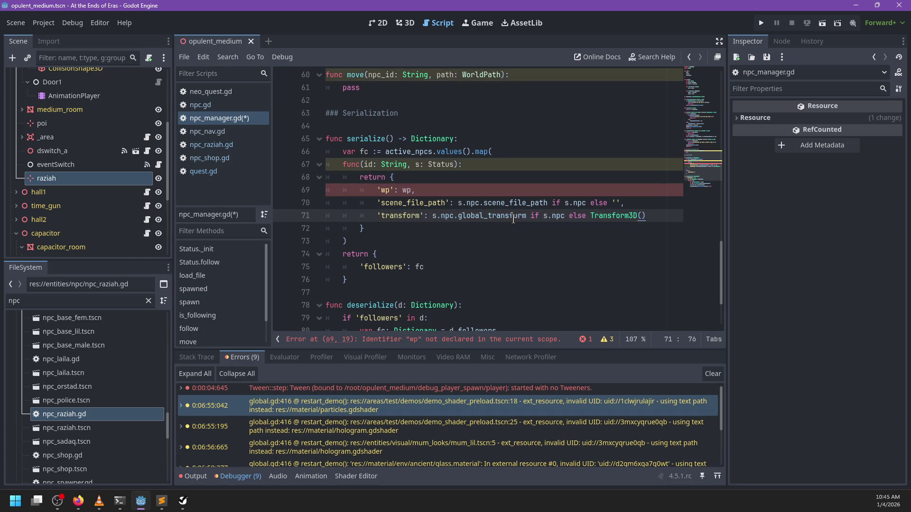
# Set the 'wp' entry's value to s.target.
pyautogui.press('Up')
pyautogui.press('Up')
pyautogui.press('Left')
pyautogui.press('Left')
pyautogui.press('Left')
pyautogui.write('s.tar')
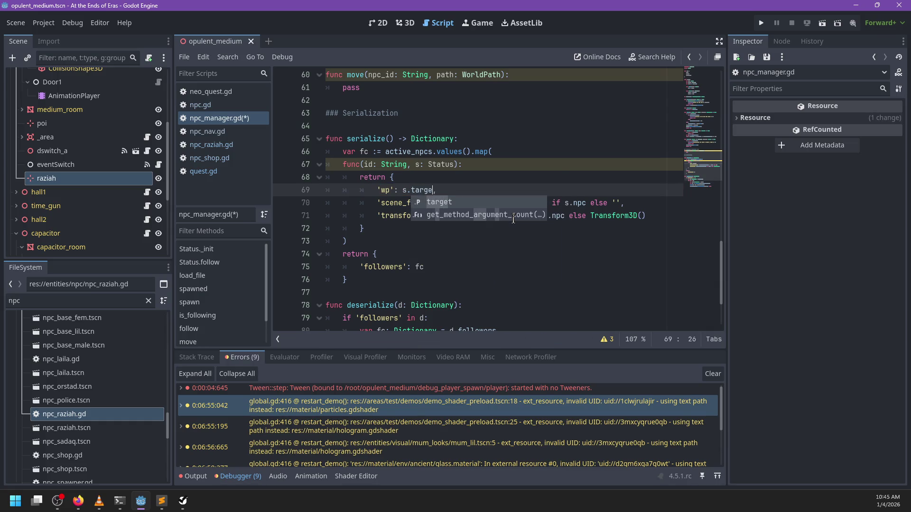
pyautogui.press('Tab')
pyautogui.doubleClick(385, 190)
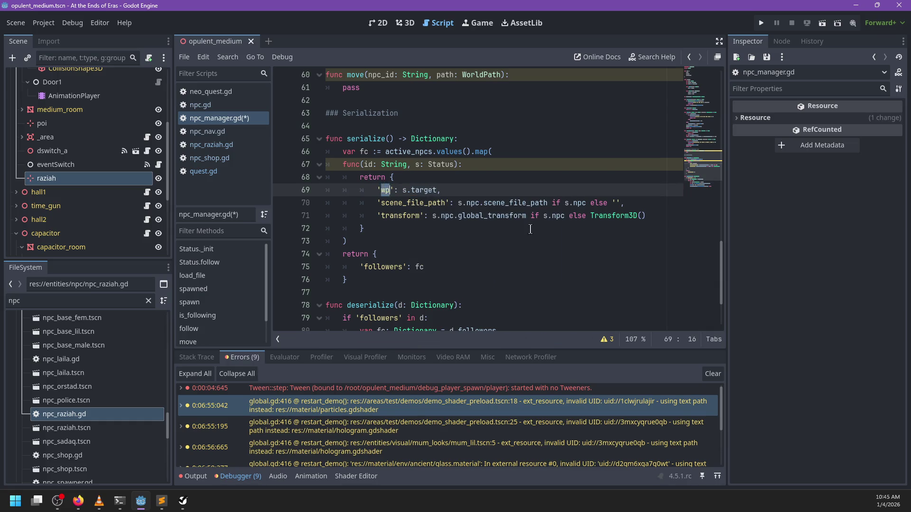
pyautogui.scroll(-2, 537, 236)
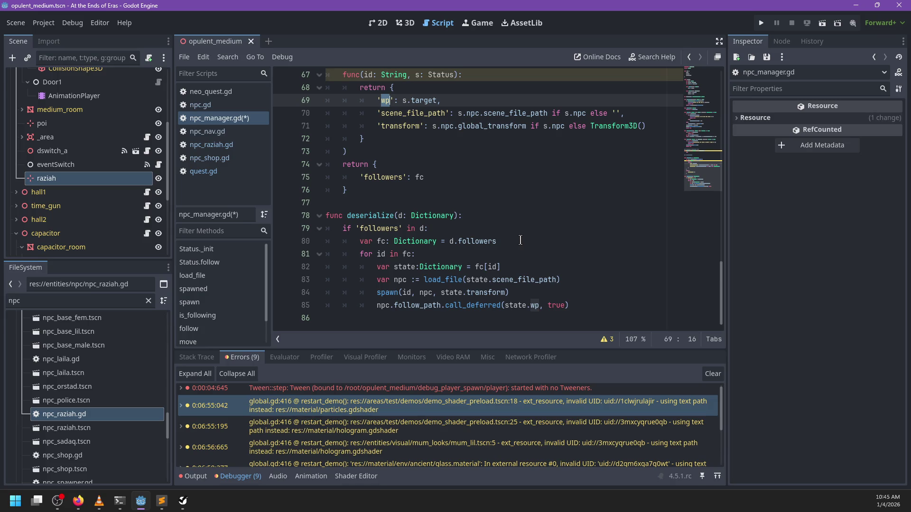
pyautogui.scroll(1, 520, 240)
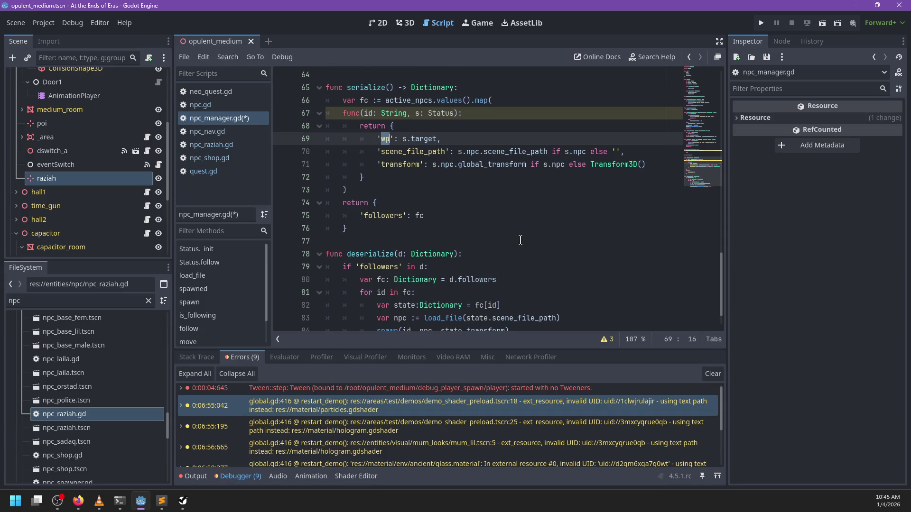
# Rename the fc variable holding the mapped list on line 66 to stats.
pyautogui.scroll(1, 521, 240)
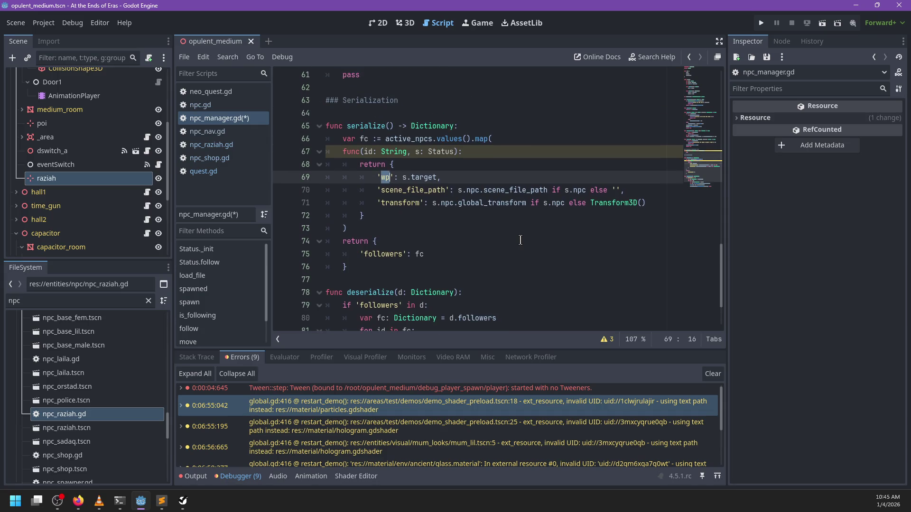
pyautogui.doubleClick(388, 255)
pyautogui.doubleClick(363, 138)
pyautogui.write('status')
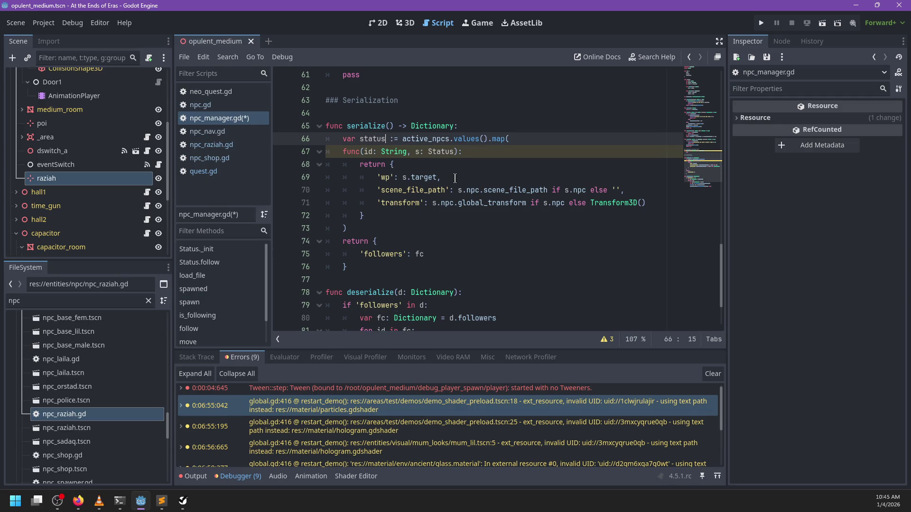
pyautogui.press('BackSpace')
pyautogui.press('BackSpace')
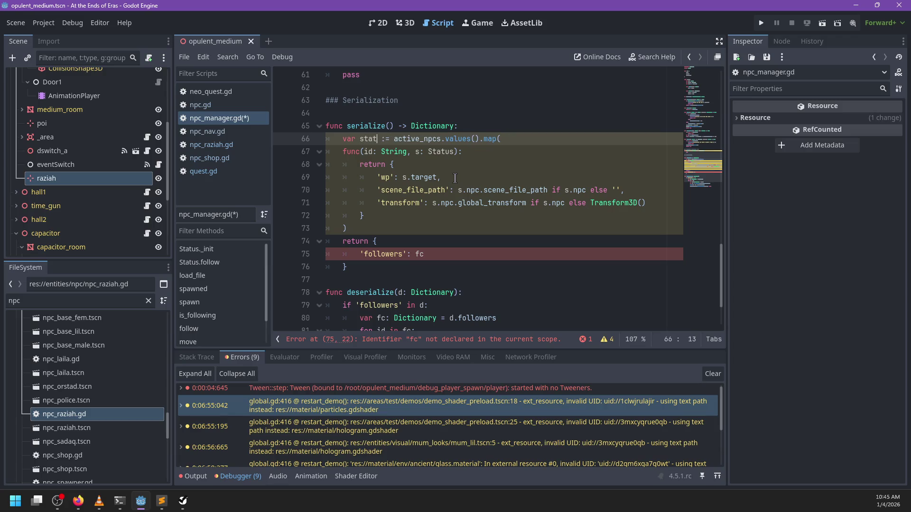
pyautogui.write('s')
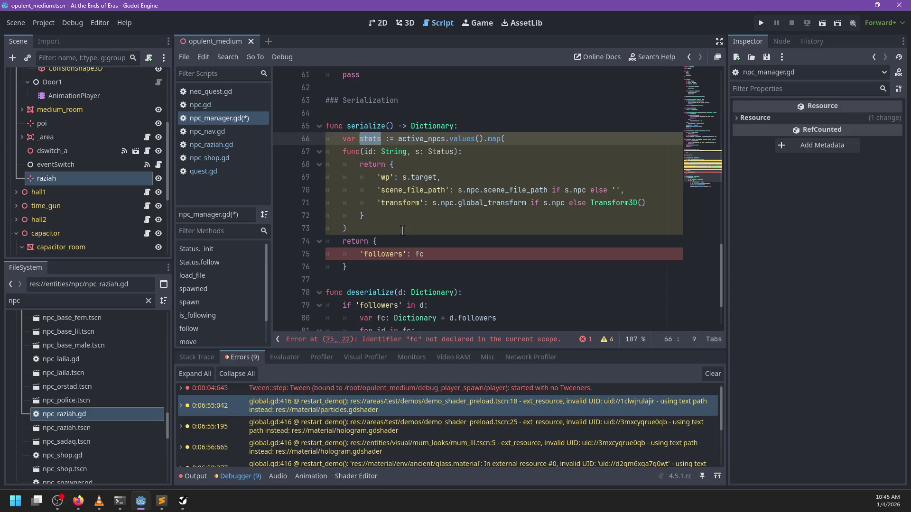
# Change line 75's returned key from 'followers' to 'active_npcs' and its value from fc to stats.
pyautogui.click(389, 255)
pyautogui.doubleClick(388, 254)
pyautogui.write('active_npcs')
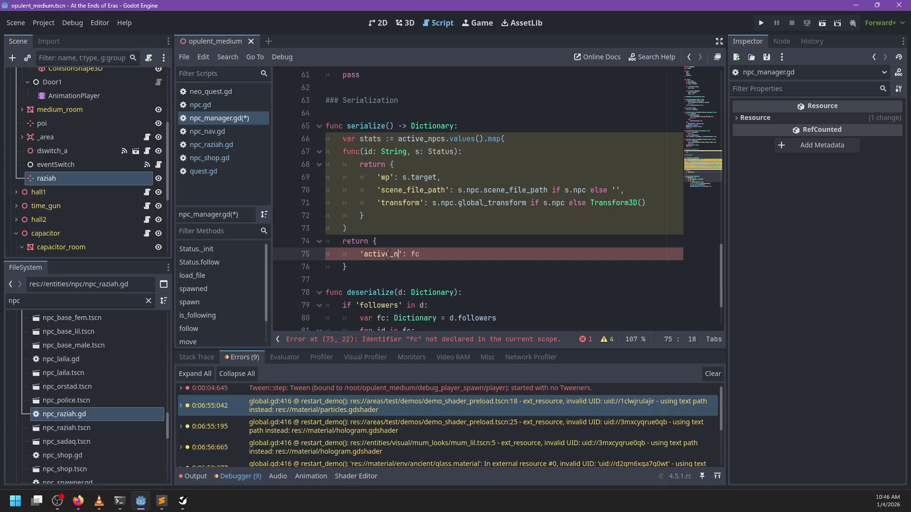
pyautogui.press('End')
pyautogui.press('BackSpace')
pyautogui.press('BackSpace')
pyautogui.write('stats')
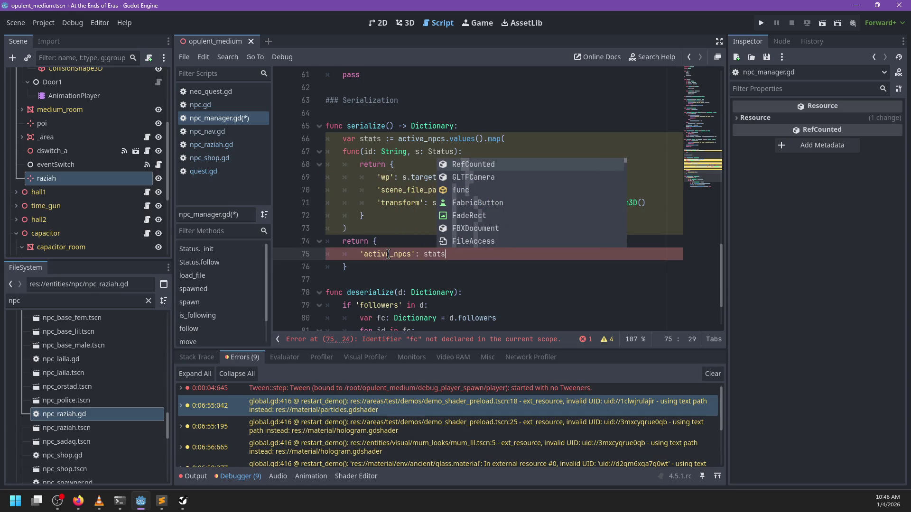
pyautogui.click(424, 241)
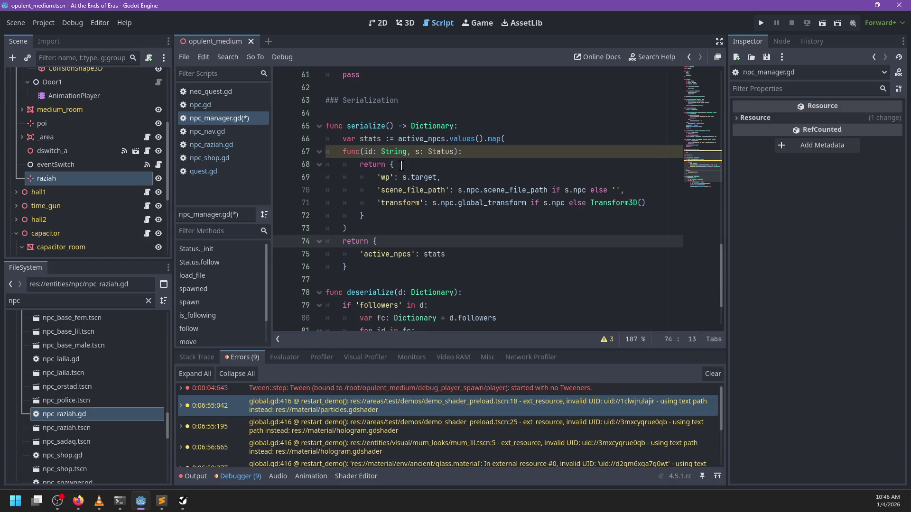
# Delete the unused 'id: String, ' parameter from the serialize lambda on line 67, leaving only s: Status.
pyautogui.doubleClick(425, 177)
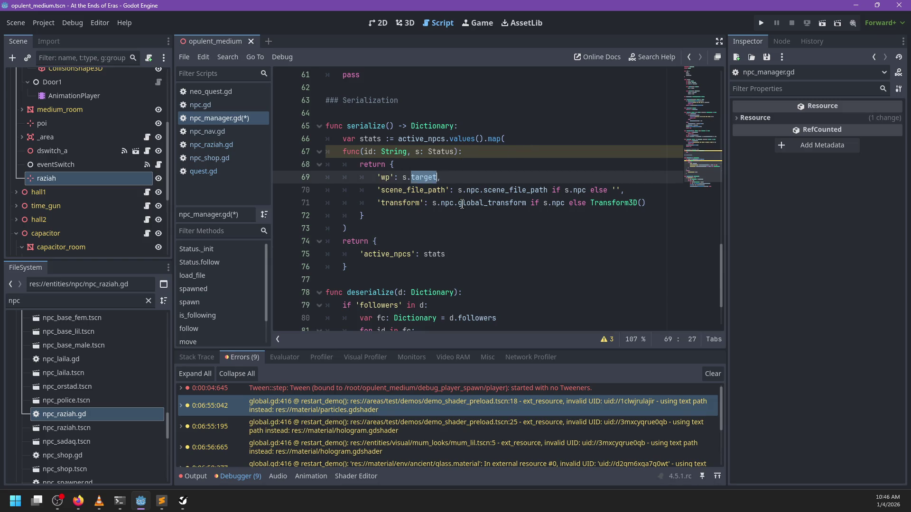
pyautogui.click(449, 213)
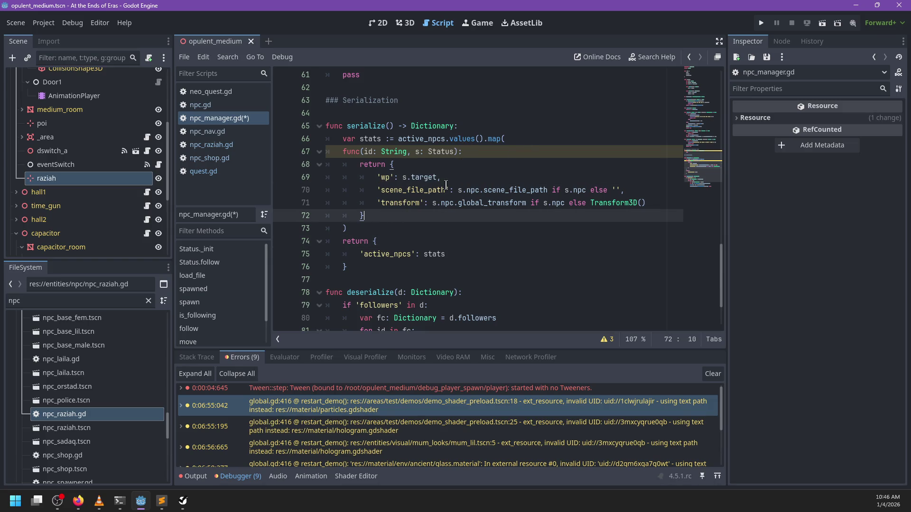
pyautogui.click(606, 340)
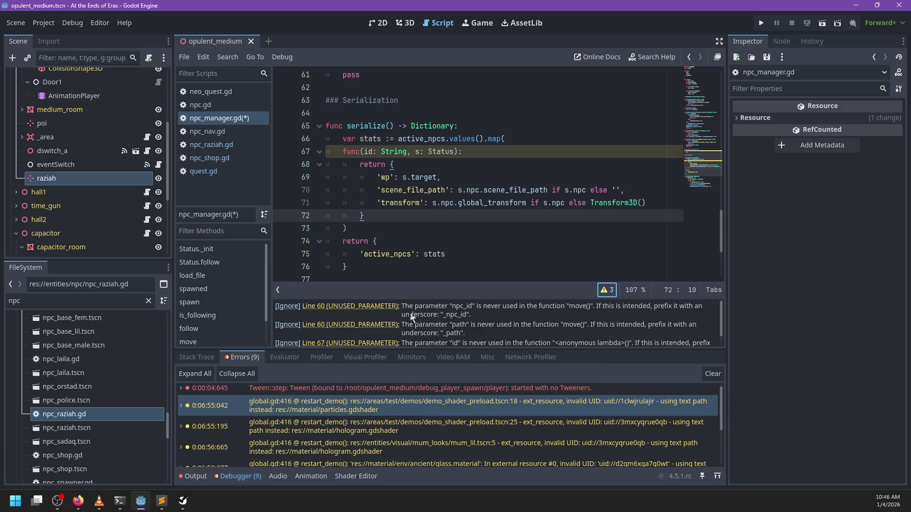
pyautogui.scroll(-2, 440, 329)
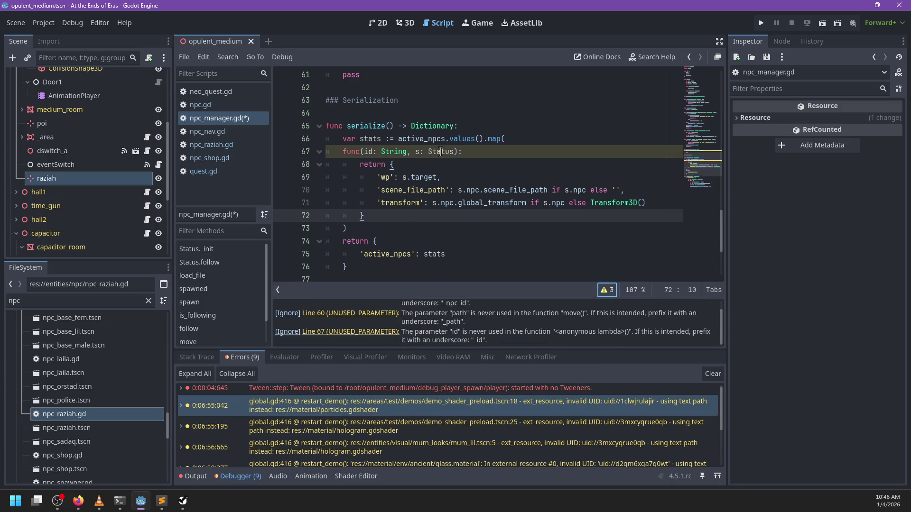
pyautogui.click(416, 153)
pyautogui.hotkey('ctrl', 'shift', 'Left')
pyautogui.hotkey('ctrl', 'shift', 'Left')
pyautogui.press('BackSpace')
pyautogui.click(428, 152)
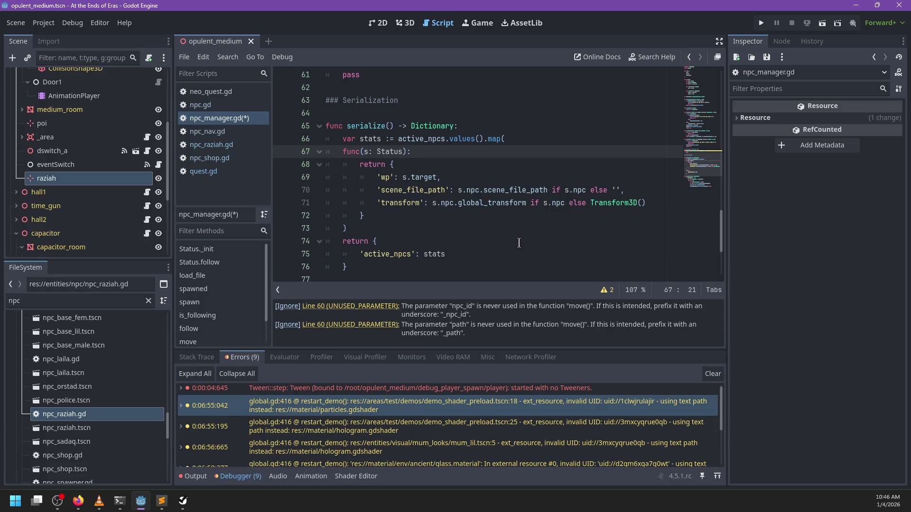
pyautogui.click(608, 290)
pyautogui.scroll(-2, 400, 231)
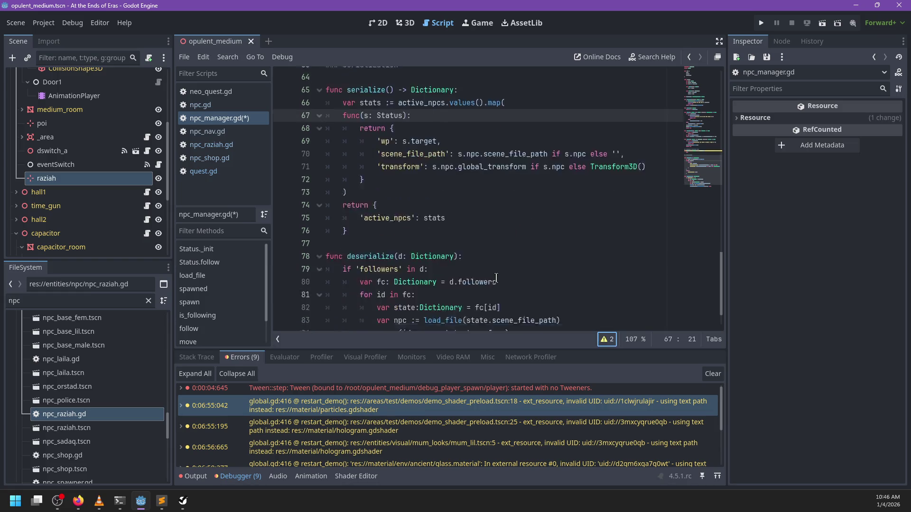
# Change the followers references on lines 79–80 of deserialize to active_npcs.
pyautogui.doubleClick(400, 231)
pyautogui.write('active_')
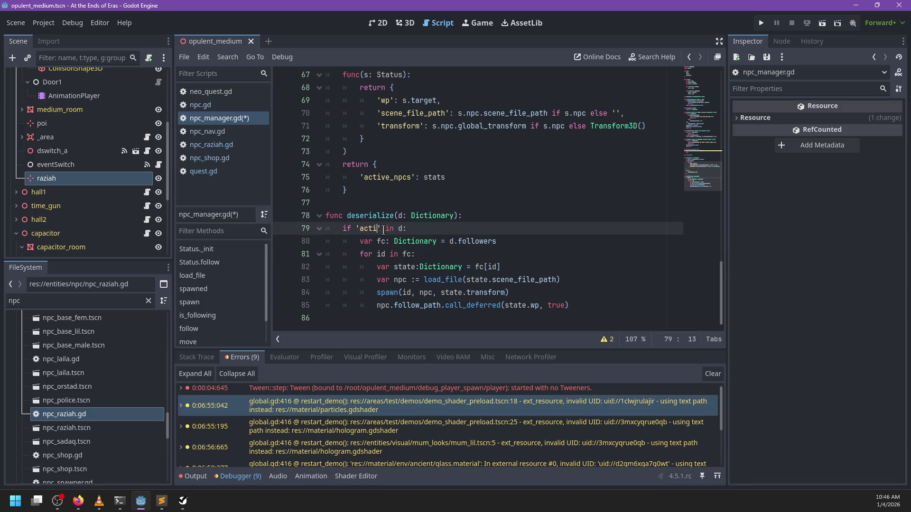
pyautogui.write('npcs')
pyautogui.press('Down')
pyautogui.press('End')
pyautogui.hotkey('ctrl', 'BackSpace')
pyautogui.write('active_npcs')
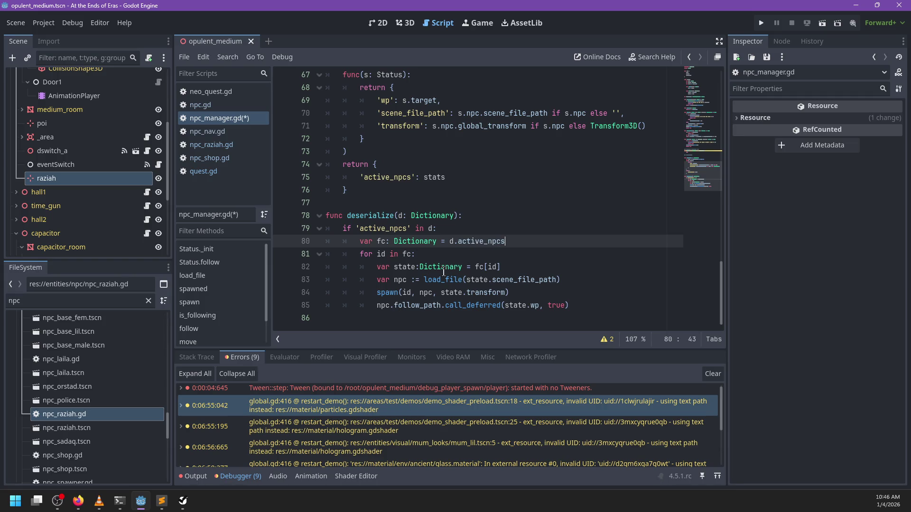
pyautogui.click(446, 252)
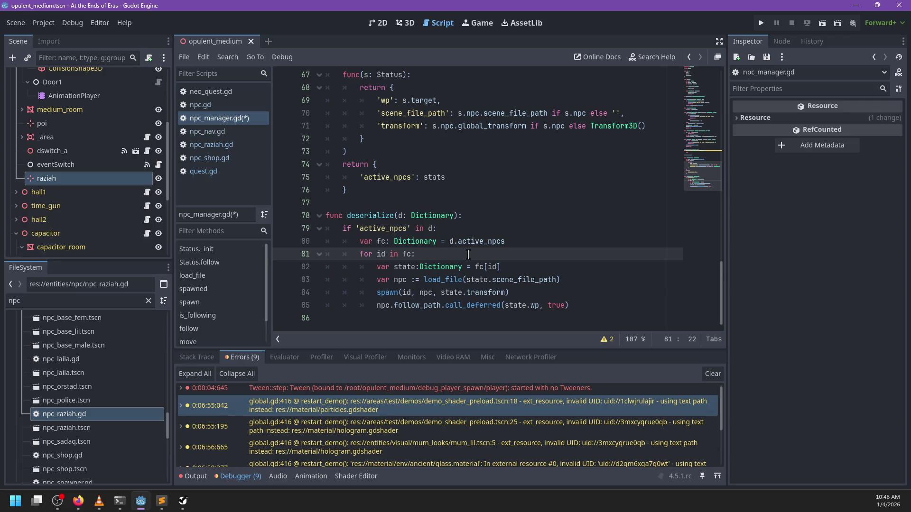
# Rename the fc loop variable to stats at every occurrence with Ctrl+D.
pyautogui.press('Up')
pyautogui.hotkey('ctrl', 'Left')
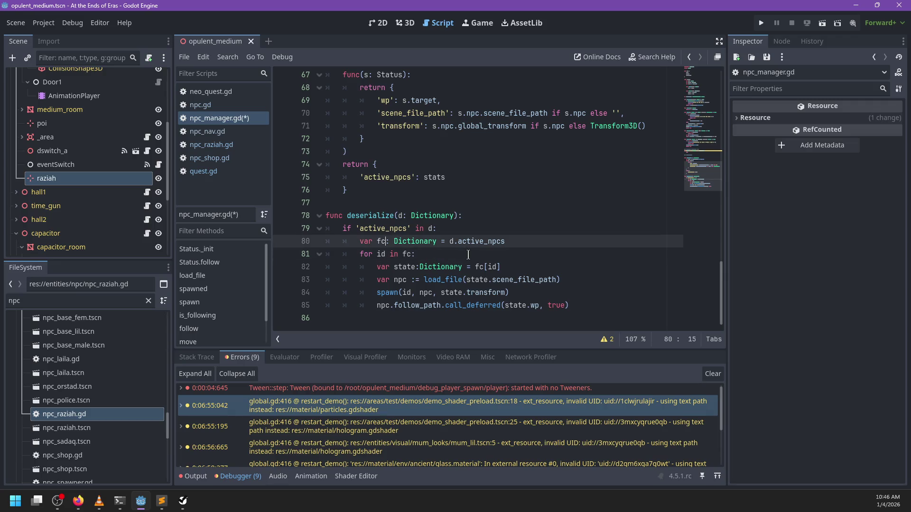
pyautogui.hotkey('ctrl', 'd')
pyautogui.hotkey('ctrl', 'd')
pyautogui.hotkey('ctrl', 'd')
pyautogui.write('stats')
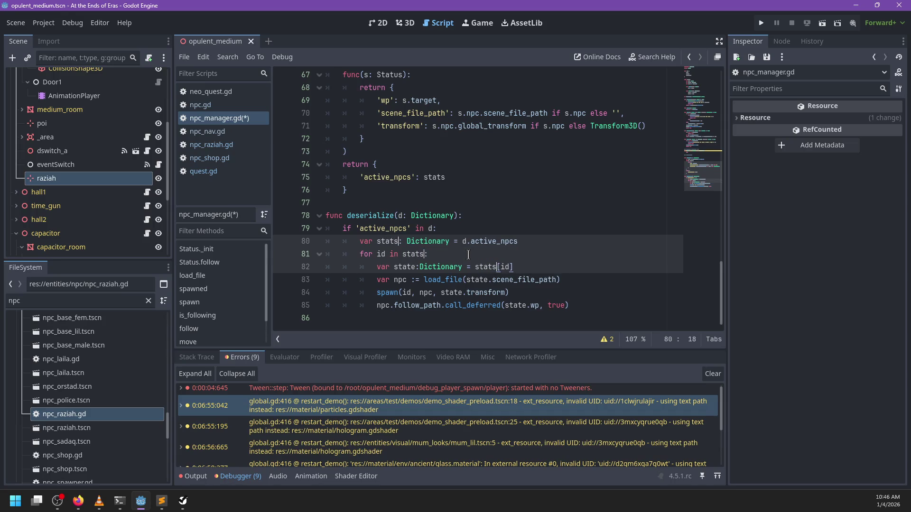
pyautogui.press('Escape')
pyautogui.press('Down')
pyautogui.press('Down')
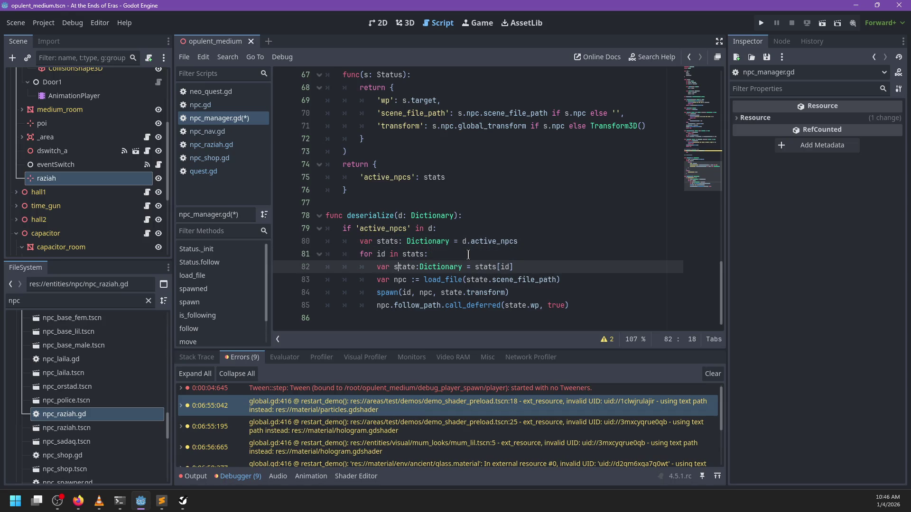
pyautogui.press('End')
pyautogui.press('Return')
pyautogui.write('if')
pyautogui.hotkey('ctrl', 'z')
pyautogui.hotkey('ctrl', 'z')
pyautogui.click(415, 86)
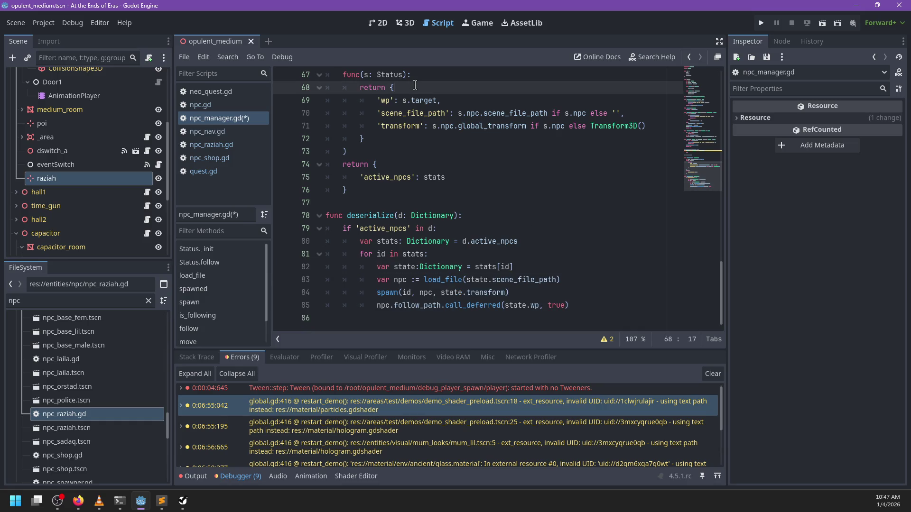
# Insert a 'status': s.status, entry as the first key of the serialized dictionary on line 69.
pyautogui.press('Return')
pyautogui.write(';')
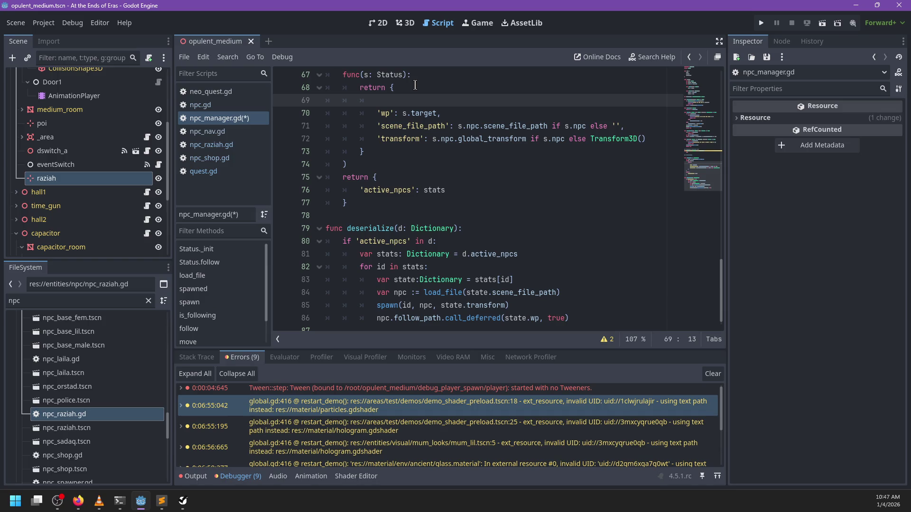
pyautogui.write("'mode")
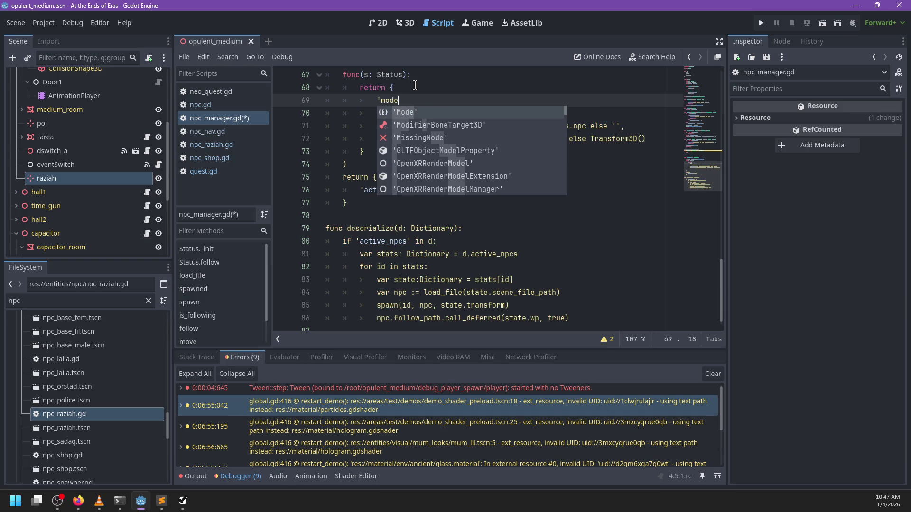
pyautogui.write("': s")
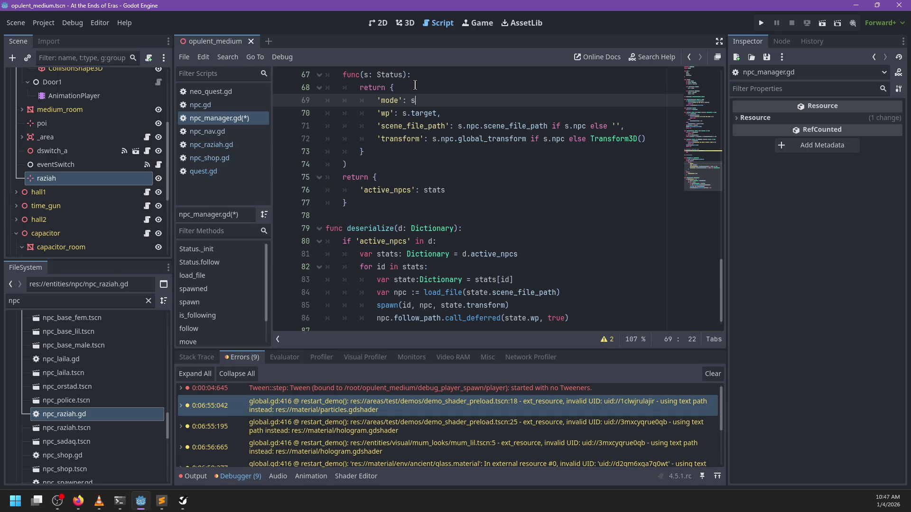
pyautogui.write('.status')
pyautogui.scroll(1, 404, 99)
pyautogui.doubleClick(391, 138)
pyautogui.write('status')
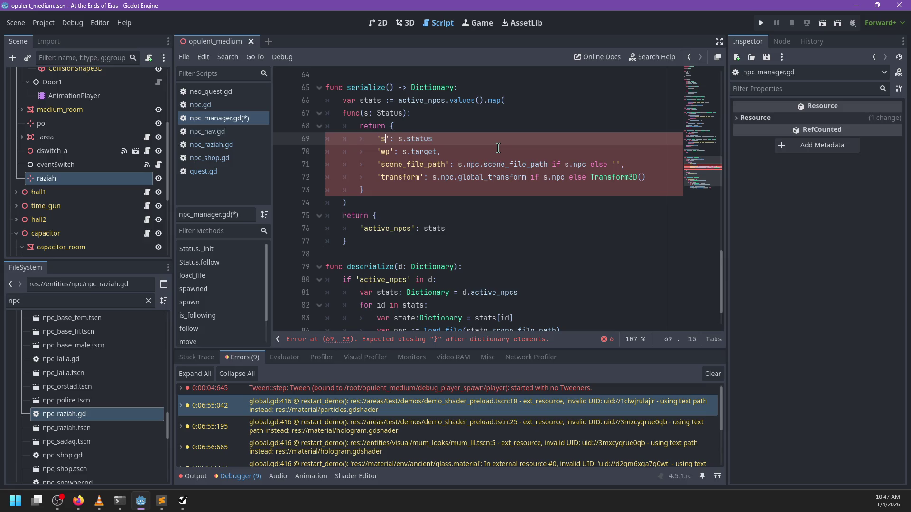
pyautogui.press('End')
pyautogui.write(',')
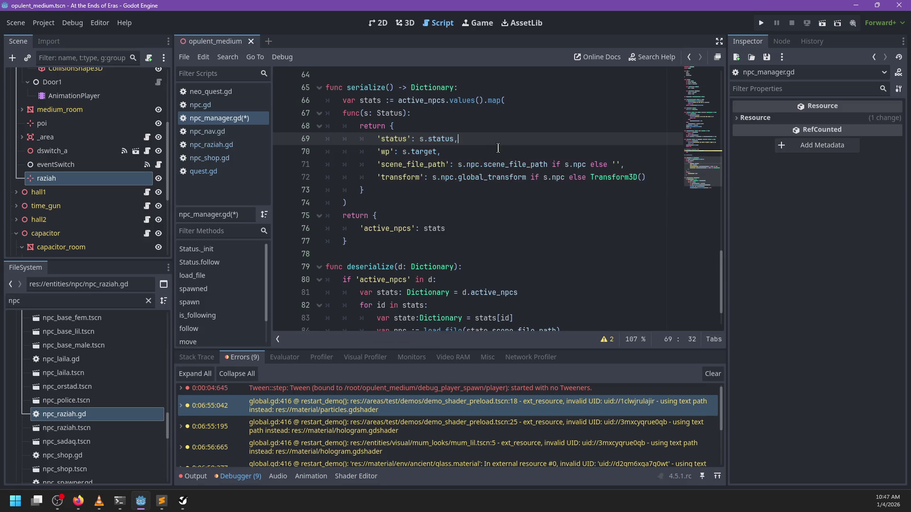
pyautogui.scroll(-1, 494, 168)
pyautogui.click(449, 267)
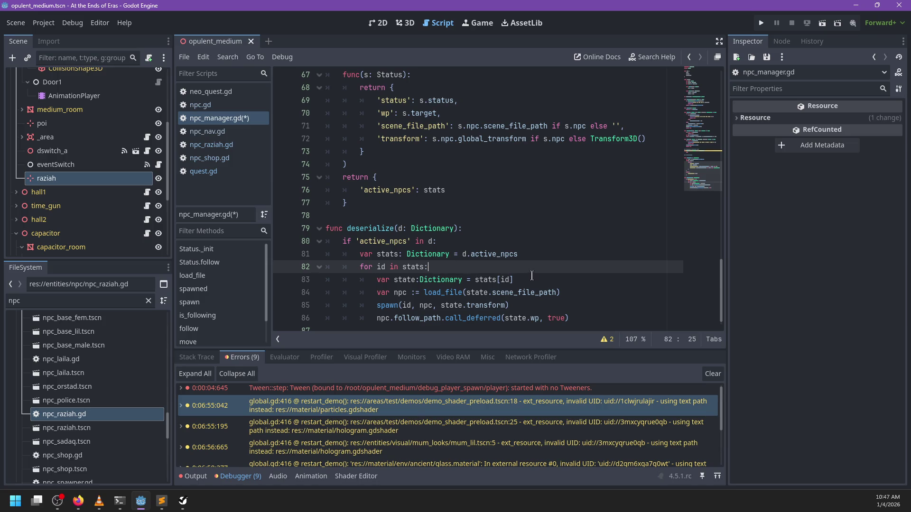
pyautogui.click(43, 23)
pyautogui.click(59, 35)
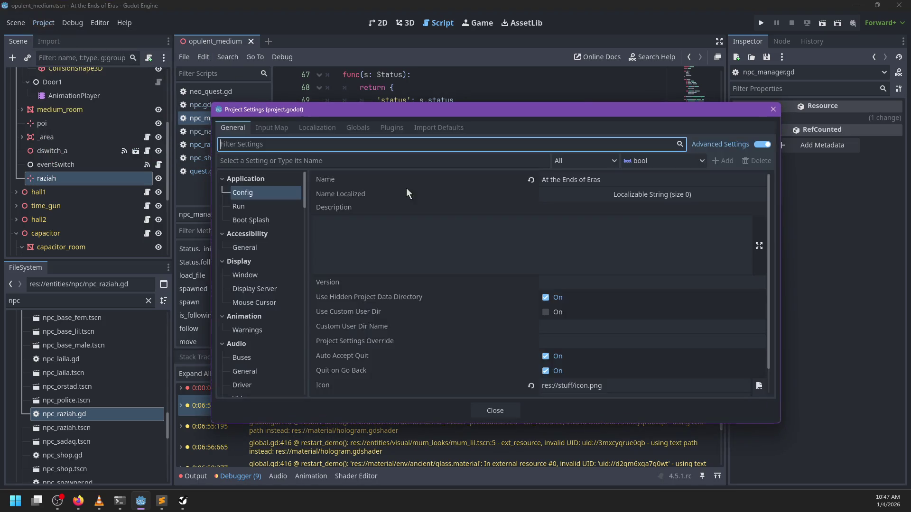
pyautogui.click(352, 131)
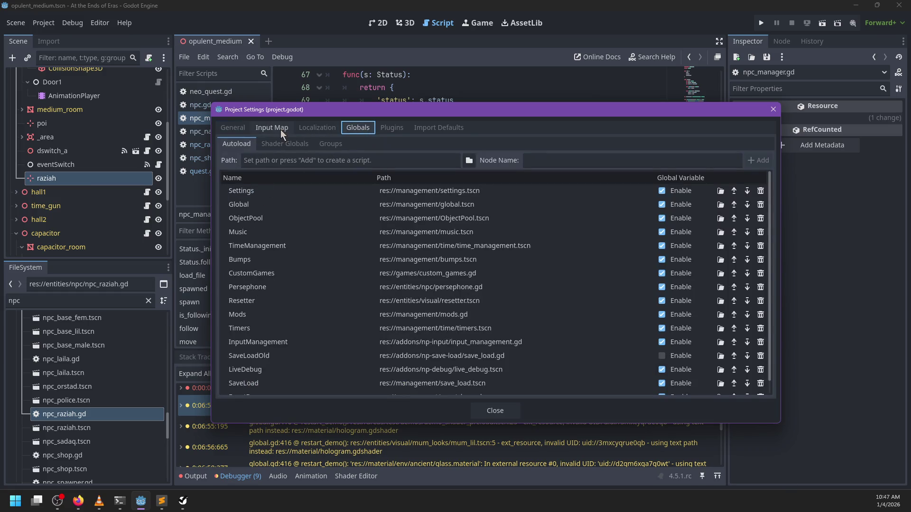
pyautogui.click(230, 128)
pyautogui.scroll(-10, 273, 285)
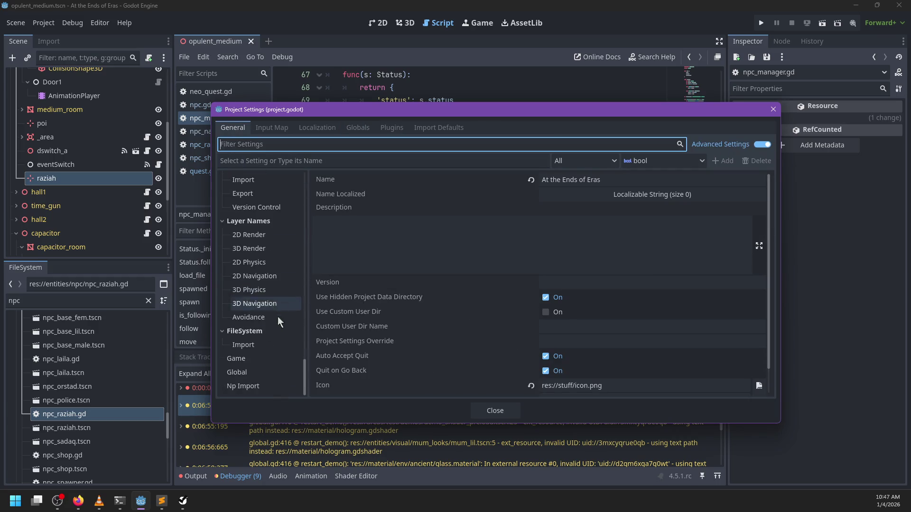
pyautogui.click(251, 359)
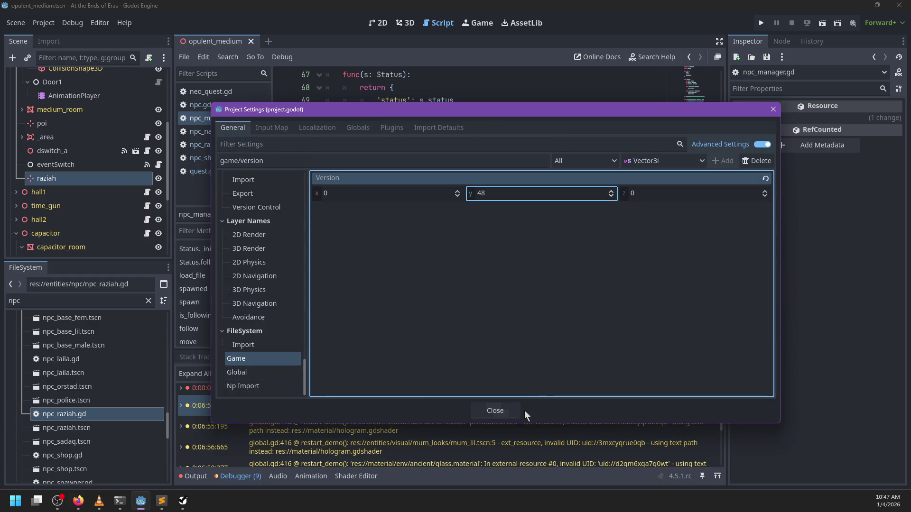
pyautogui.click(505, 411)
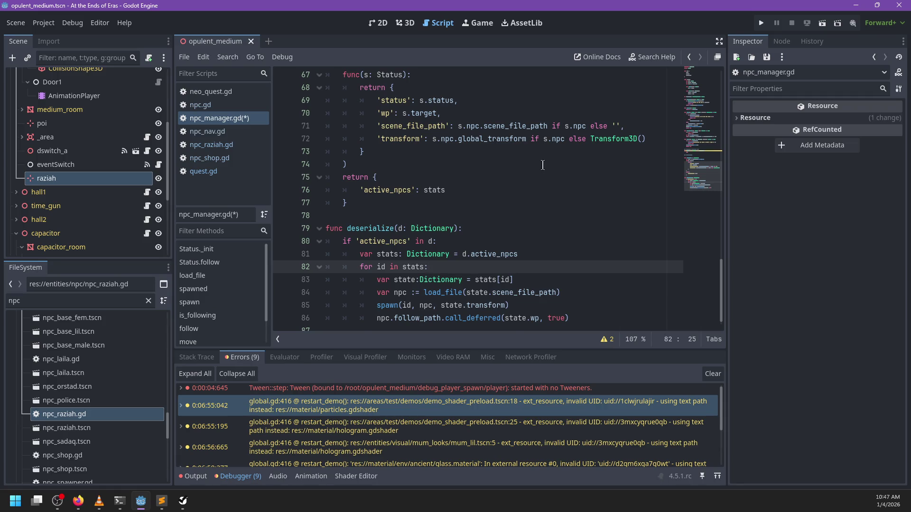
# Add an 'if state.status == Mode.Follow:' line below the state declaration in deserialize.
pyautogui.scroll(2, 547, 154)
pyautogui.scroll(-2, 418, 212)
pyautogui.scroll(-1, 417, 212)
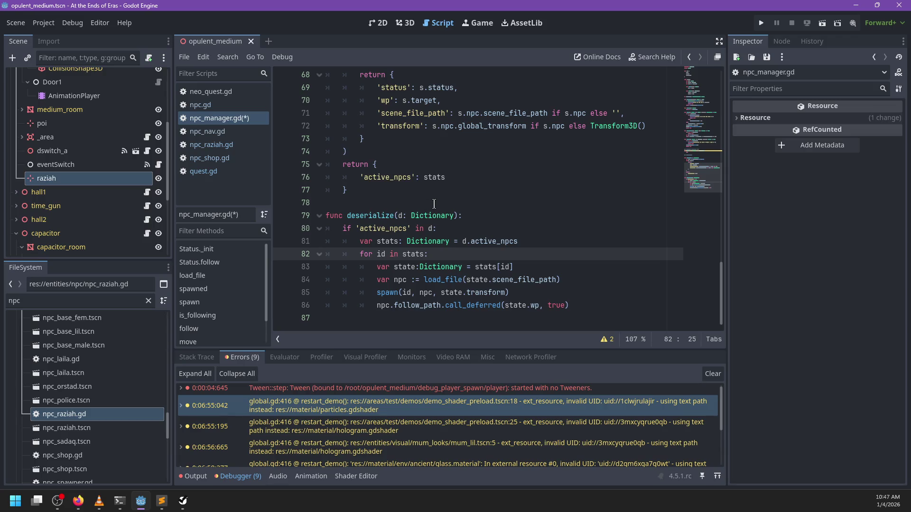
pyautogui.doubleClick(383, 292)
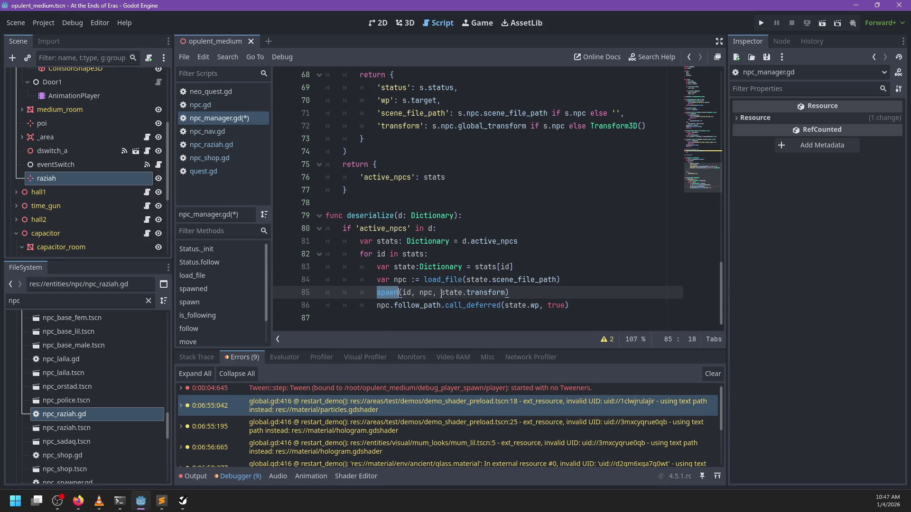
pyautogui.click(481, 255)
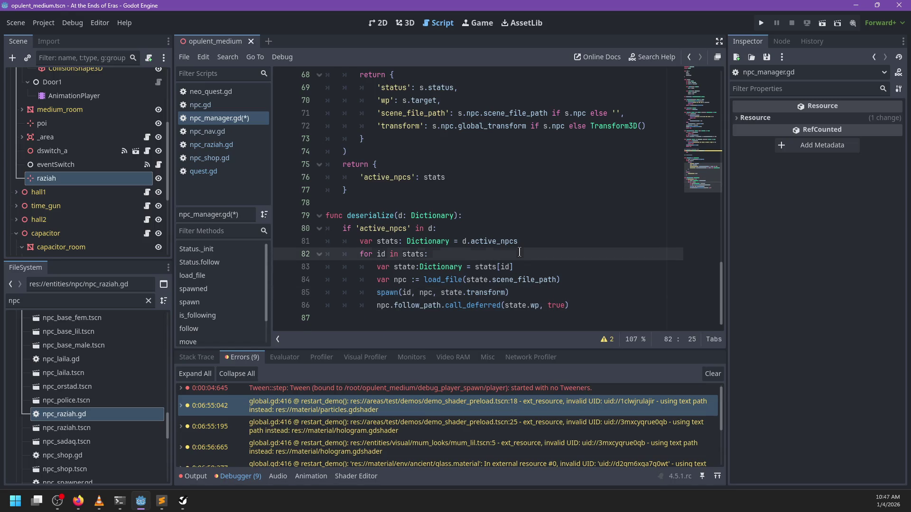
pyautogui.press('Return')
pyautogui.write('if')
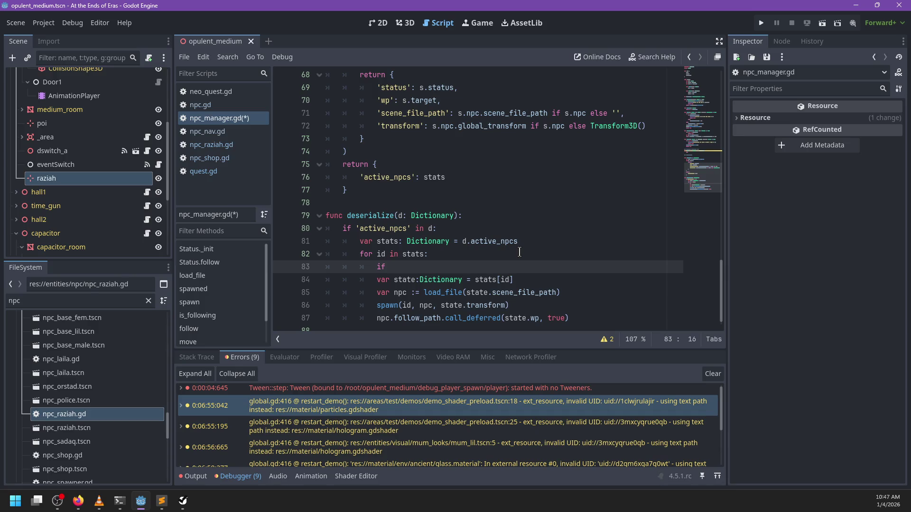
pyautogui.press('BackSpace')
pyautogui.press('BackSpace')
pyautogui.press('BackSpace')
pyautogui.hotkey('alt', 'Down')
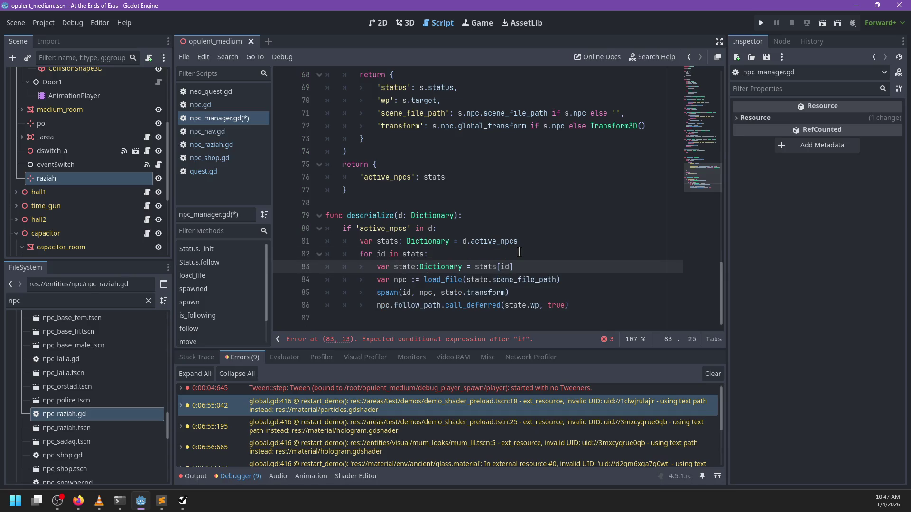
pyautogui.write('if state.sat')
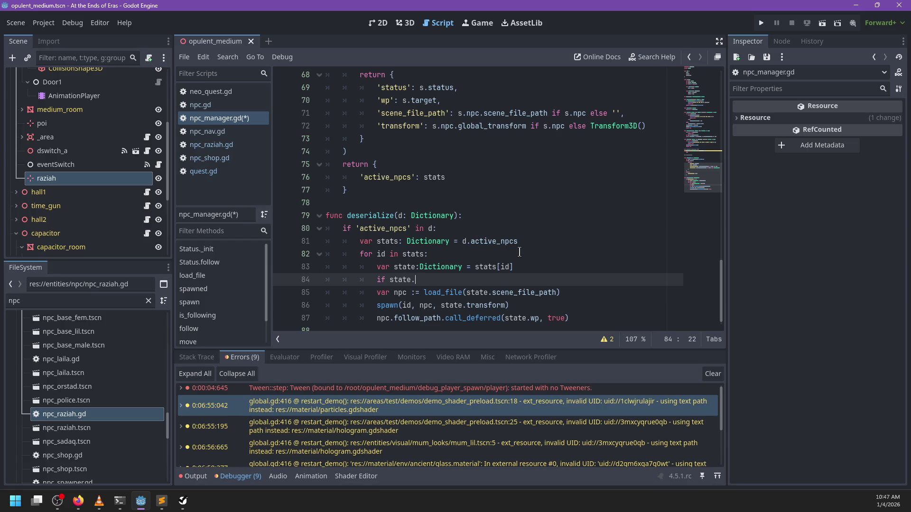
pyautogui.press('BackSpace')
pyautogui.press('BackSpace')
pyautogui.write('tatus ==')
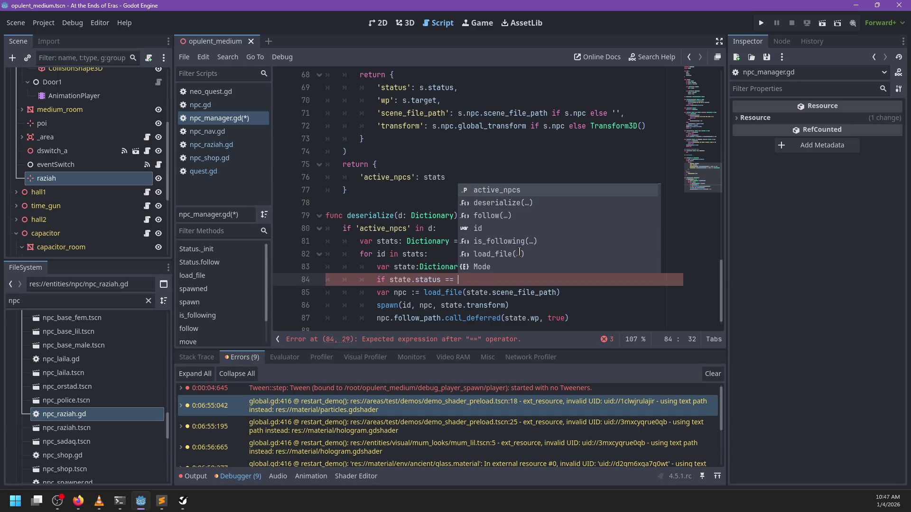
pyautogui.write(' Mode.F')
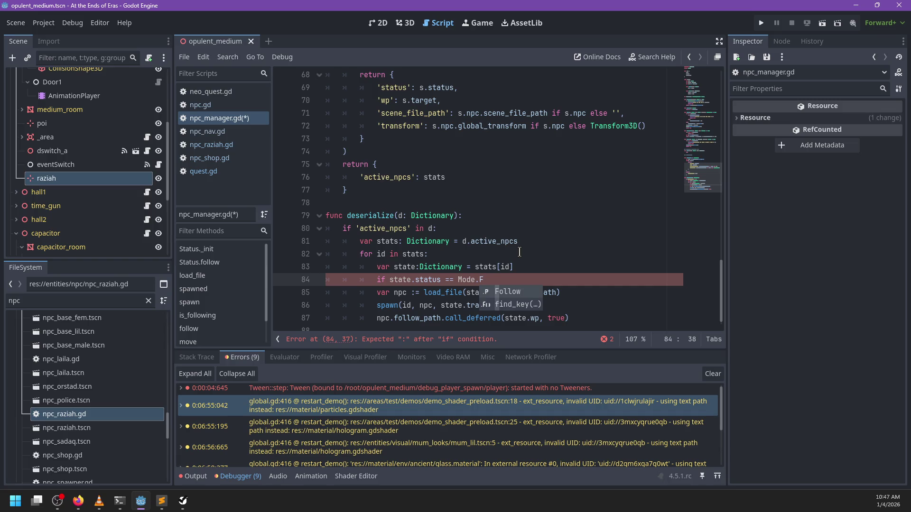
pyautogui.press('Return')
pyautogui.write(':')
# Indent the load_file, spawn and follow_path lines under the new Mode.Follow condition.
pyautogui.moveTo(377, 293); pyautogui.dragTo(386, 320)
pyautogui.press('Tab')
pyautogui.click(542, 279)
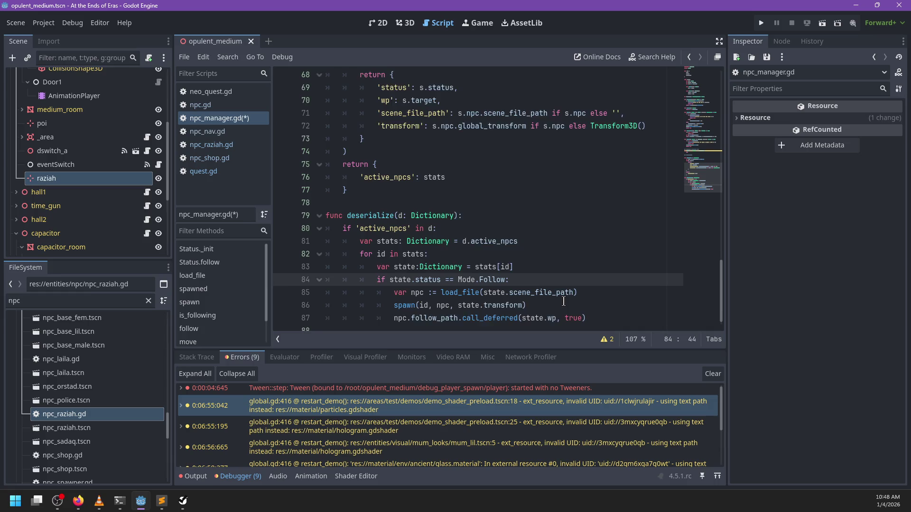
pyautogui.scroll(-1, 564, 302)
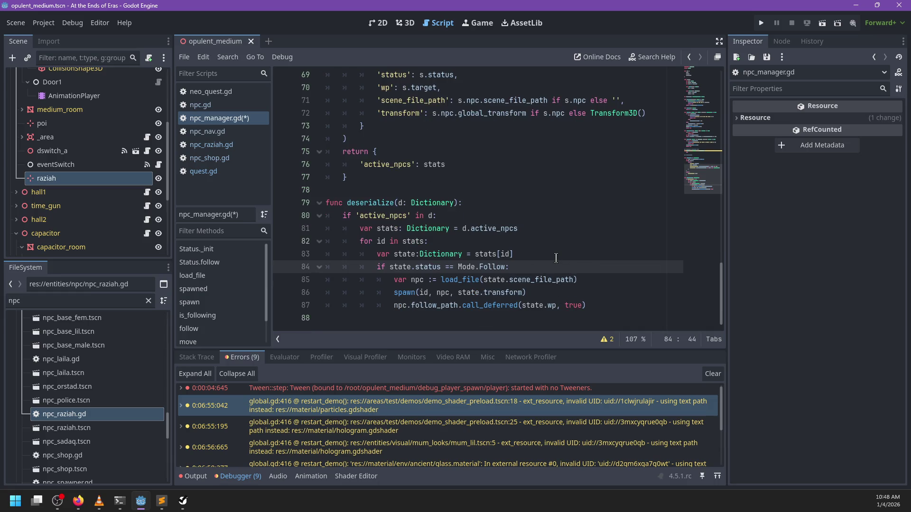
pyautogui.hotkey('ctrl', 'shift', 'Return')
pyautogui.write('if')
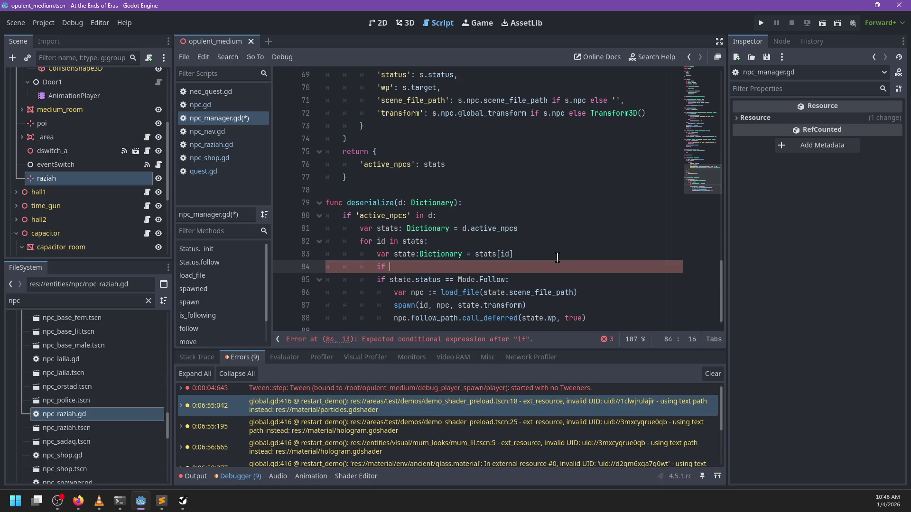
pyautogui.hotkey('ctrl', 'z')
pyautogui.hotkey('ctrl', 'z')
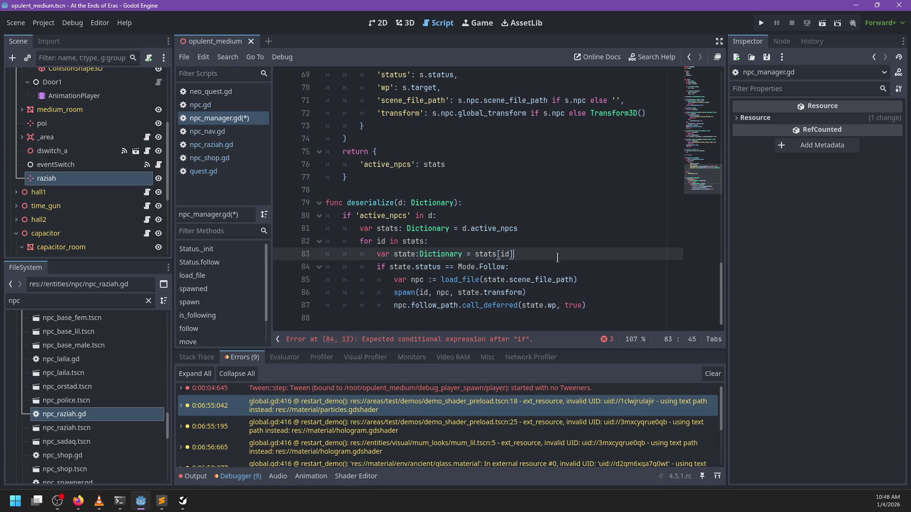
pyautogui.keyDown('ctrl'); pyautogui.click(458, 281); pyautogui.keyUp('ctrl')
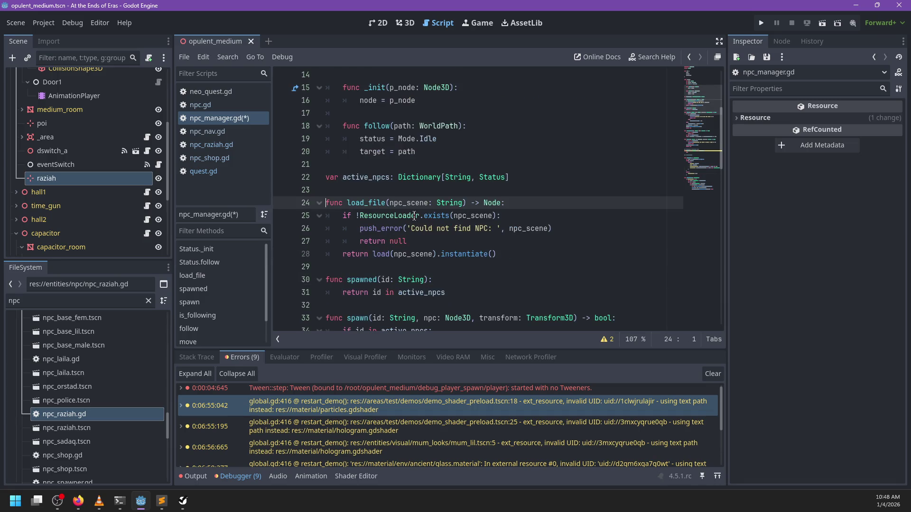
# Pass id as the first argument in deserialize's load_file call.
pyautogui.moveTo(704, 103); pyautogui.dragTo(707, 185)
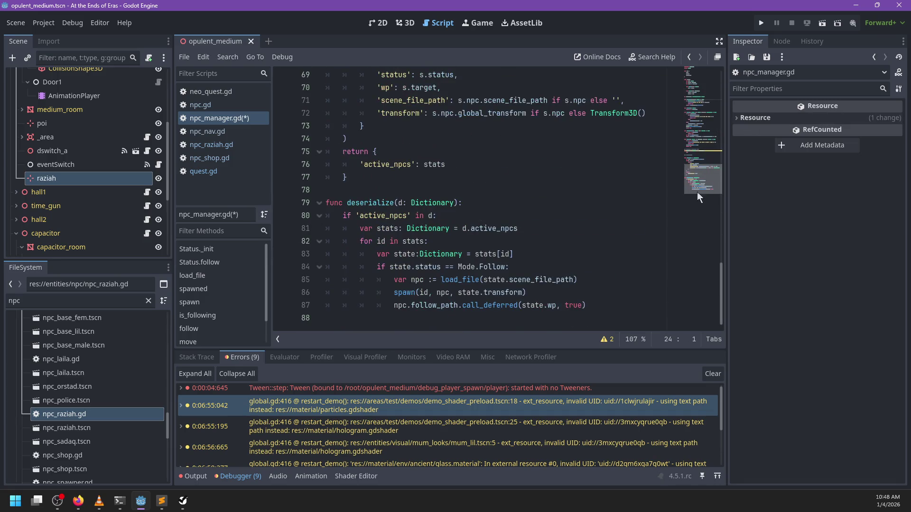
pyautogui.click(464, 280)
pyautogui.doubleClick(464, 280)
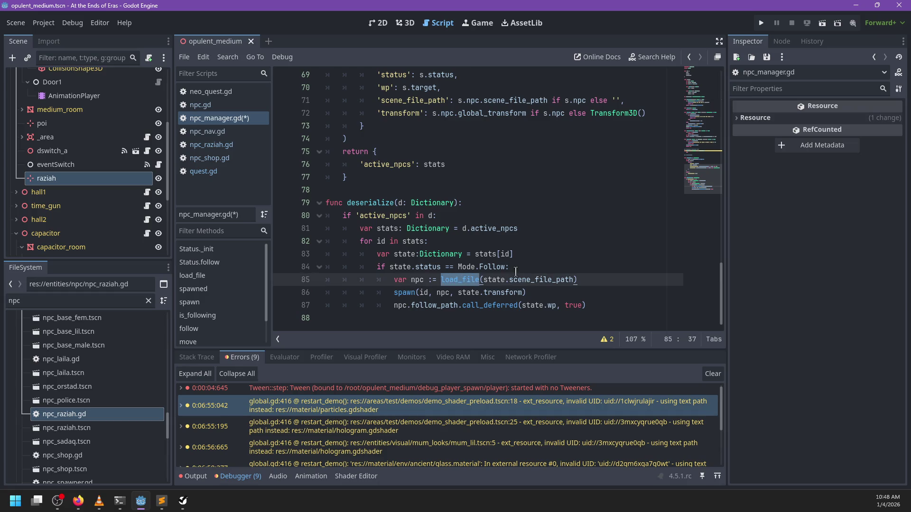
pyautogui.click(482, 280)
pyautogui.press('Right')
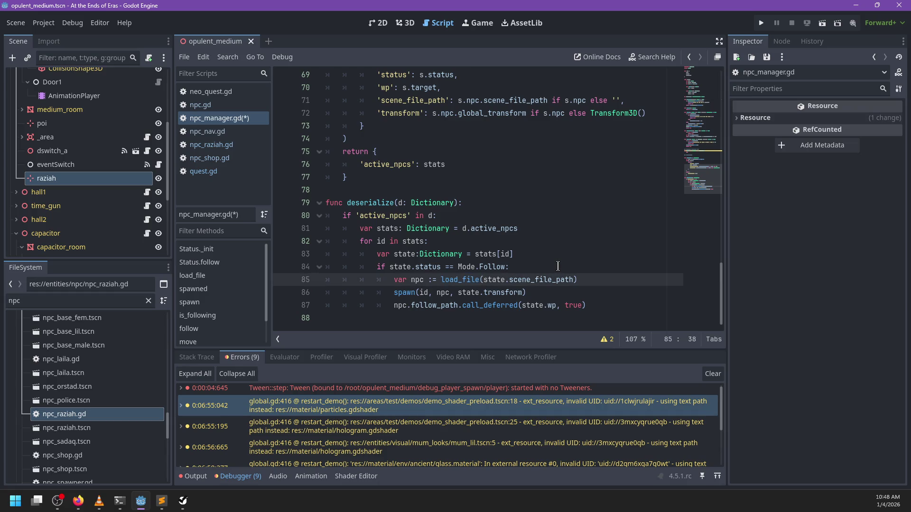
pyautogui.write('id,')
pyautogui.press('Escape')
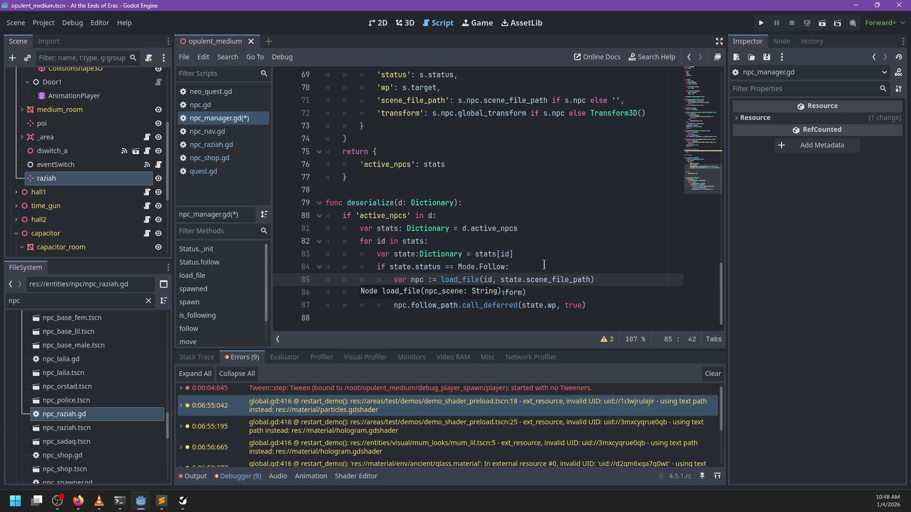
# Add an 'id: String' parameter before npc_scene in the load_file signature.
pyautogui.keyDown('ctrl'); pyautogui.click(458, 279); pyautogui.keyUp('ctrl')
pyautogui.click(390, 200)
pyautogui.write('id: String, npc_scene: String) -> Node:')
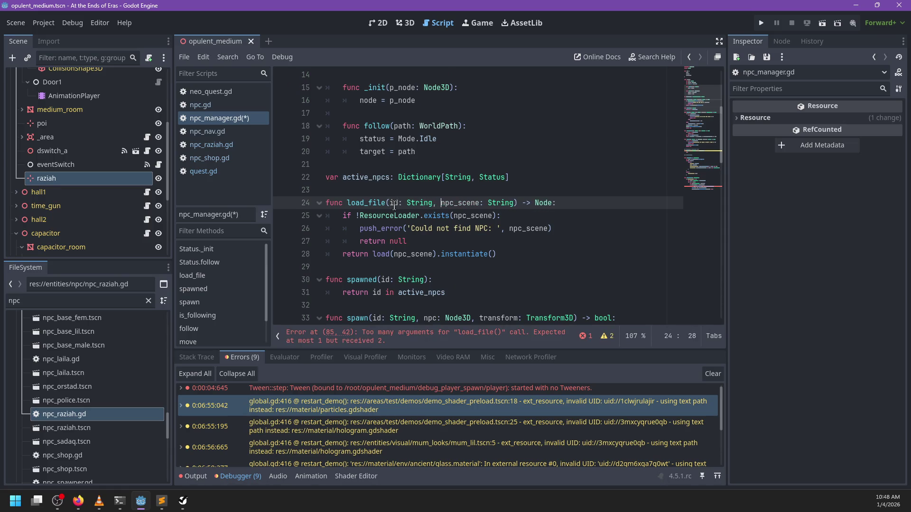
pyautogui.press('Down')
pyautogui.press('Down')
pyautogui.press('Right')
pyautogui.press('Right')
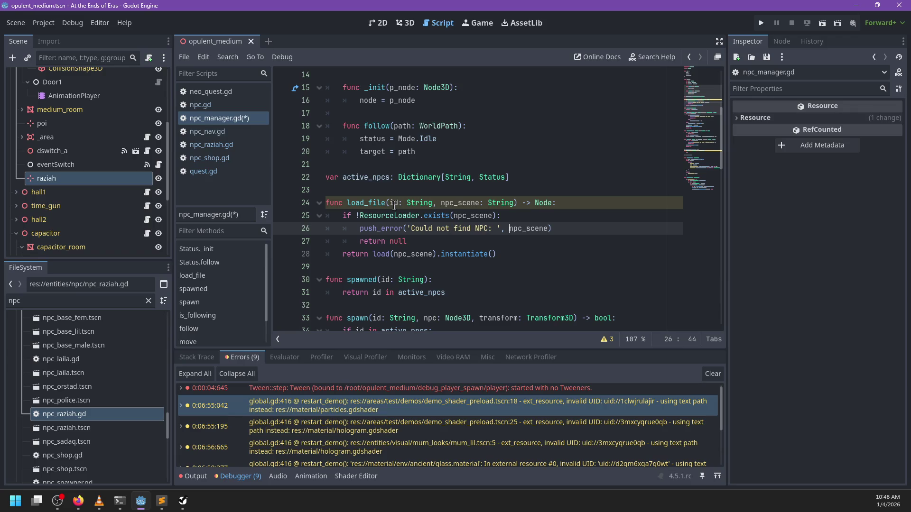
# Make the push_error message include the id and ', At path: ' before npc_scene, then save.
pyautogui.write("id, 'A")
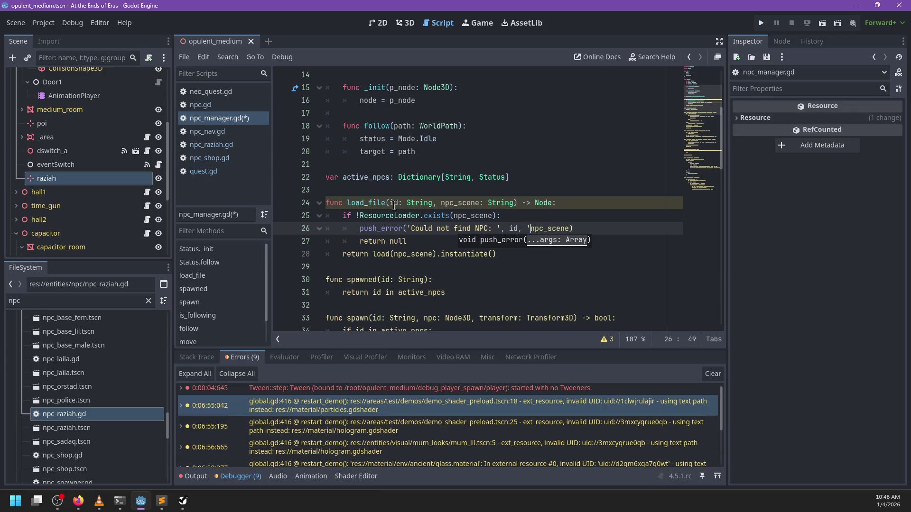
pyautogui.write('t path:')
pyautogui.write("',")
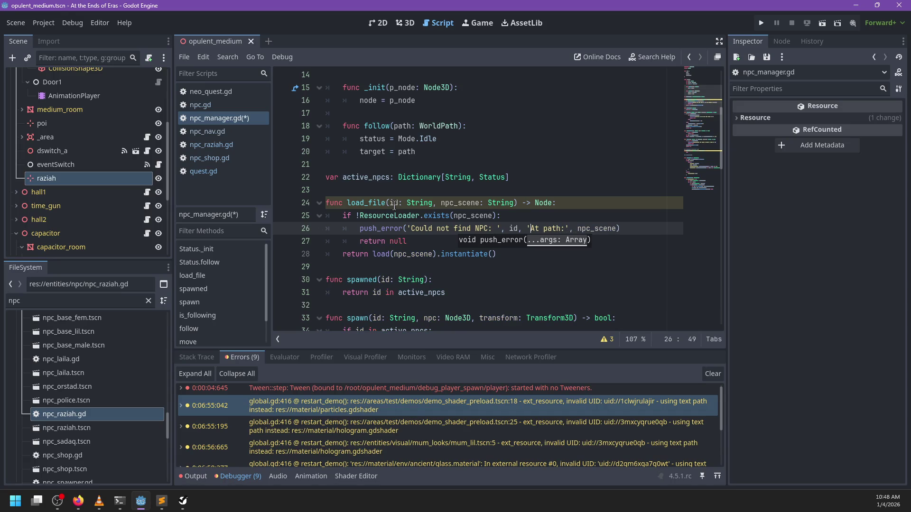
pyautogui.press('Right')
pyautogui.press('Right')
pyautogui.press('Right')
pyautogui.click(530, 229)
pyautogui.write(',')
pyautogui.hotkey('ctrl', 's')
pyautogui.click(538, 204)
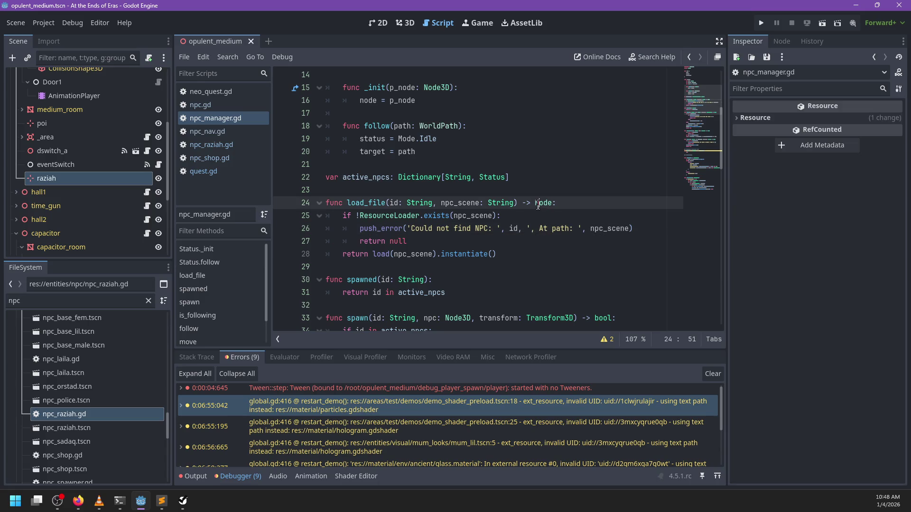
pyautogui.scroll(-18, 544, 216)
pyautogui.scroll(7, 544, 216)
pyautogui.scroll(-5, 544, 217)
pyautogui.scroll(4, 544, 216)
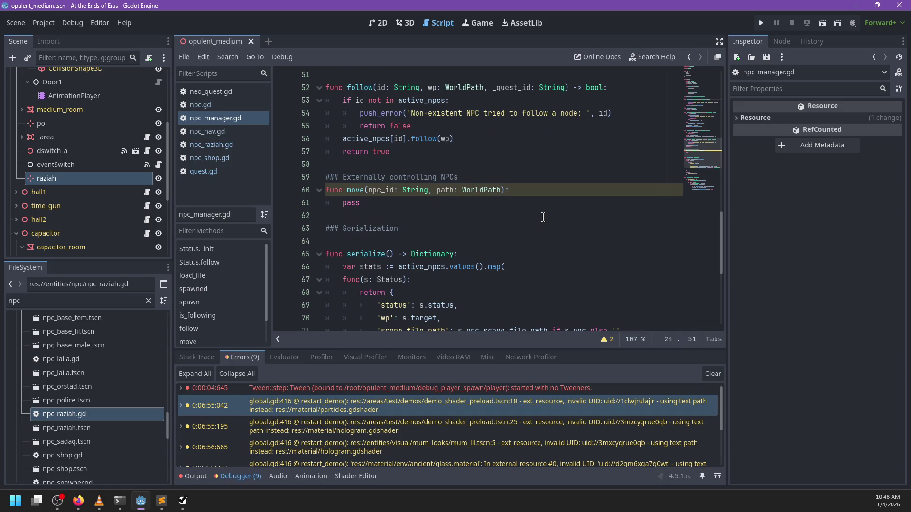
pyautogui.scroll(-6, 432, 192)
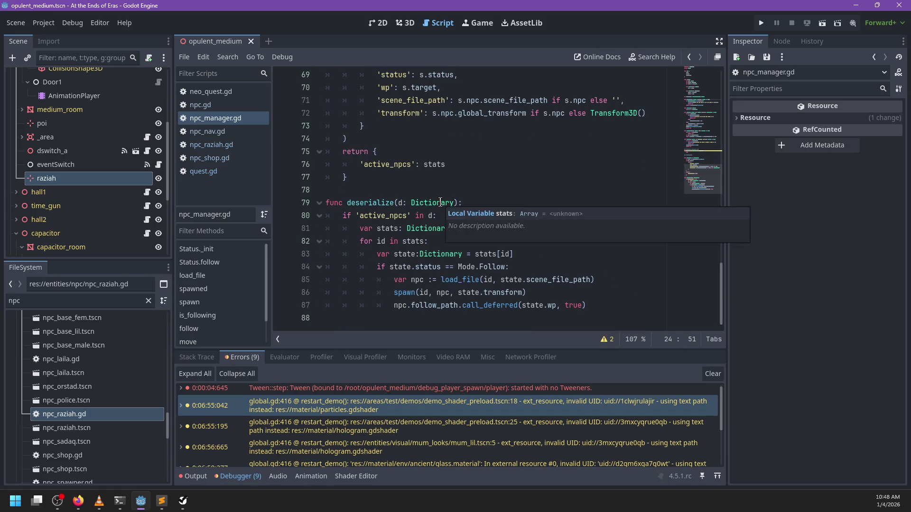
pyautogui.scroll(6, 441, 203)
pyautogui.click(394, 201)
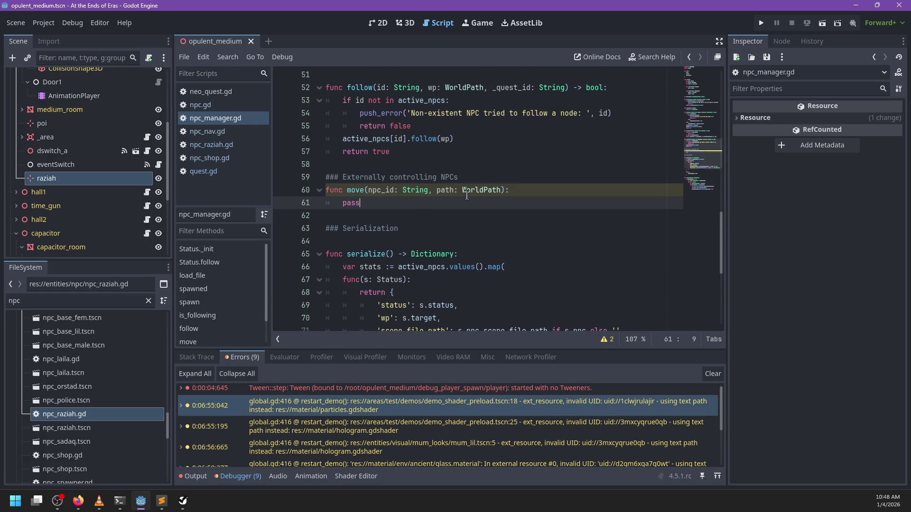
# Replace pass in move with 'if npc_id not in active_npcs:' assigning active_npcs[npc_id] = Status.new().
pyautogui.scroll(-2, 467, 195)
pyautogui.press('BackSpace')
pyautogui.press('BackSpace')
pyautogui.press('BackSpace')
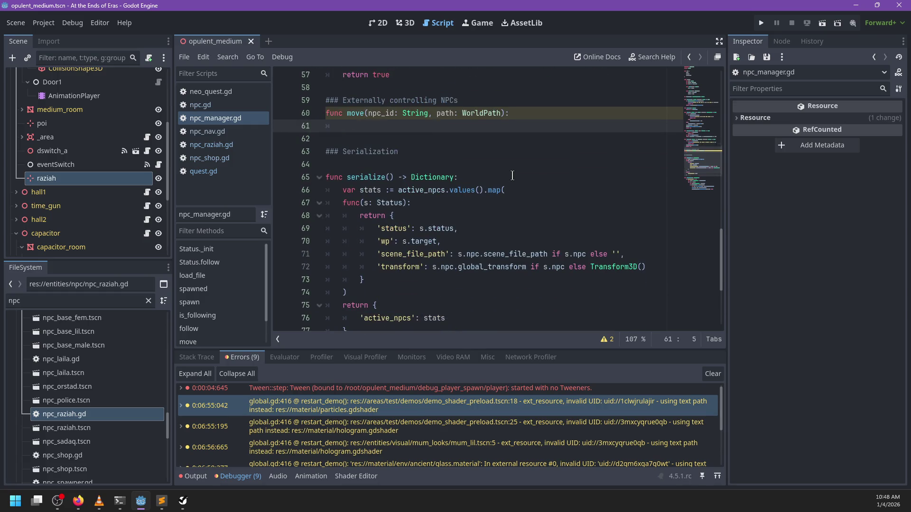
pyautogui.scroll(4, 522, 185)
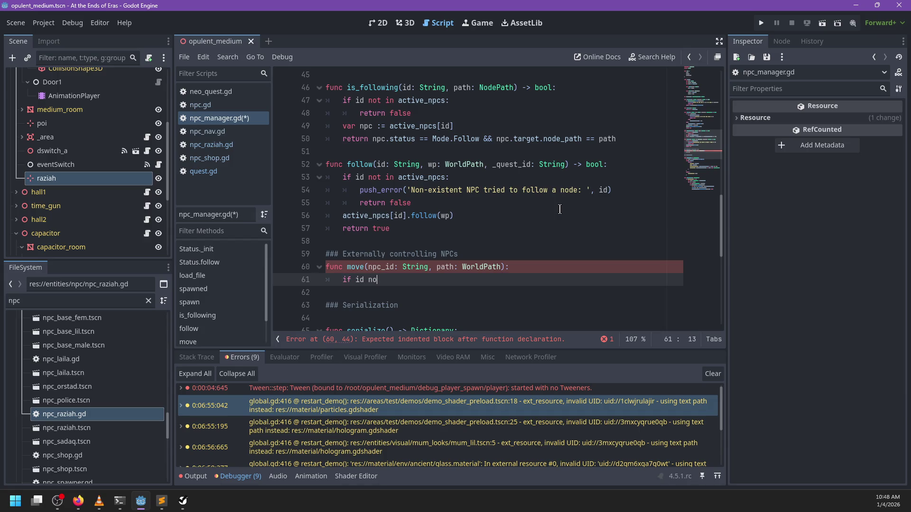
pyautogui.write('npc')
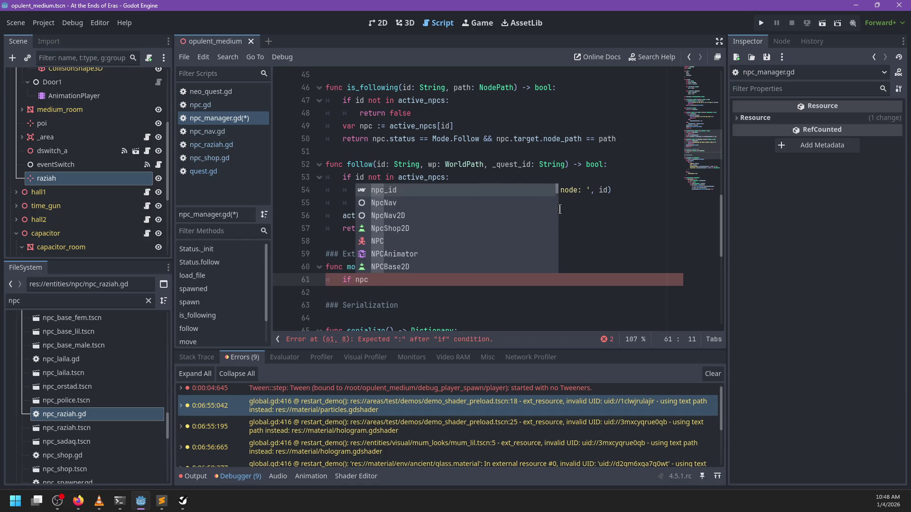
pyautogui.write('_id not')
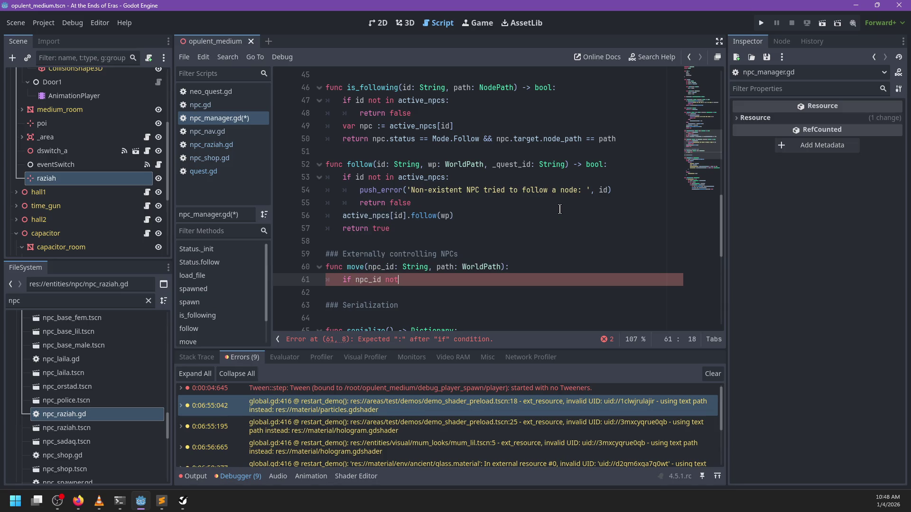
pyautogui.write(' in active')
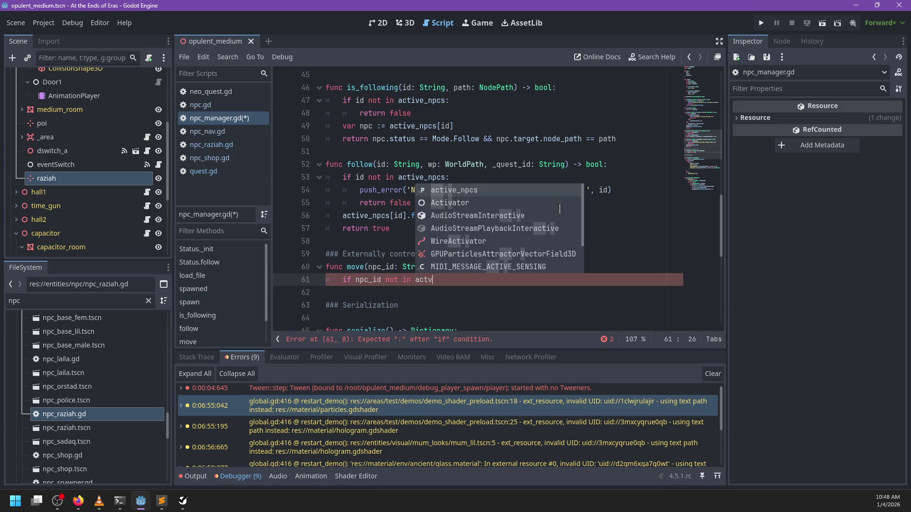
pyautogui.press('Return')
pyautogui.write(':')
pyautogui.press('Return')
pyautogui.write('active_npcs[npc_id')
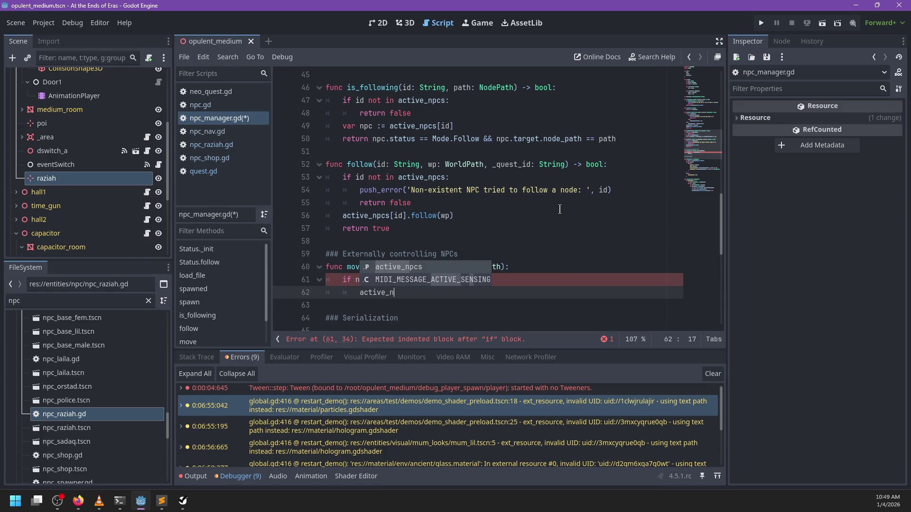
pyautogui.write('] ')
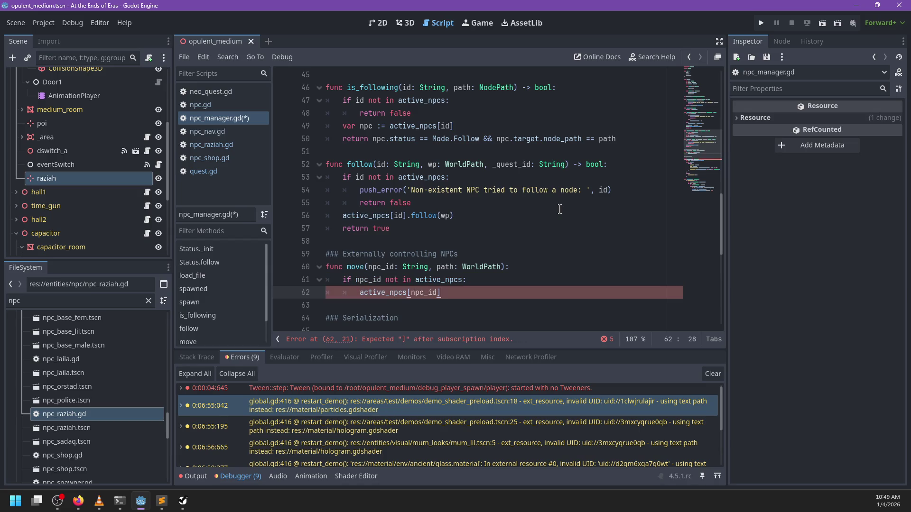
pyautogui.write('= Status.new()')
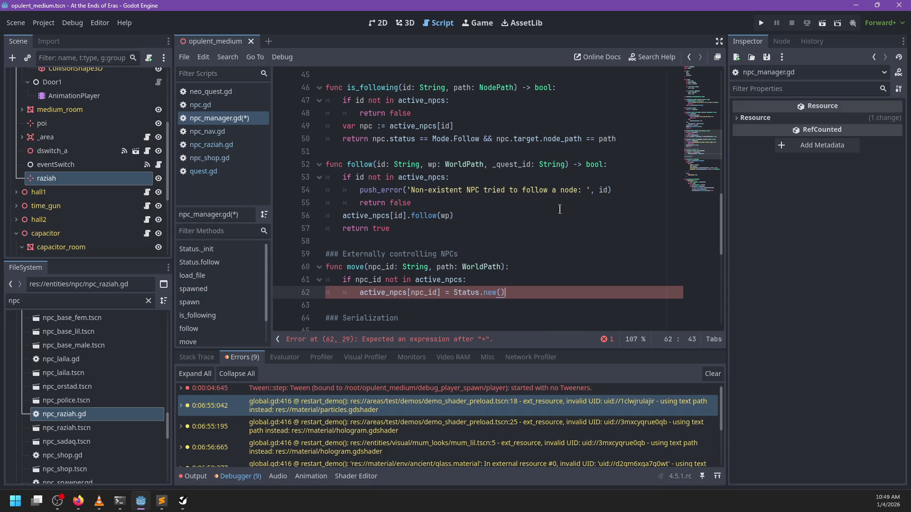
# Give the Status _init node parameter a default value of null.
pyautogui.keyDown('ctrl'); pyautogui.click(467, 294); pyautogui.keyUp('ctrl')
pyautogui.scroll(-5, 415, 217)
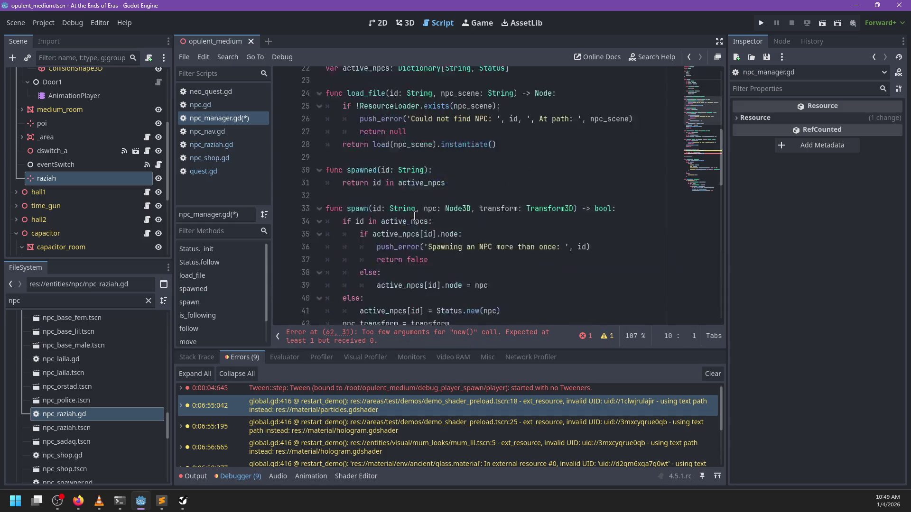
pyautogui.scroll(3, 415, 216)
pyautogui.click(452, 101)
pyautogui.write('= null):')
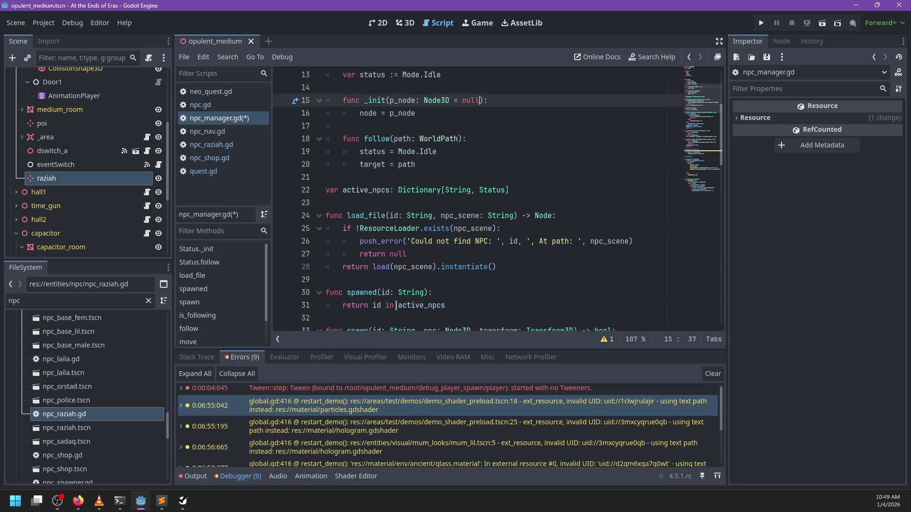
# Begin a new 'active_npcs[npc' line under the Status.new() line in move.
pyautogui.click(703, 163)
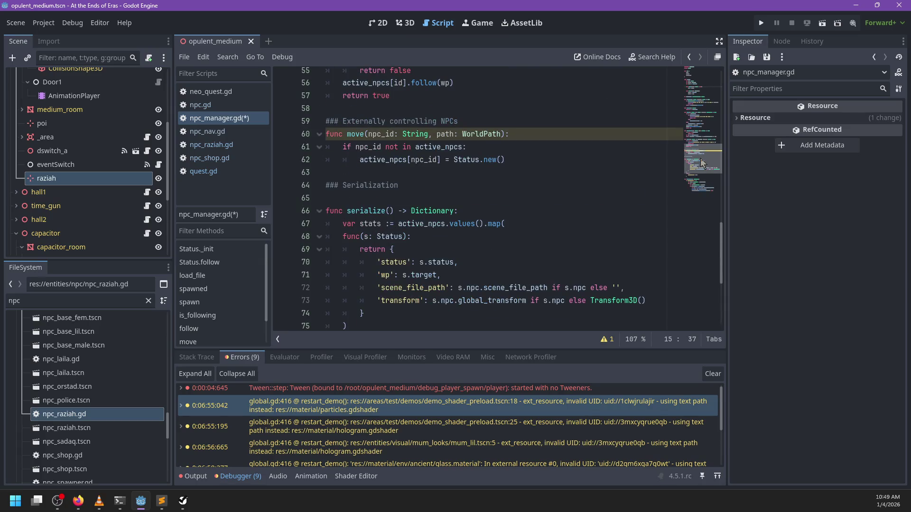
pyautogui.click(511, 160)
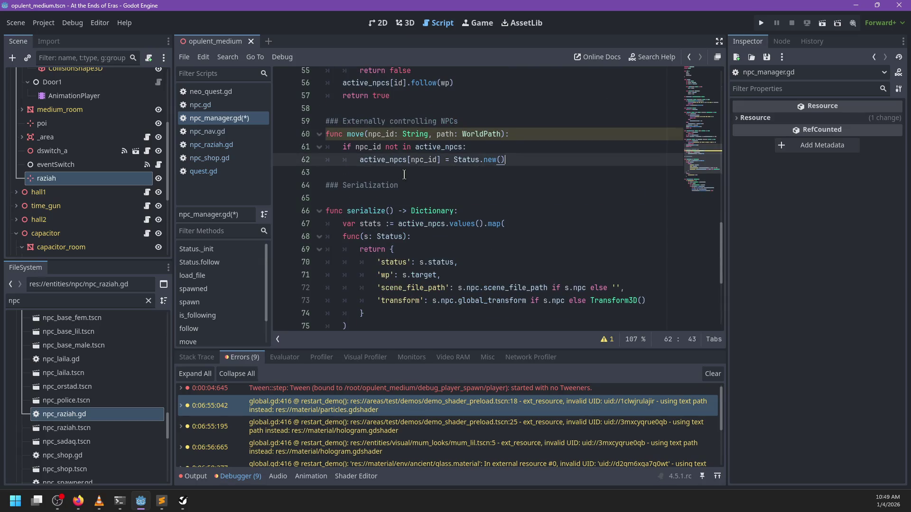
pyautogui.scroll(1, 404, 174)
pyautogui.press('Return')
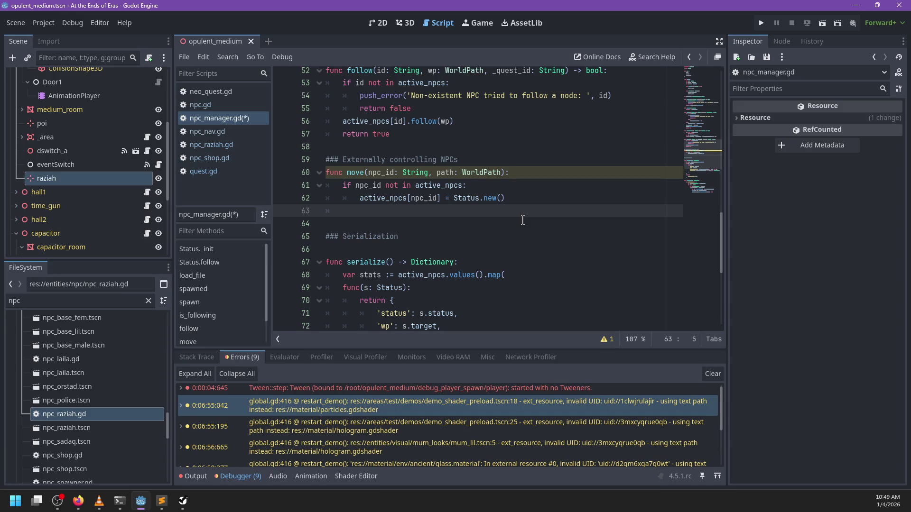
pyautogui.write('n')
pyautogui.press('BackSpace')
pyautogui.write('active_')
pyautogui.press('Return')
pyautogui.write('active_npcs[npc')
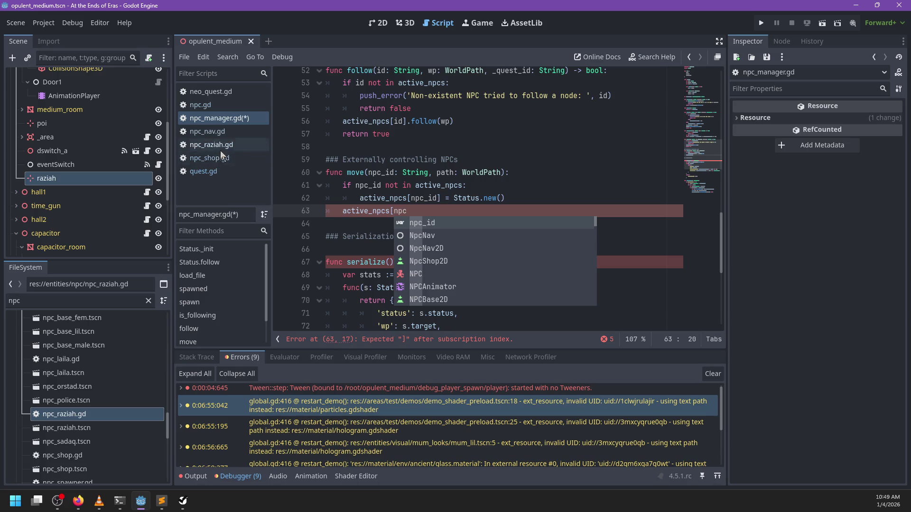
pyautogui.click(207, 172)
pyautogui.scroll(10, 435, 226)
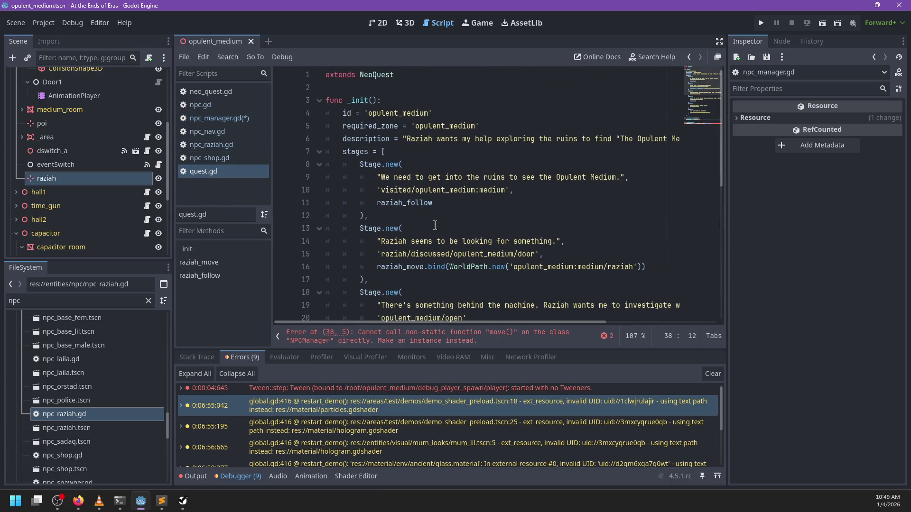
pyautogui.scroll(-8, 394, 259)
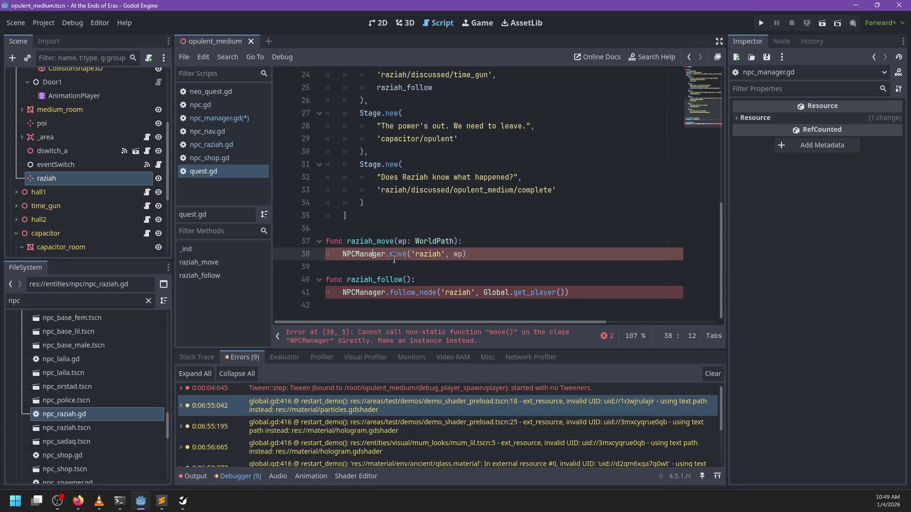
pyautogui.moveTo(394, 259)
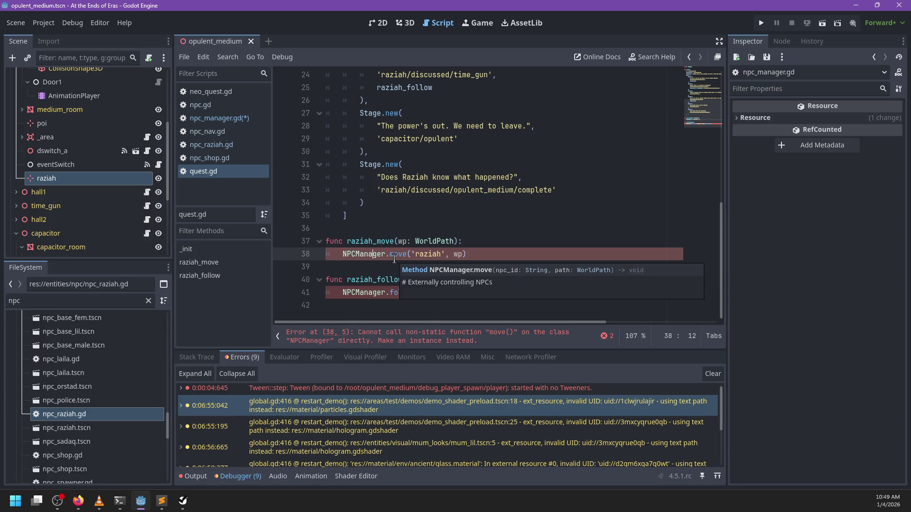
pyautogui.click(216, 119)
pyautogui.press('Escape')
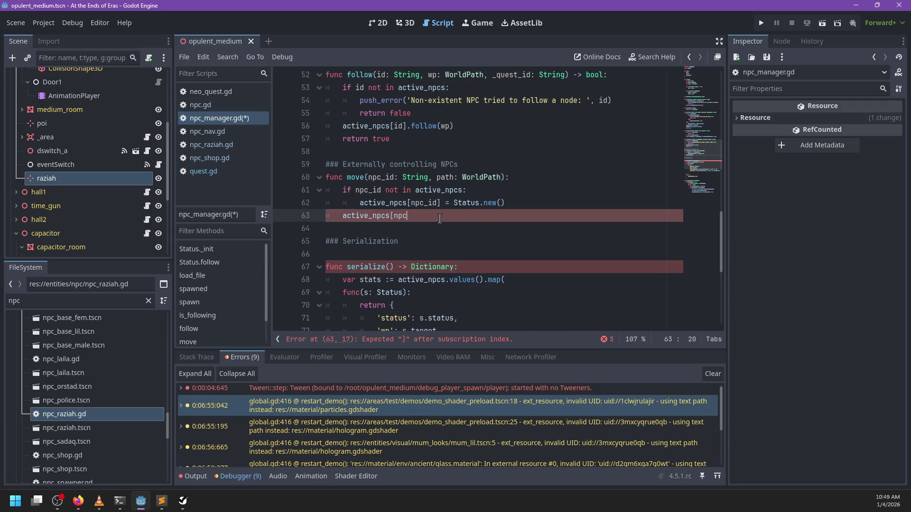
# Continue the active_npcs line in move with a .move_to(path) call.
pyautogui.scroll(15, 442, 218)
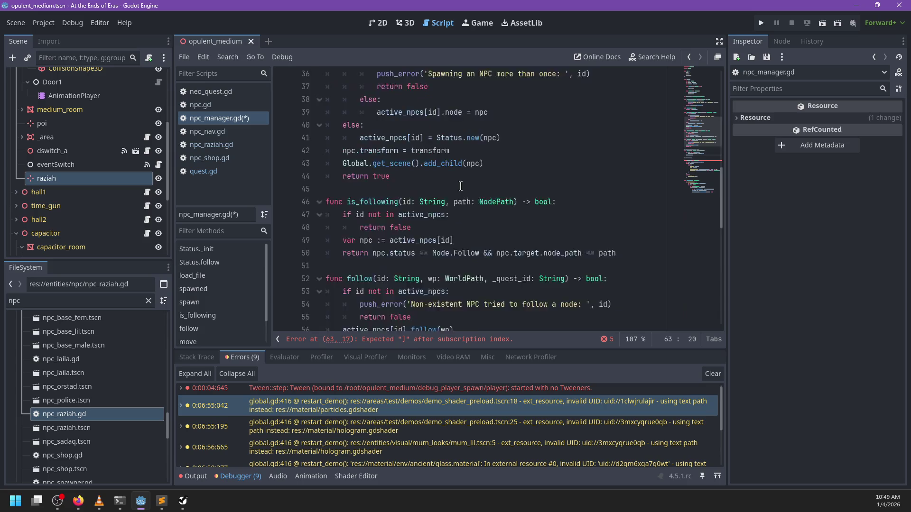
pyautogui.scroll(-8, 464, 186)
pyautogui.scroll(-10, 464, 186)
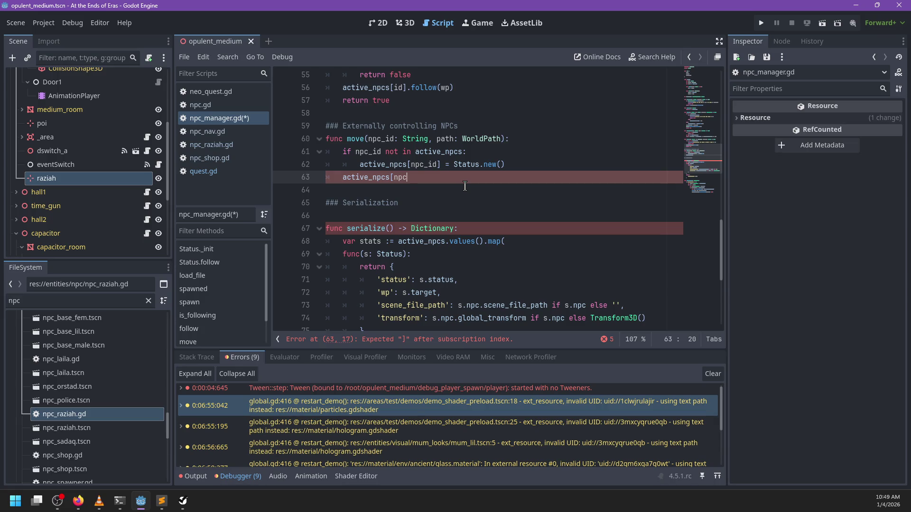
pyautogui.write('.')
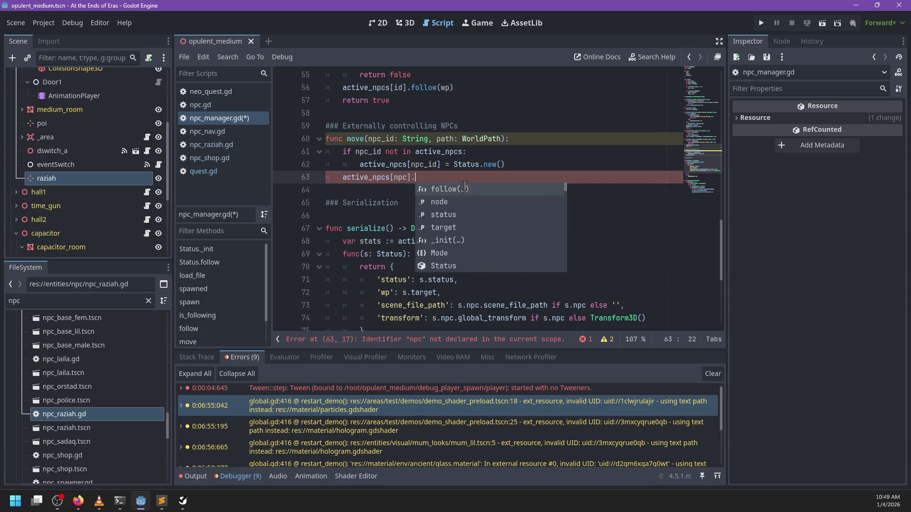
pyautogui.write('move_to(path')
pyautogui.scroll(15, 455, 187)
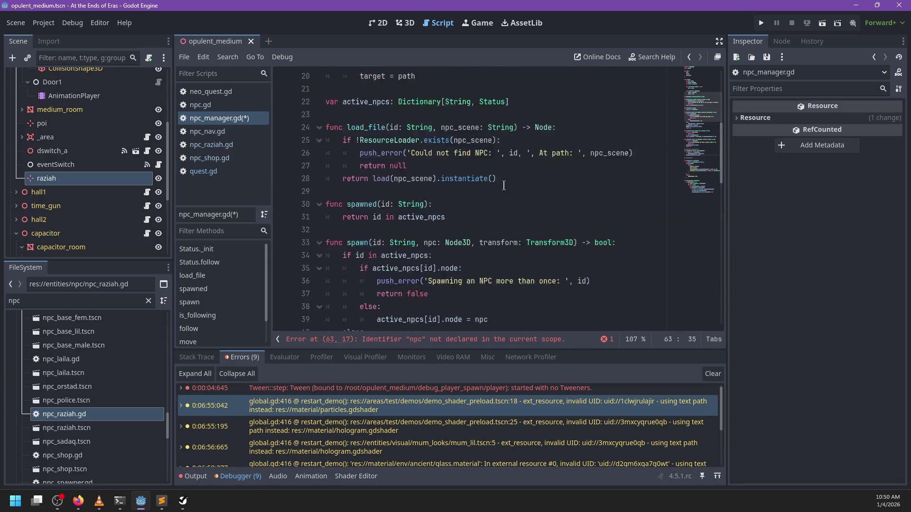
pyautogui.scroll(-4, 433, 191)
# Add a 'func move_to(path: WorldPath):' method below Status.follow.
pyautogui.click(442, 164)
pyautogui.press('Return')
pyautogui.press('Return')
pyautogui.write('func move_to(*p')
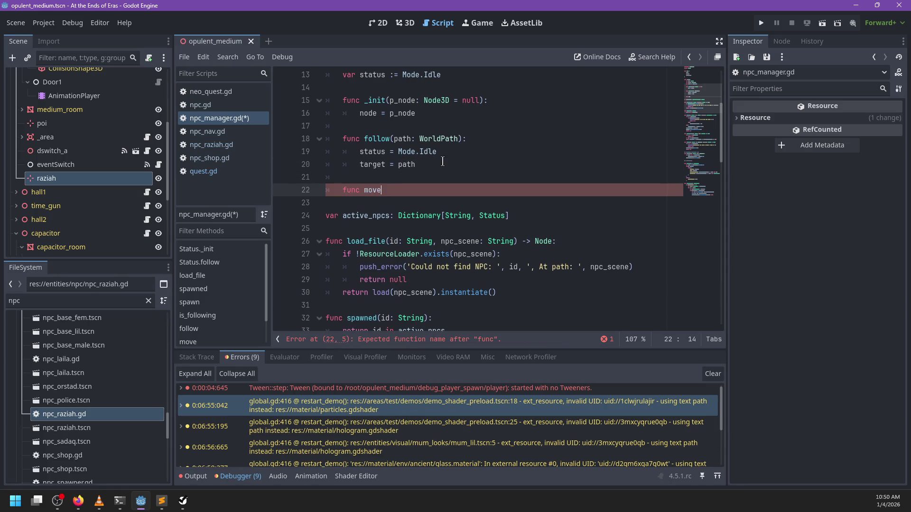
pyautogui.press('BackSpace')
pyautogui.press('BackSpace')
pyautogui.write('path: W')
pyautogui.write('orldPath')
pyautogui.press('Return')
# Fill move_to's body with status = Mode.Destination and a target = path assignment.
pyautogui.write('status =Mode.Mo')
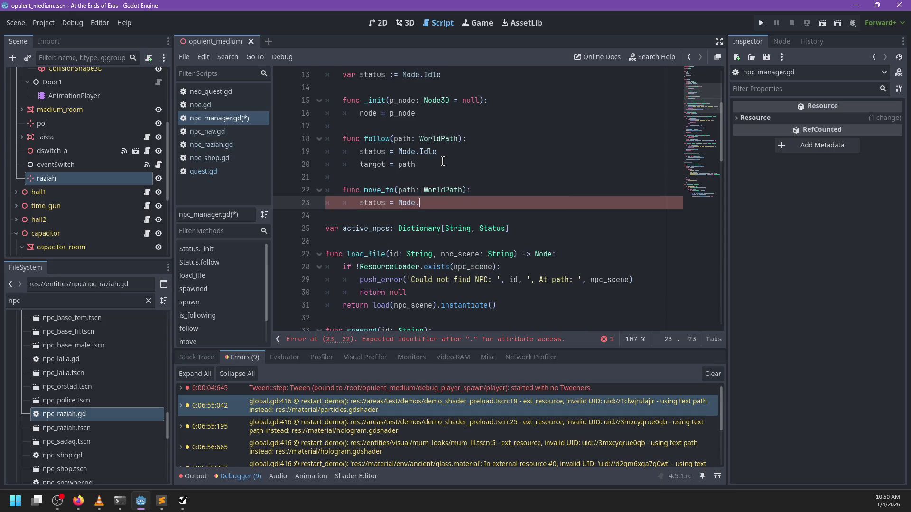
pyautogui.write('De')
pyautogui.press('Return')
pyautogui.write(',')
pyautogui.press('BackSpace')
pyautogui.press('Return')
pyautogui.write('target = path')
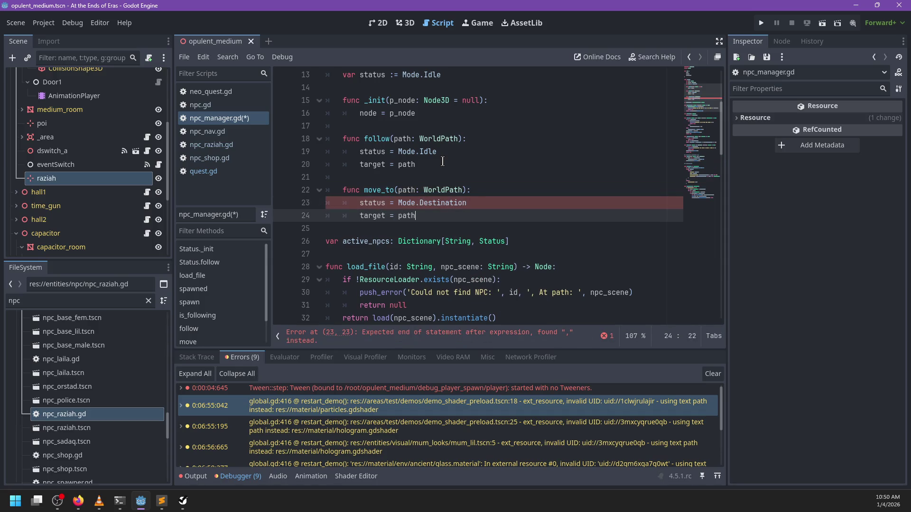
pyautogui.scroll(-20, 443, 161)
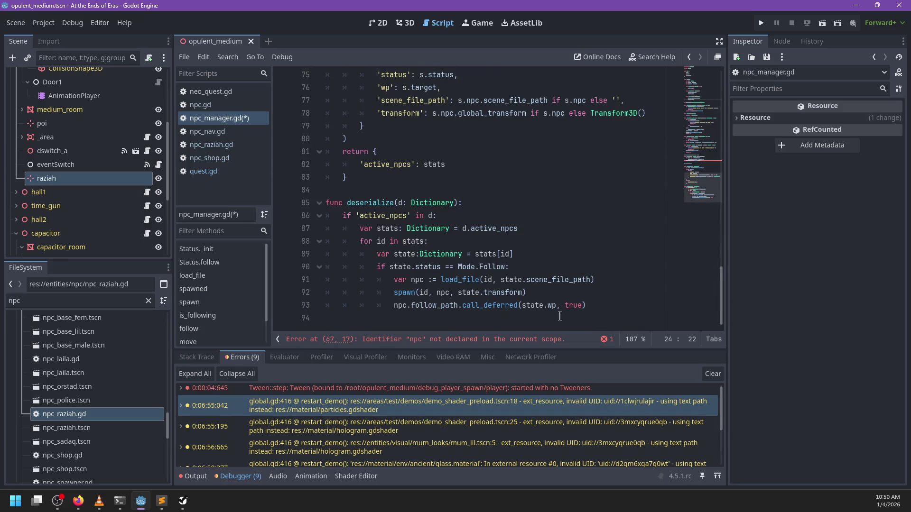
# Move the var npc and spawn lines above the status check, unindented one level.
pyautogui.click(609, 282)
pyautogui.moveTo(592, 293); pyautogui.dragTo(590, 271)
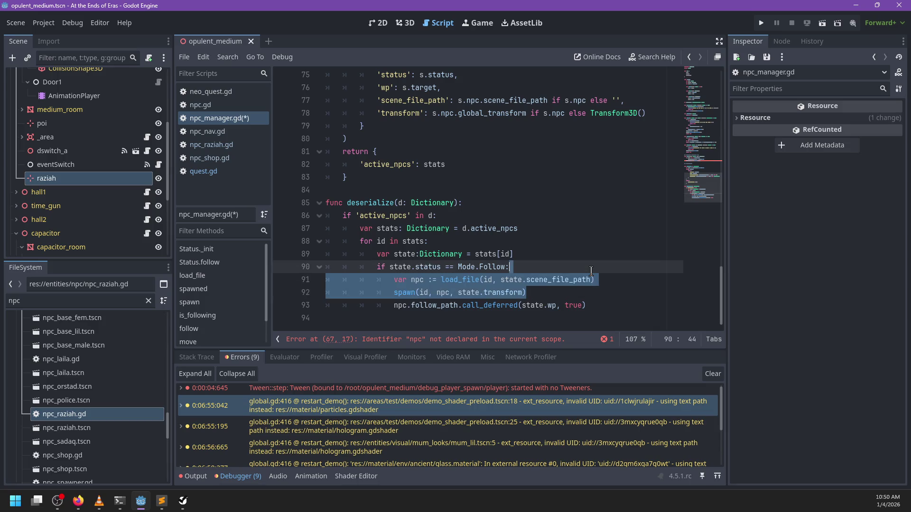
pyautogui.hotkey('ctrl', 'x')
pyautogui.hotkey('ctrl', 'v')
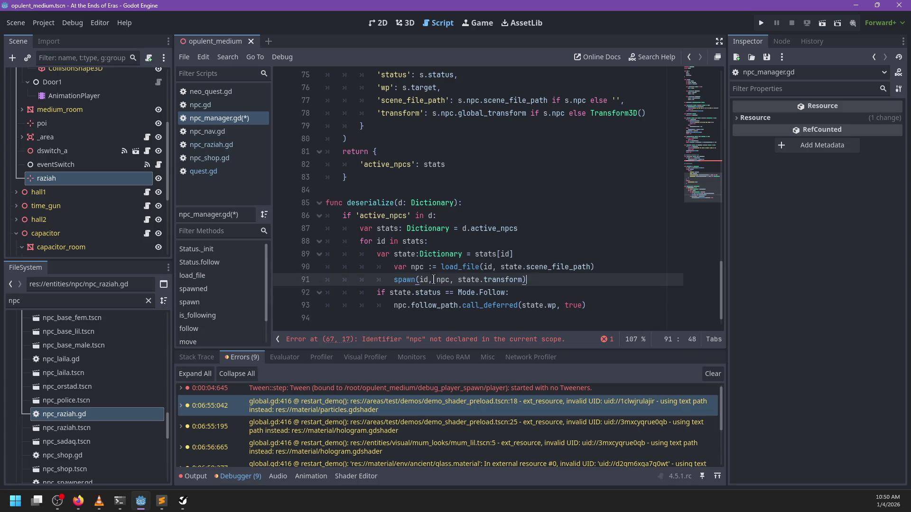
pyautogui.hotkey('shift', 'Tab')
# Add an elif state.status == Mode.Destination branch calling npc.travel_to.call_deferred(state.wp, true).
pyautogui.click(605, 307)
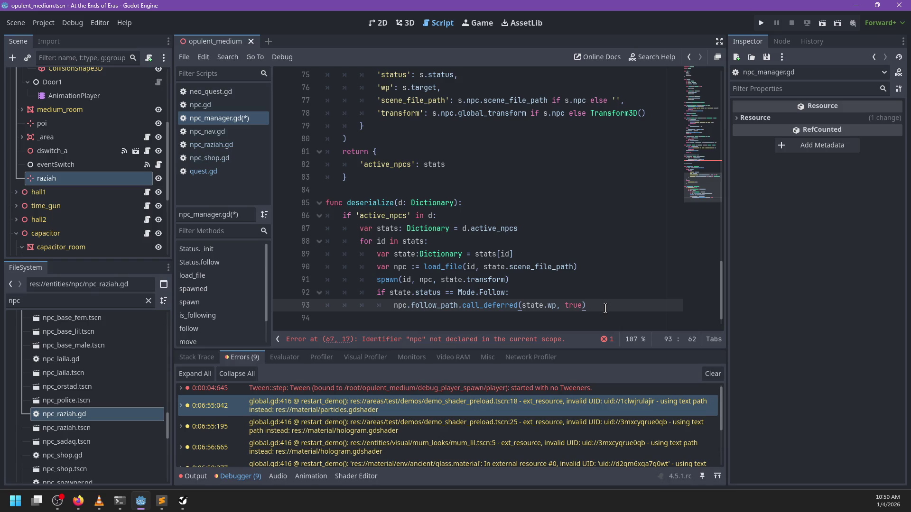
pyautogui.press('Return')
pyautogui.write('el')
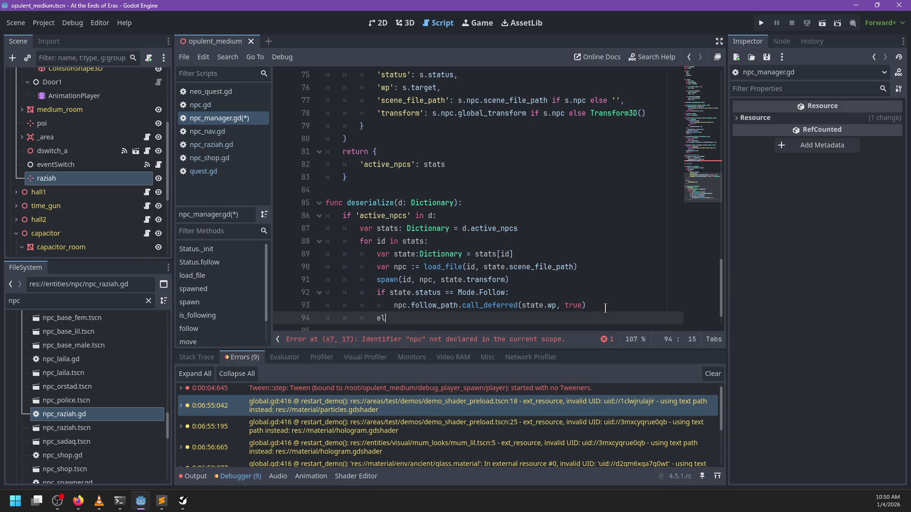
pyautogui.write('if state .status')
pyautogui.hotkey('ctrl', 'BackSpace')
pyautogui.hotkey('ctrl', 'BackSpace')
pyautogui.write('status ')
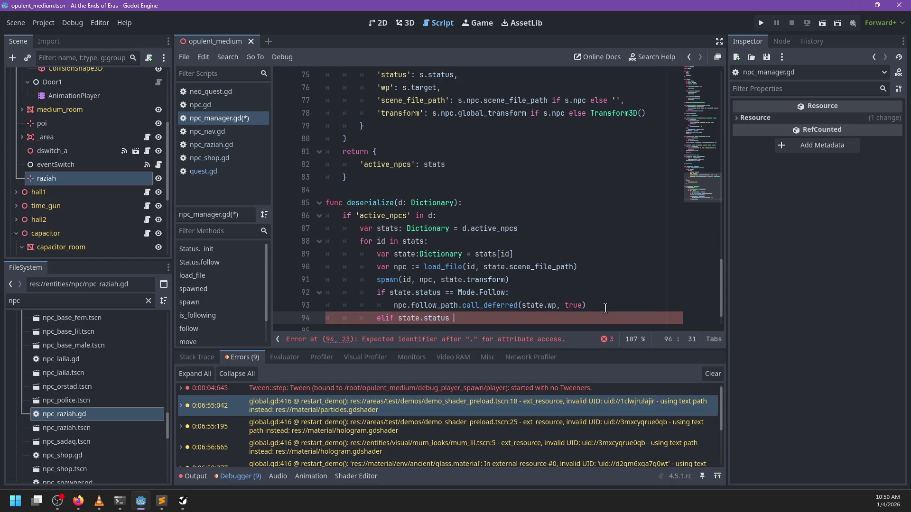
pyautogui.write('== Mode.')
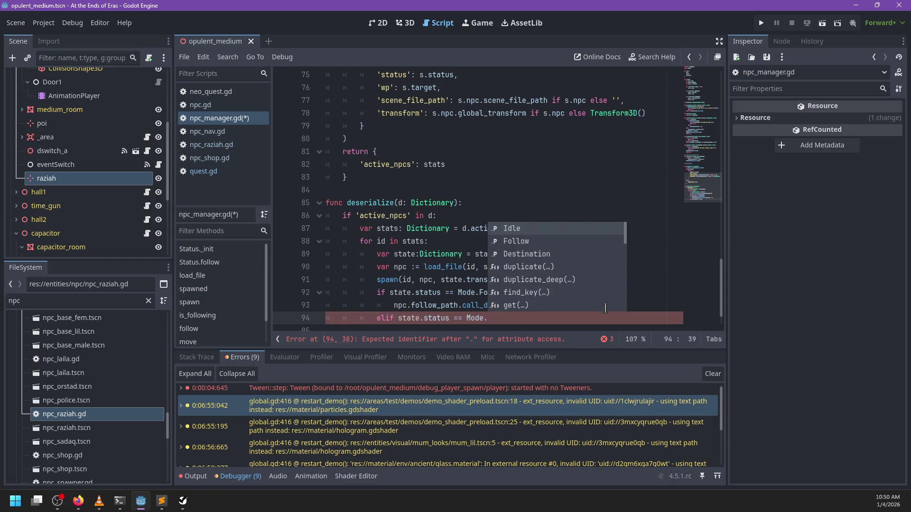
pyautogui.press('Down')
pyautogui.press('Down')
pyautogui.press('Return')
pyautogui.write(':')
pyautogui.press('Return')
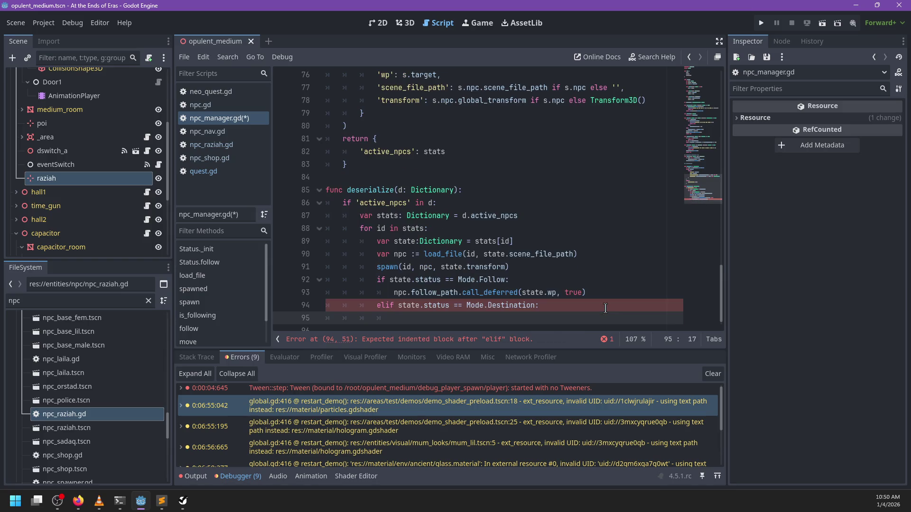
pyautogui.write('npc.move')
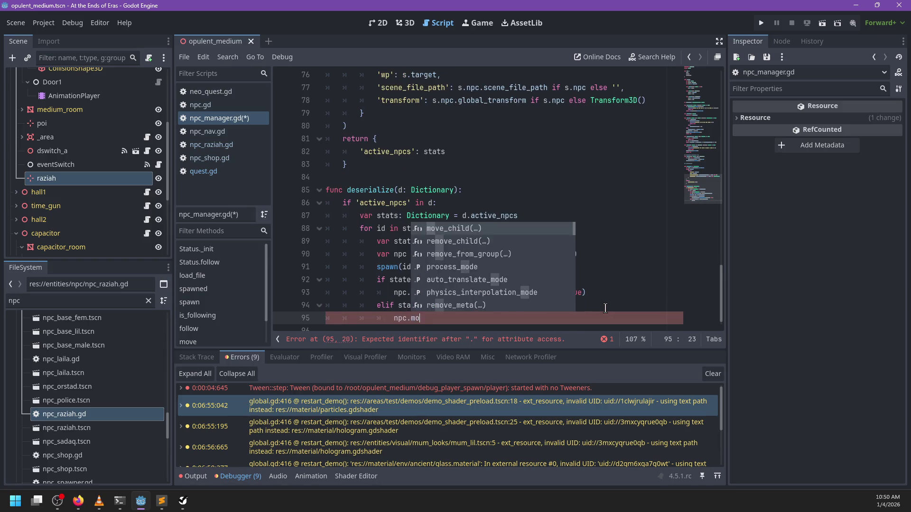
pyautogui.press('BackSpace')
pyautogui.press('BackSpace')
pyautogui.press('BackSpace')
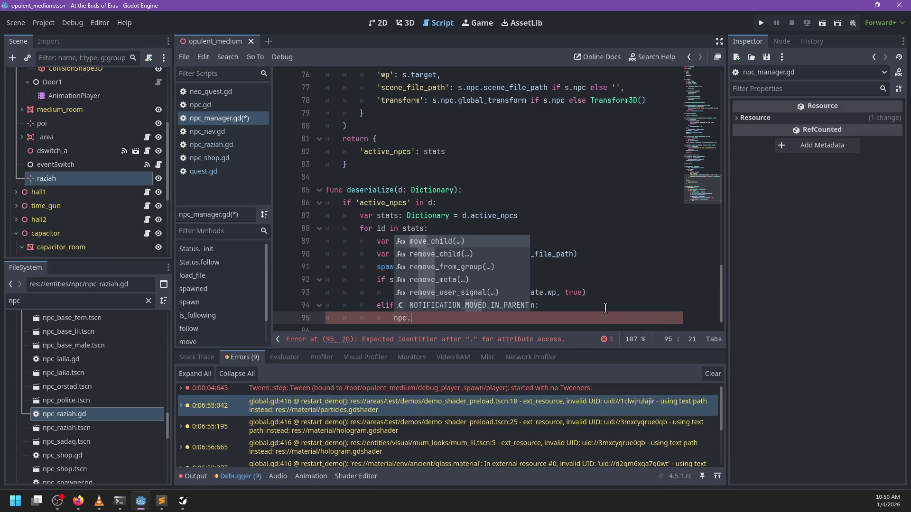
pyautogui.write('travel_to')
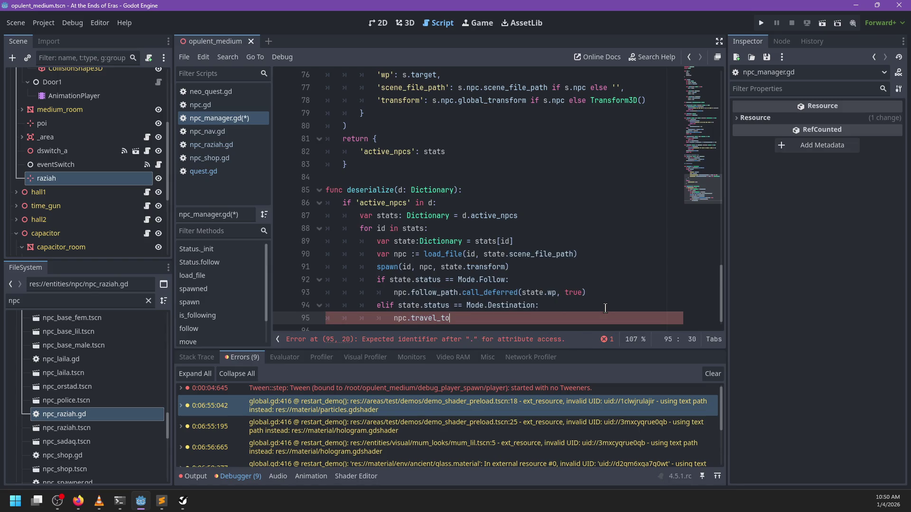
pyautogui.write('.call_defer')
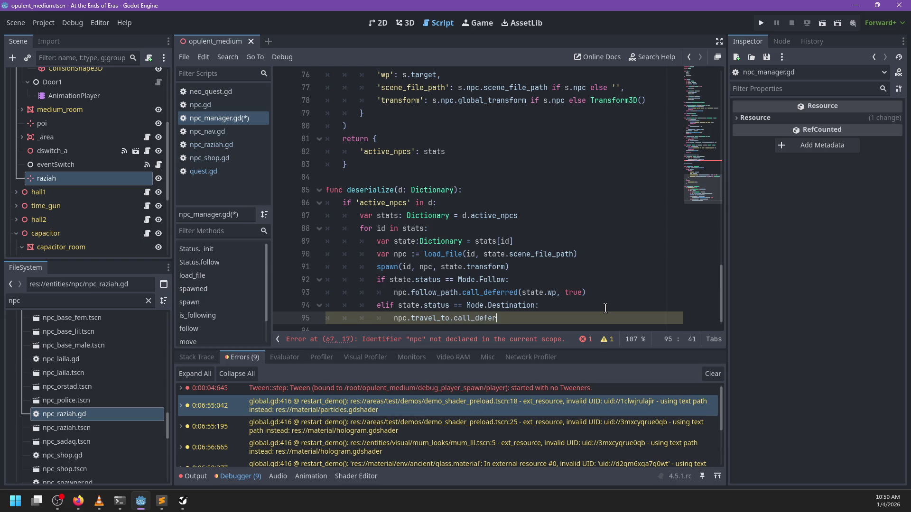
pyautogui.write('red(state')
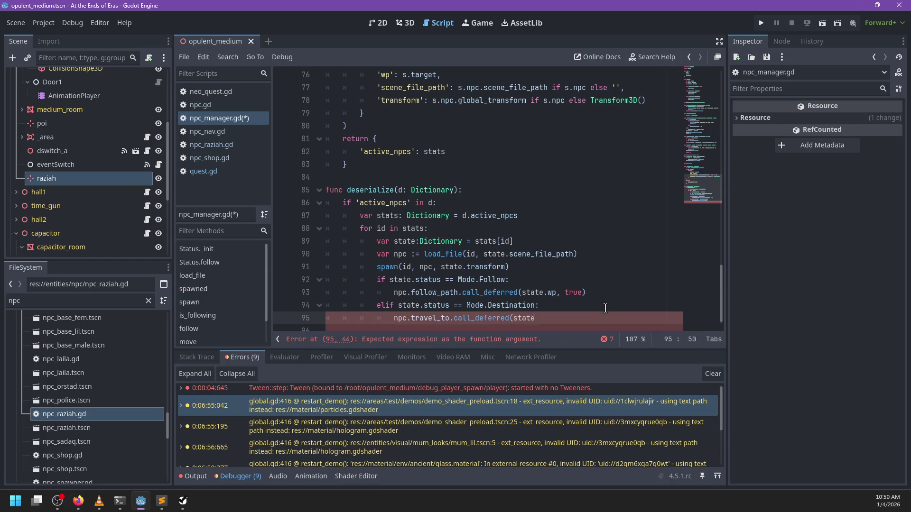
pyautogui.write('.wp, true)')
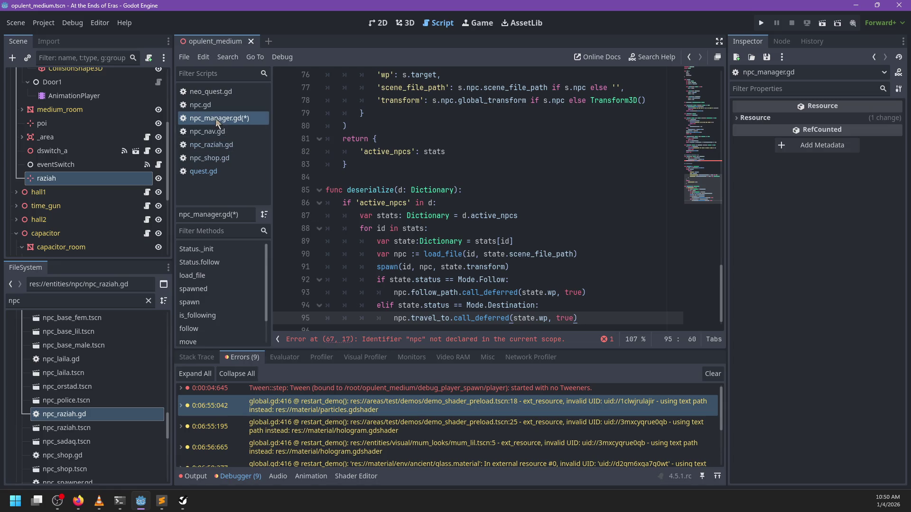
# In npc.gd, add a move_to_path(path: WorldPath) stub with body pass above follow_path.
pyautogui.click(203, 105)
pyautogui.hotkey('ctrl', 'f')
pyautogui.write('follow_path(path, persistent')
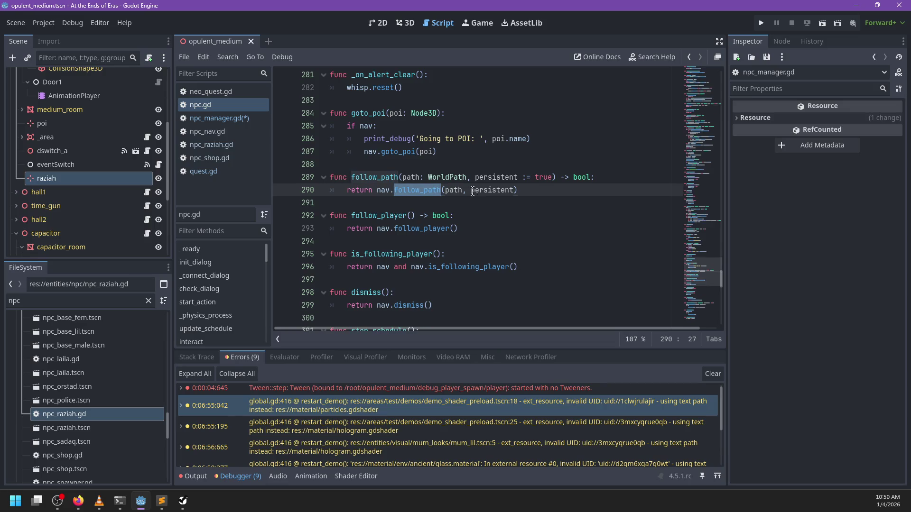
pyautogui.press('Escape')
pyautogui.scroll(-1, 452, 272)
pyautogui.click(442, 241)
pyautogui.press('Return')
pyautogui.press('Return')
pyautogui.press('Up')
pyautogui.write('func ')
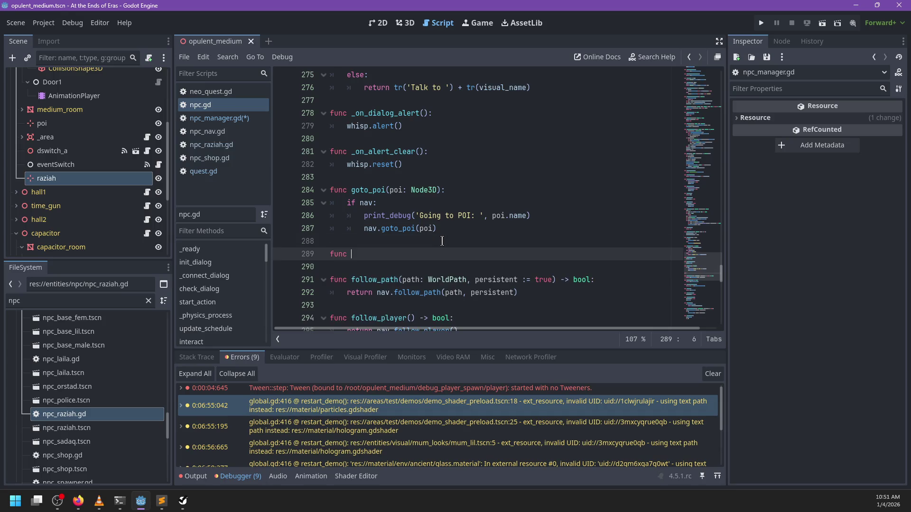
pyautogui.write('move_to(path: WorldPath)')
pyautogui.write(':')
pyautogui.press('Return')
pyautogui.write('ss')
pyautogui.press('Up')
pyautogui.write('_path')
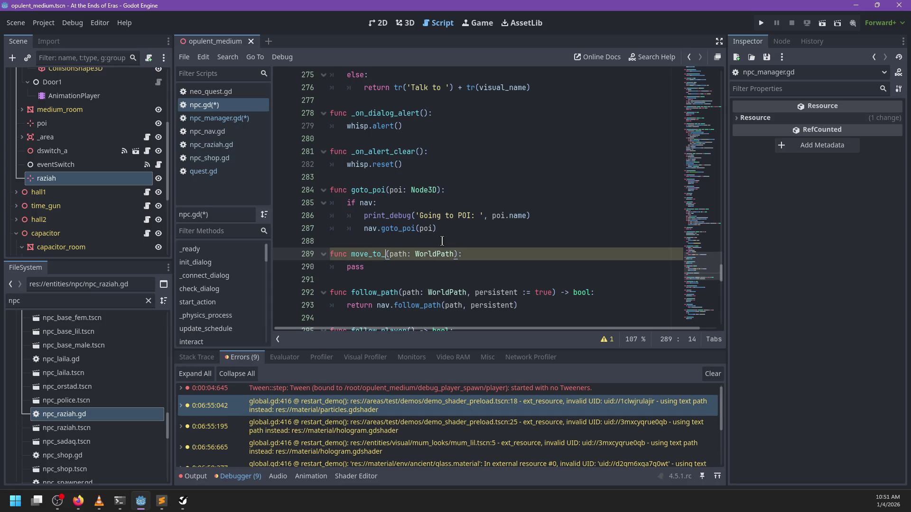
pyautogui.click(417, 267)
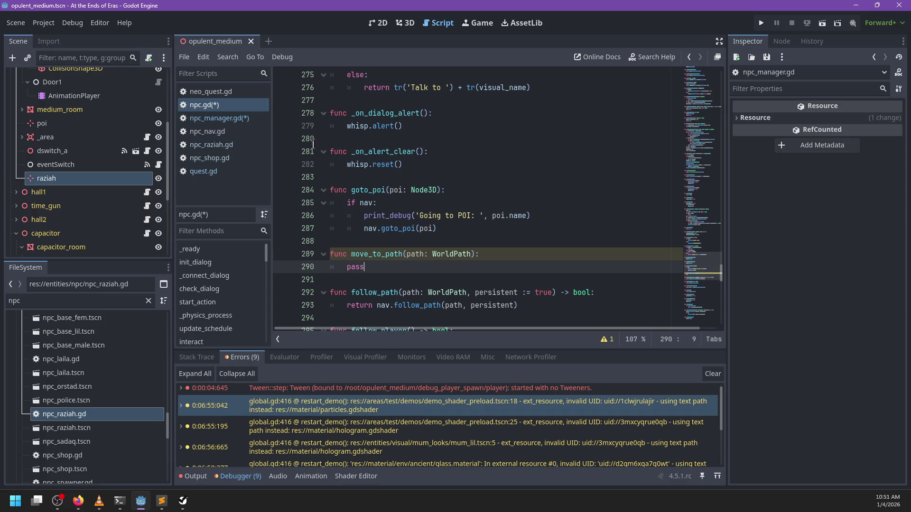
# In npc_manager.gd, replace travel_to with move_to_path on line 95.
pyautogui.click(233, 118)
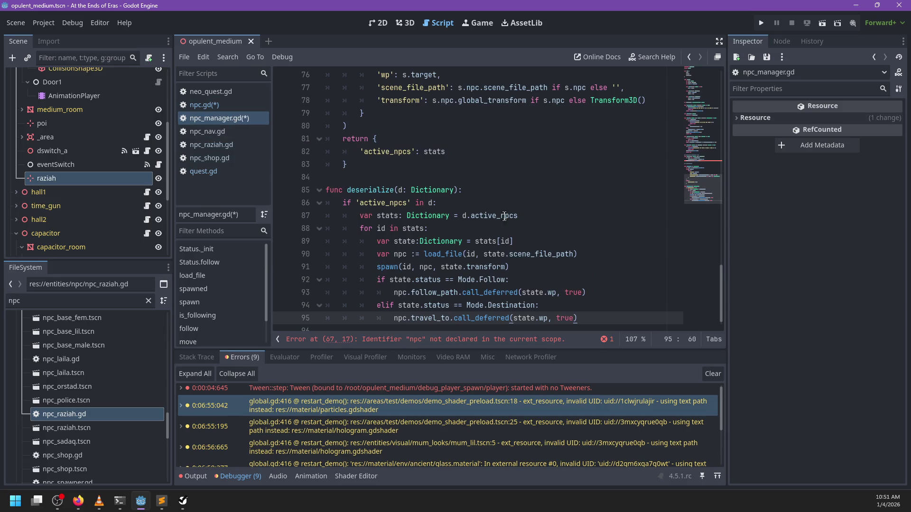
pyautogui.doubleClick(428, 306)
pyautogui.write('move_to_path')
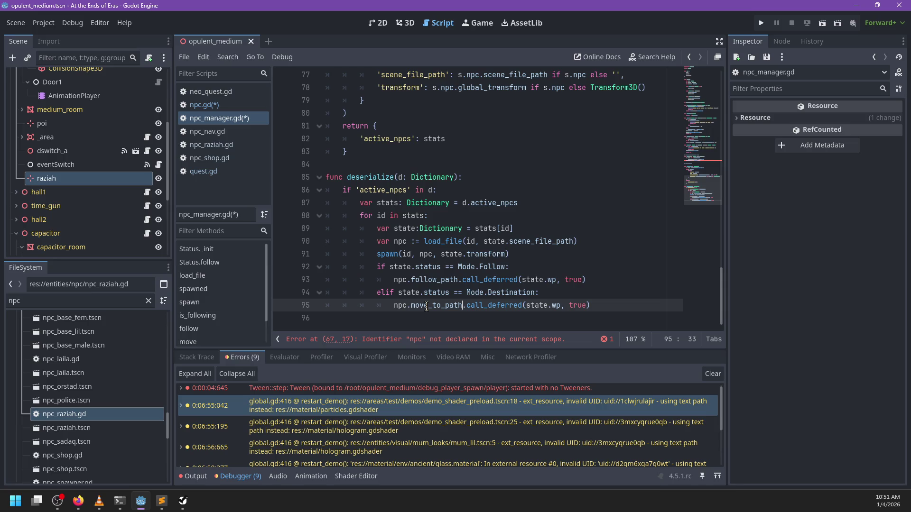
# Copy follow_path's persistent parameter into move_to_path's signature and save the scripts.
pyautogui.click(227, 105)
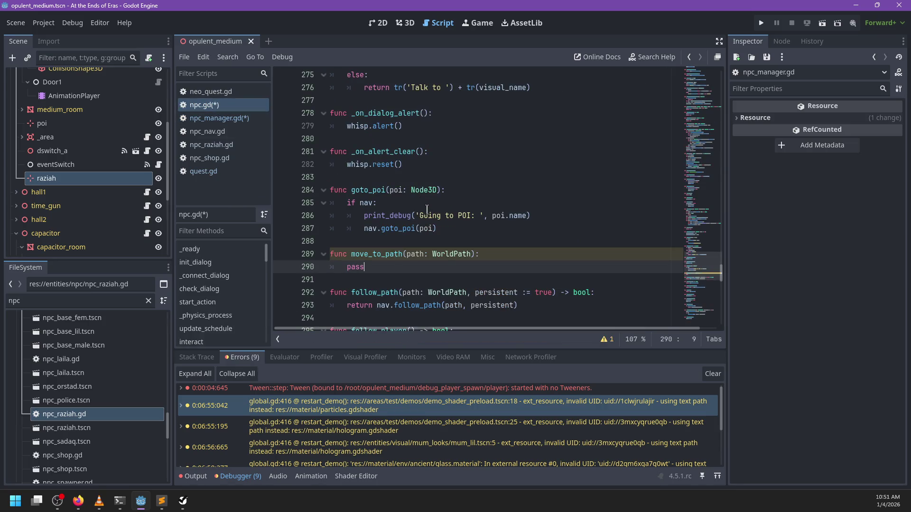
pyautogui.moveTo(467, 293); pyautogui.dragTo(552, 294)
pyautogui.click(472, 255)
pyautogui.hotkey('ctrl', 'v')
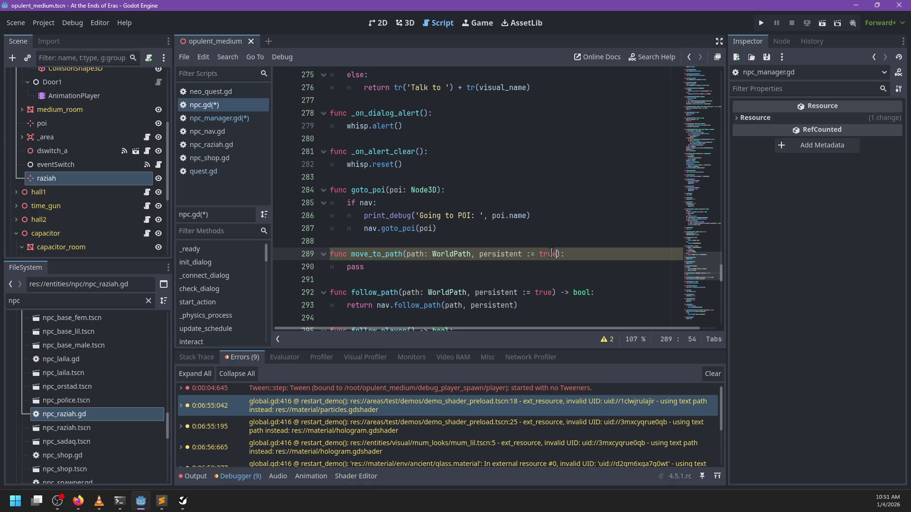
pyautogui.click(394, 269)
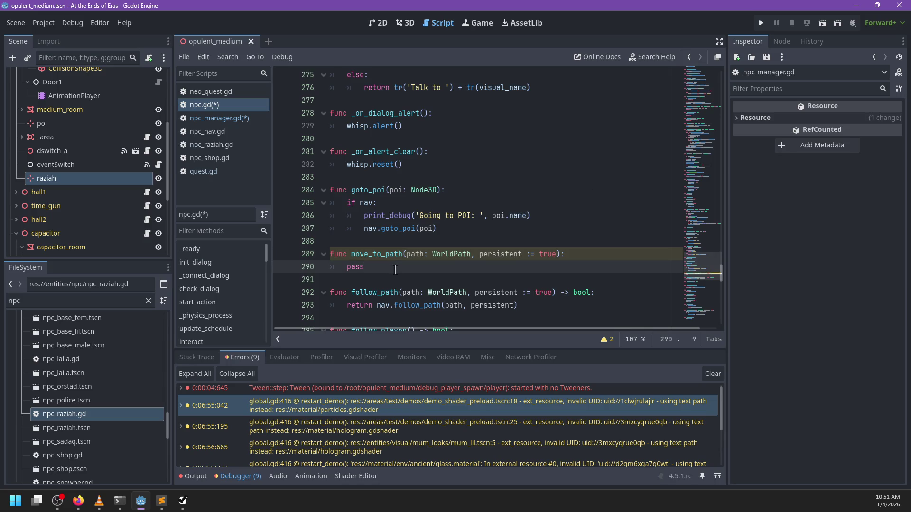
pyautogui.hotkey('ctrl', 's')
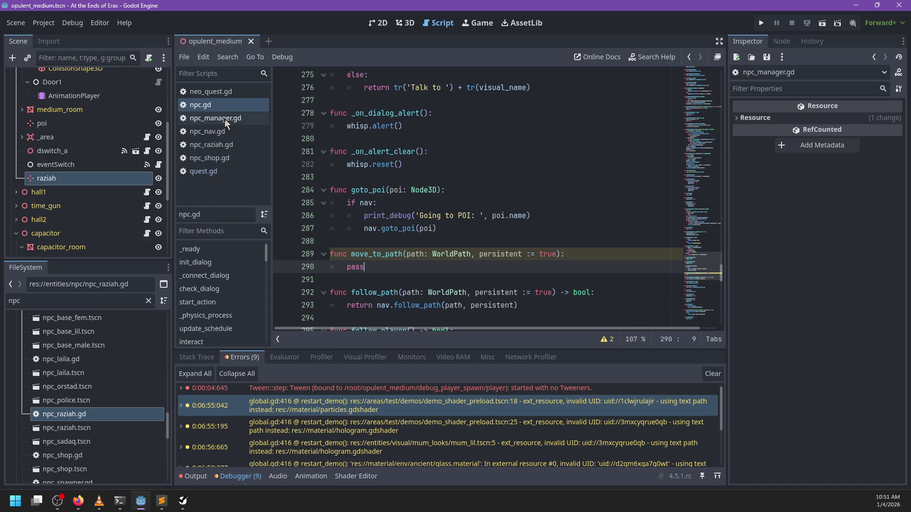
# Change the undeclared npc on line 67 of npc_manager.gd to npc_id.
pyautogui.click(225, 119)
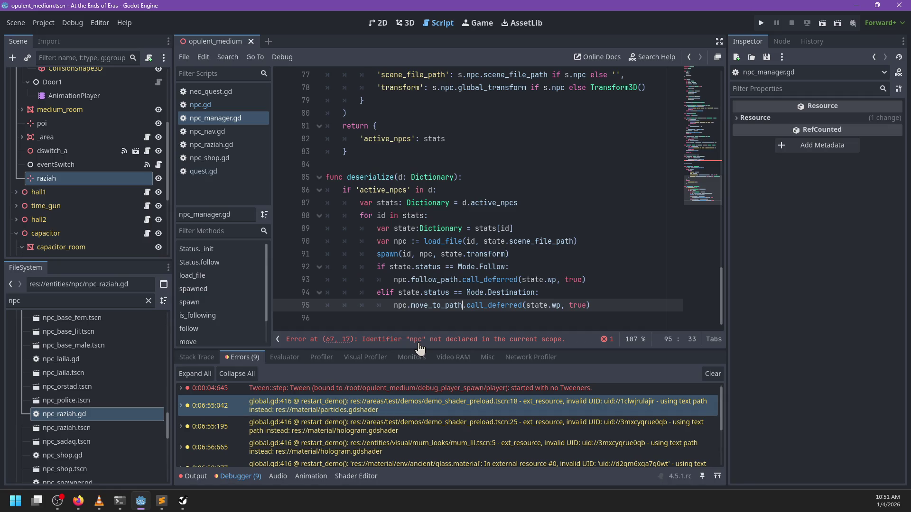
pyautogui.doubleClick(400, 279)
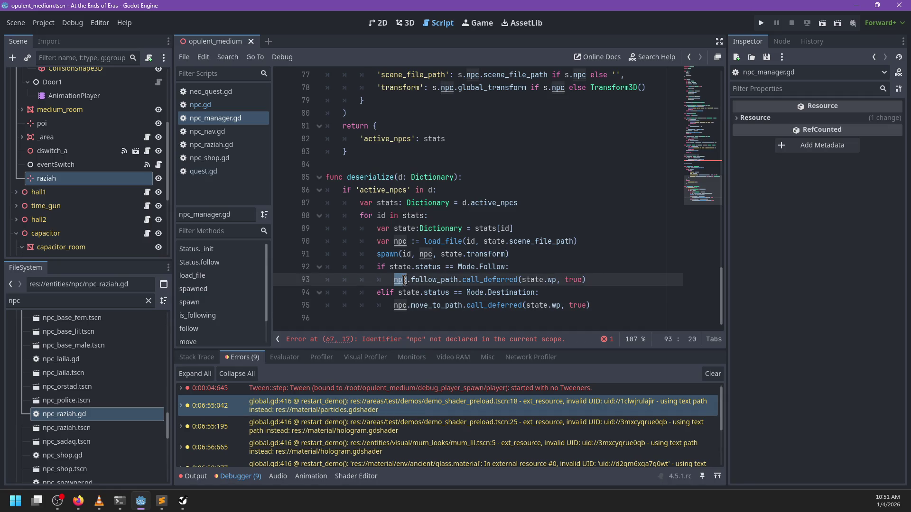
pyautogui.click(387, 340)
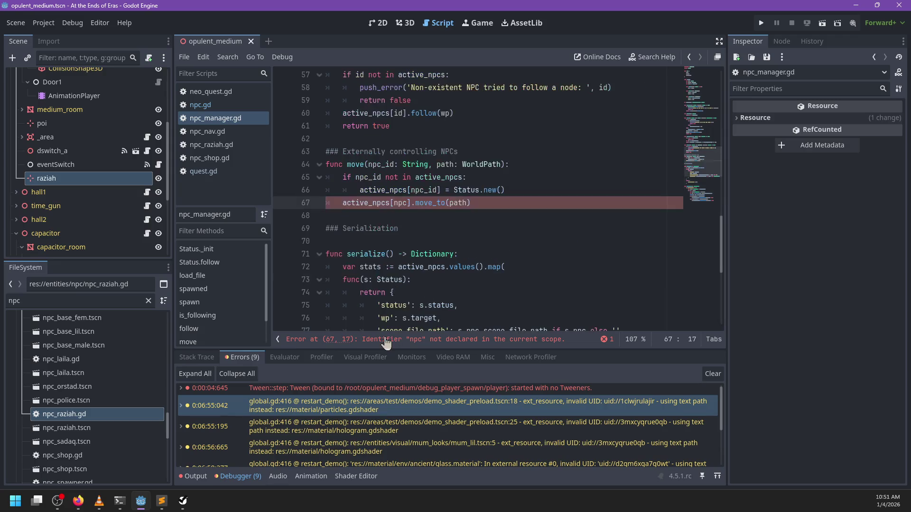
pyautogui.doubleClick(400, 203)
pyautogui.write('npc_id')
# Rename the npc_id parameter to id in all occurrences and save npc_manager.gd.
pyautogui.click(380, 164)
pyautogui.doubleClick(380, 165)
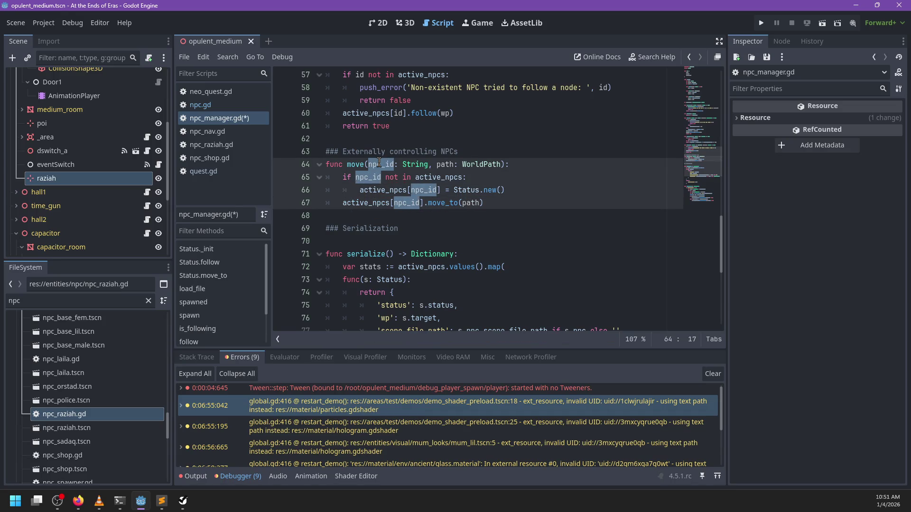
pyautogui.hotkey('ctrl', 'd')
pyautogui.hotkey('ctrl', 'd')
pyautogui.hotkey('ctrl', 'd')
pyautogui.write('id')
pyautogui.click(495, 202)
pyautogui.hotkey('ctrl', 's')
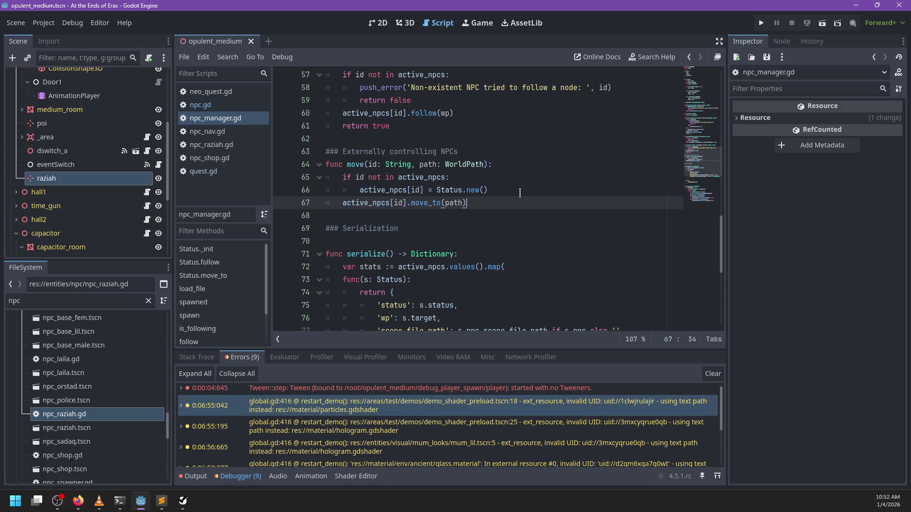
# Go to Status.follow and start a new line after target = path.
pyautogui.keyDown('ctrl'); pyautogui.click(423, 113); pyautogui.keyUp('ctrl')
pyautogui.click(437, 229)
pyautogui.press('Return')
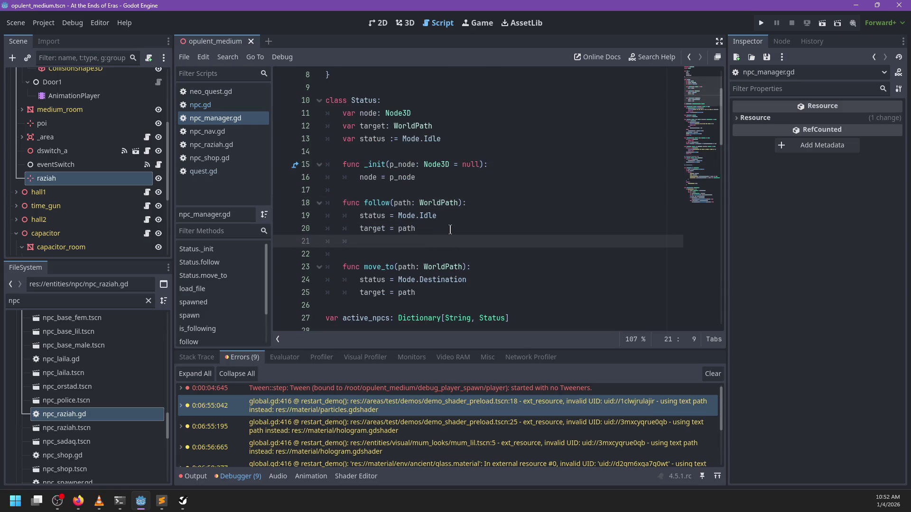
# In Status.follow, add an if node: branch calling node.follow_path with the path.
pyautogui.write('if')
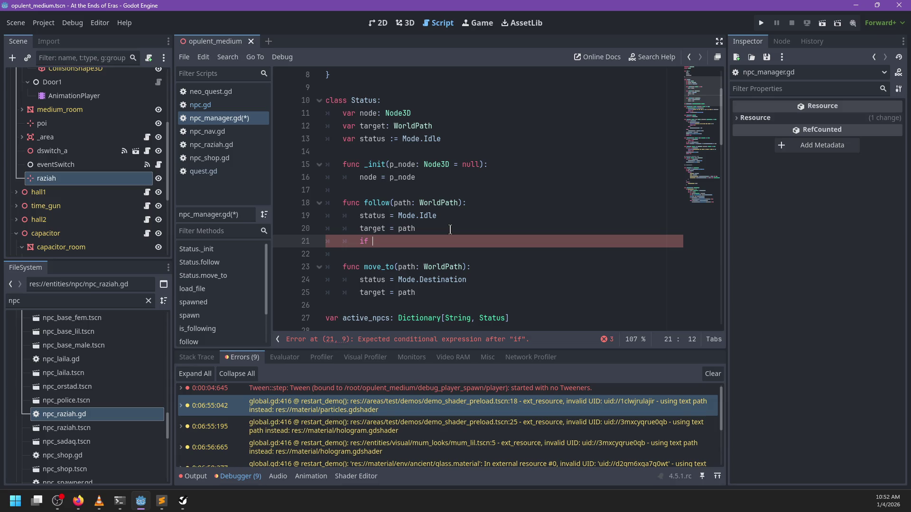
pyautogui.write('node:')
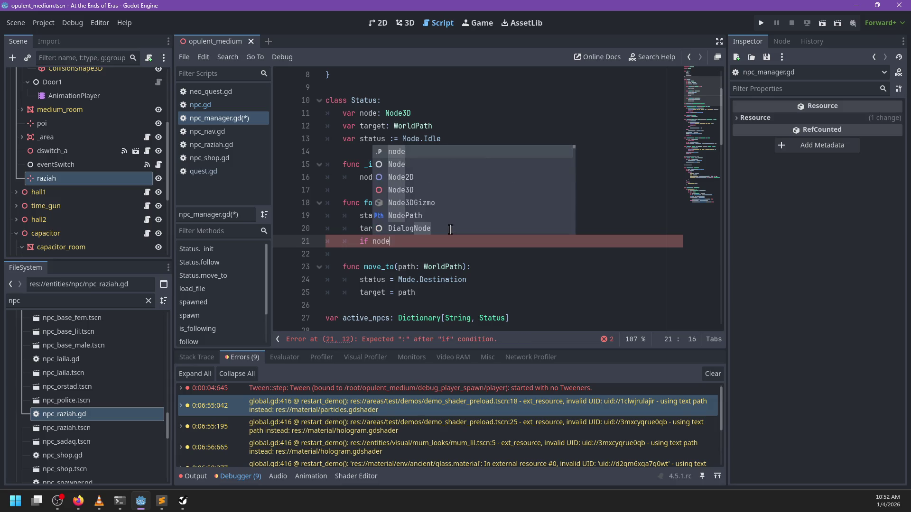
pyautogui.press('Return')
pyautogui.write('node.fo')
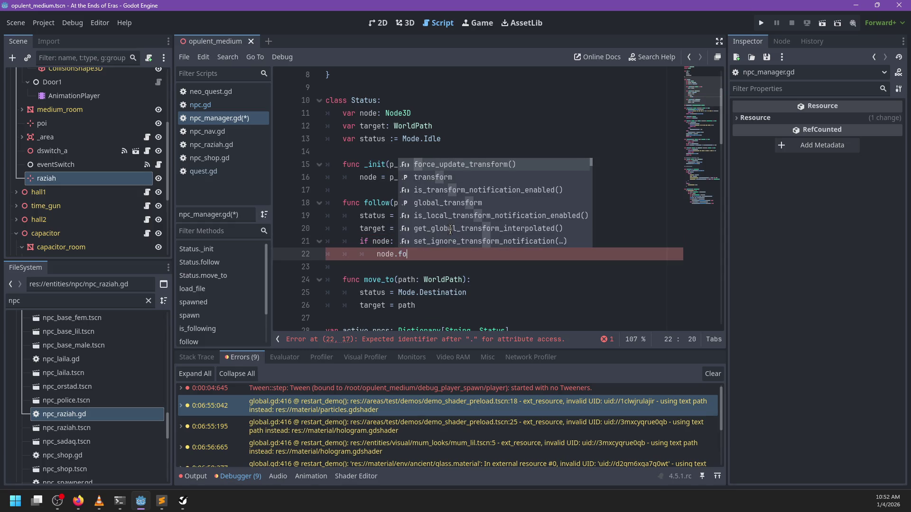
pyautogui.write('llowpath(path)')
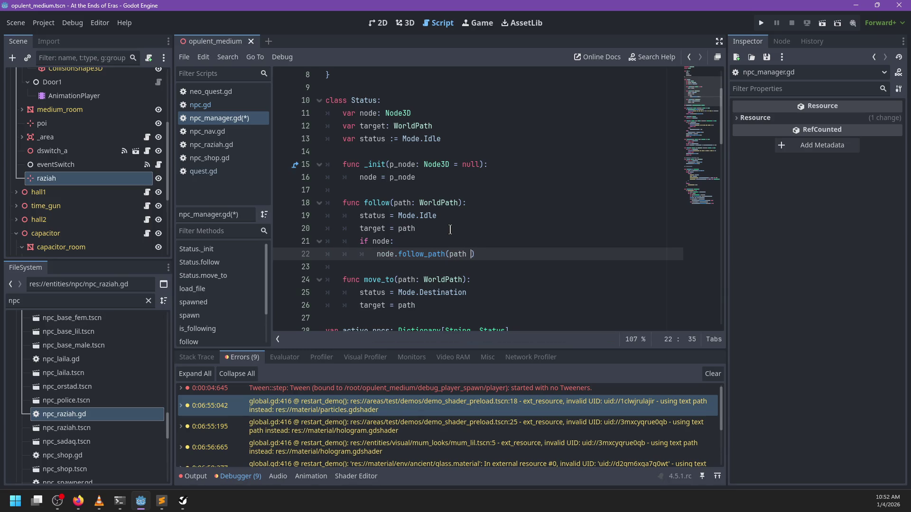
pyautogui.write(', true')
# Check follow_path's definition in npc_nav.gd, then change the follow_path call's argument to false.
pyautogui.click(222, 105)
pyautogui.hotkey('ctrl', 'f')
pyautogui.write('follow_path')
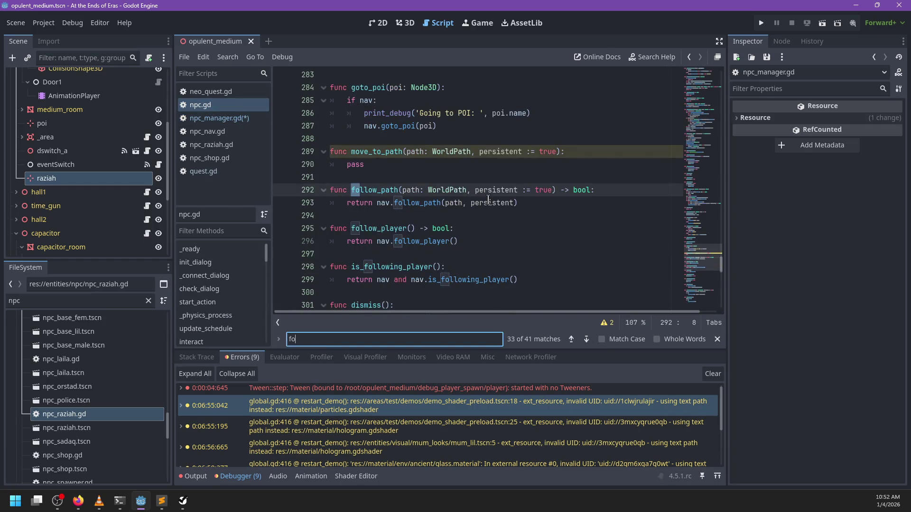
pyautogui.press('Escape')
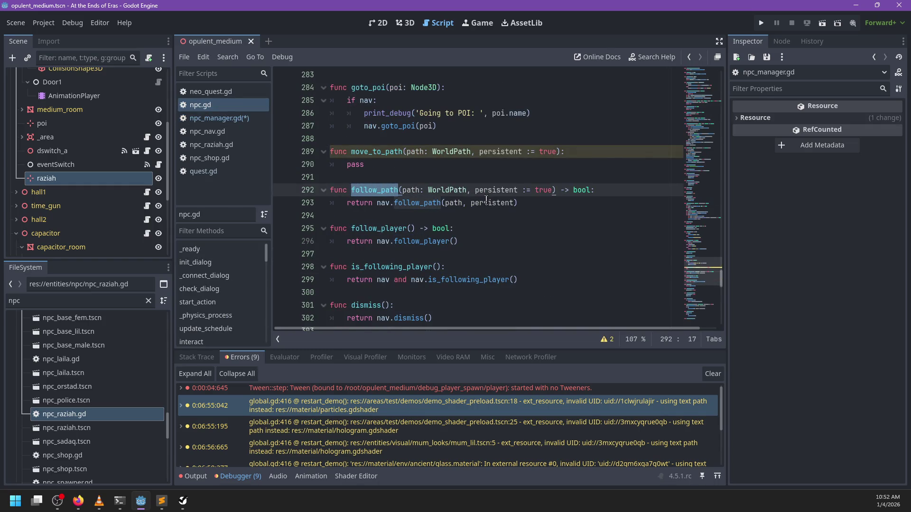
pyautogui.keyDown('ctrl'); pyautogui.click(407, 204); pyautogui.keyUp('ctrl')
pyautogui.scroll(-1, 429, 201)
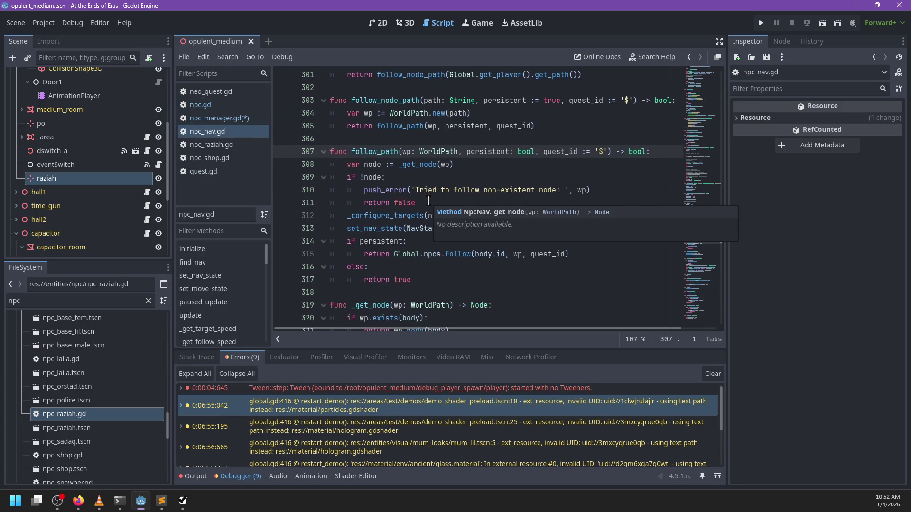
pyautogui.moveTo(443, 251)
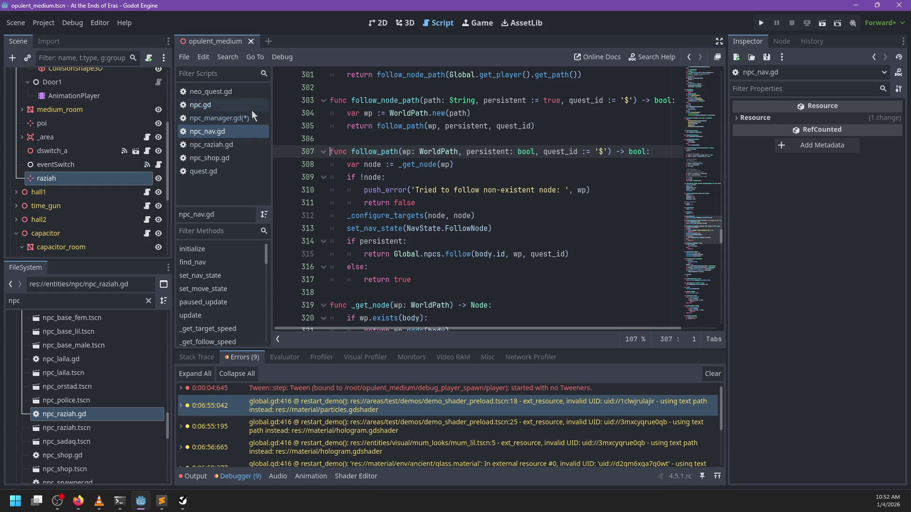
pyautogui.click(229, 118)
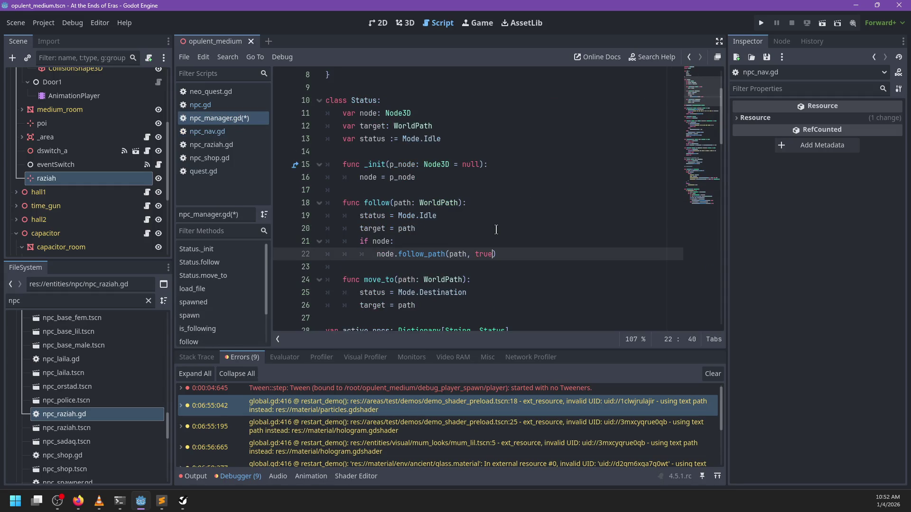
pyautogui.doubleClick(489, 254)
pyautogui.write('false')
# Add if node: node.move_to_path(path, false) to Status.move_to.
pyautogui.scroll(-2, 522, 252)
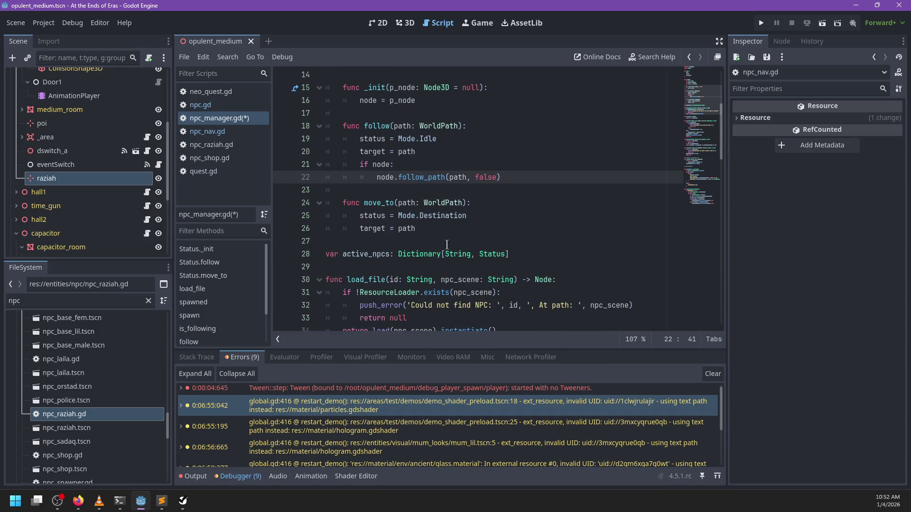
pyautogui.click(445, 227)
pyautogui.press('Return')
pyautogui.write('if node:')
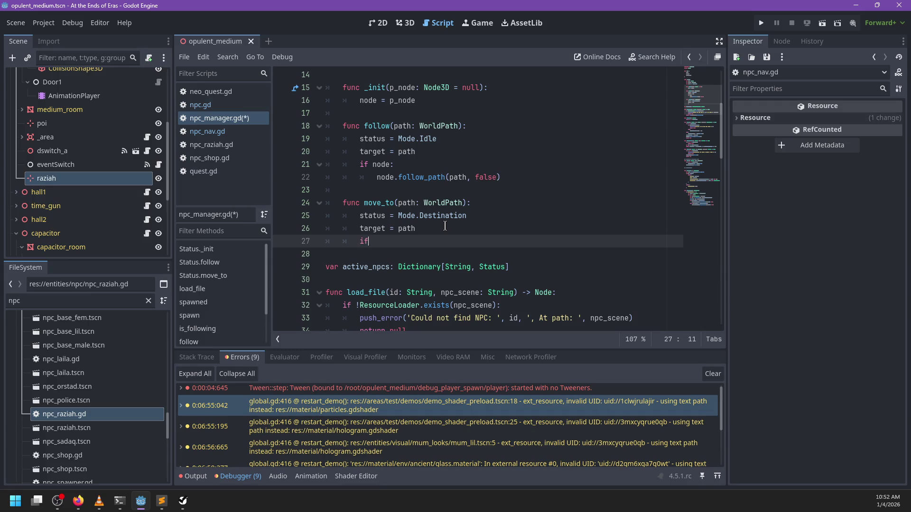
pyautogui.press('Return')
pyautogui.write('node.move')
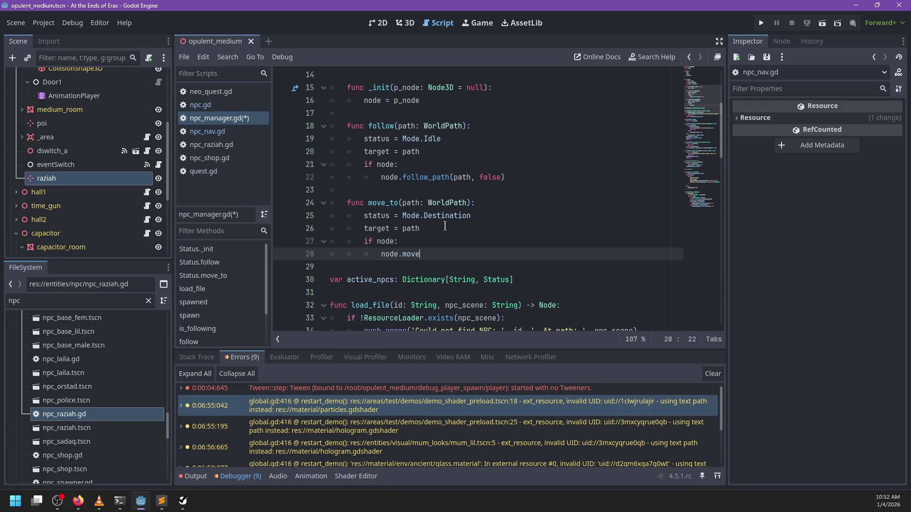
pyautogui.write('_to_path(path, false')
pyautogui.write(')')
pyautogui.scroll(-20, 437, 214)
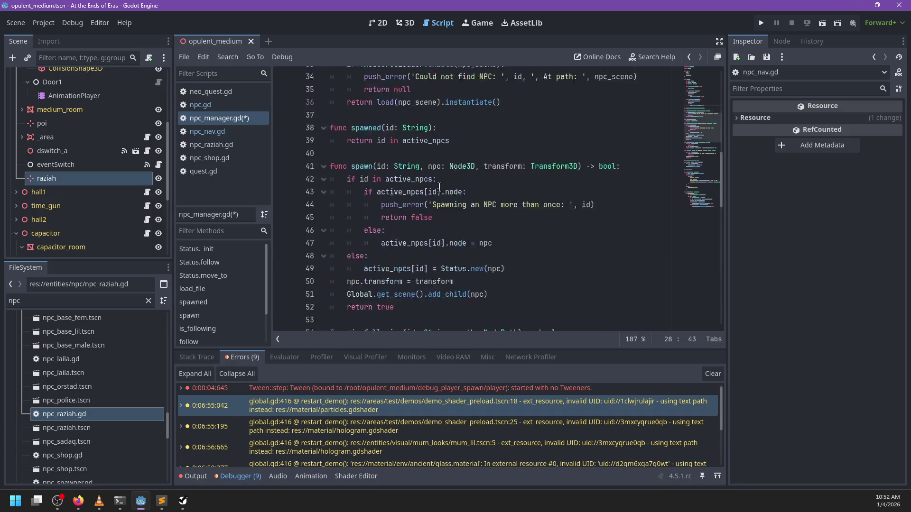
# Change the true arguments on lines 97 and 99 of deserialize to false.
pyautogui.doubleClick(579, 281)
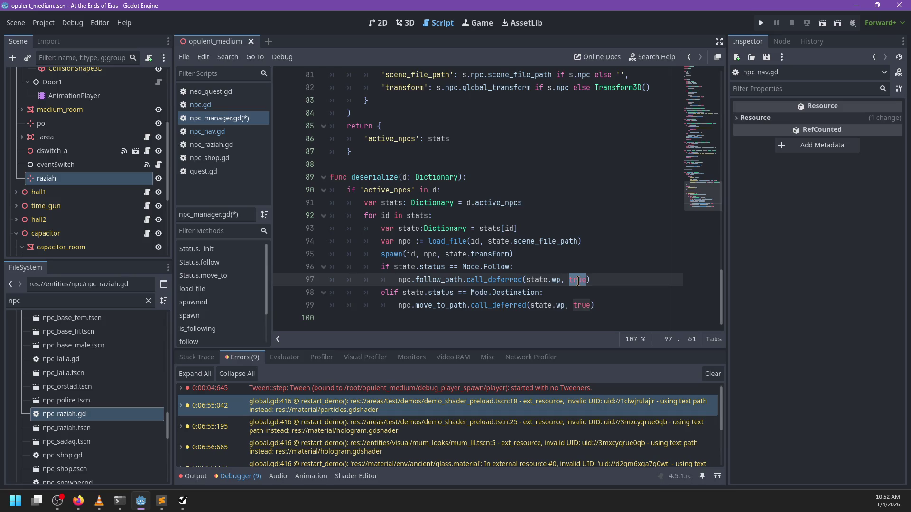
pyautogui.hotkey('ctrl', 'd')
pyautogui.write('false')
pyautogui.press('Escape')
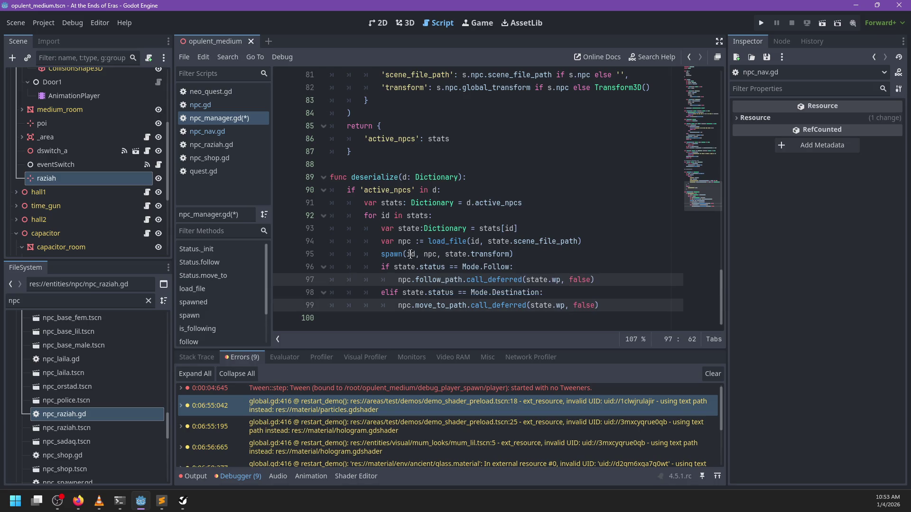
pyautogui.hotkey('ctrl', 'z')
pyautogui.click(617, 283)
pyautogui.hotkey('ctrl', 's')
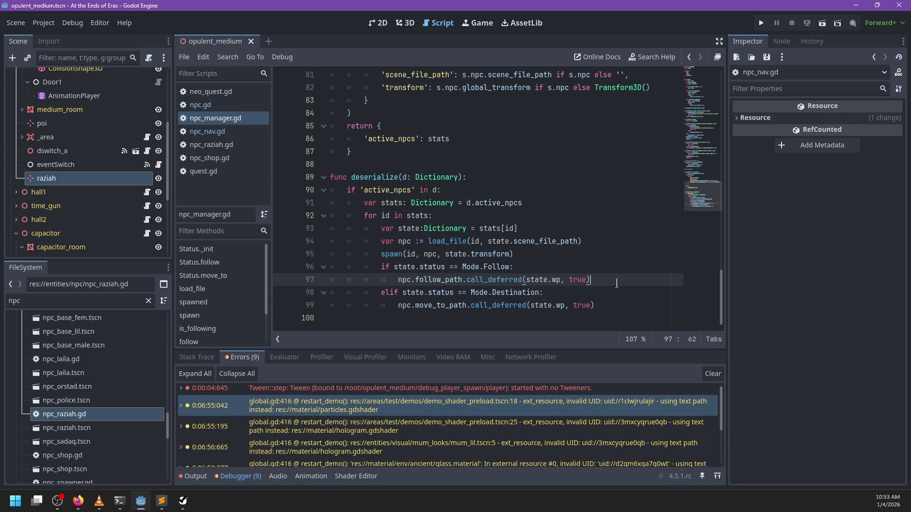
pyautogui.hotkey('ctrl', 'shift', 'z')
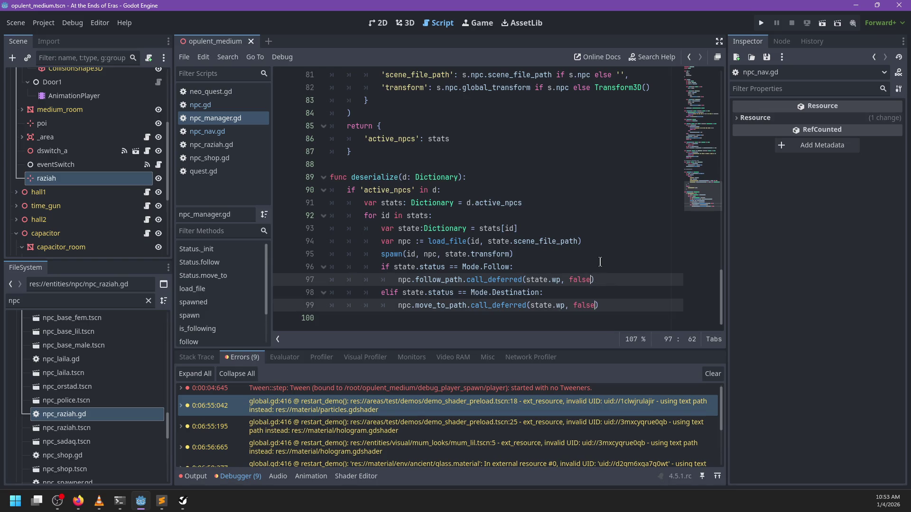
# Save npc_manager.gd with the false arguments and review line 99.
pyautogui.keyDown('ctrl'); pyautogui.click(396, 255); pyautogui.keyUp('ctrl')
pyautogui.scroll(-2, 507, 194)
pyautogui.hotkey('ctrl', 's')
pyautogui.scroll(-15, 510, 197)
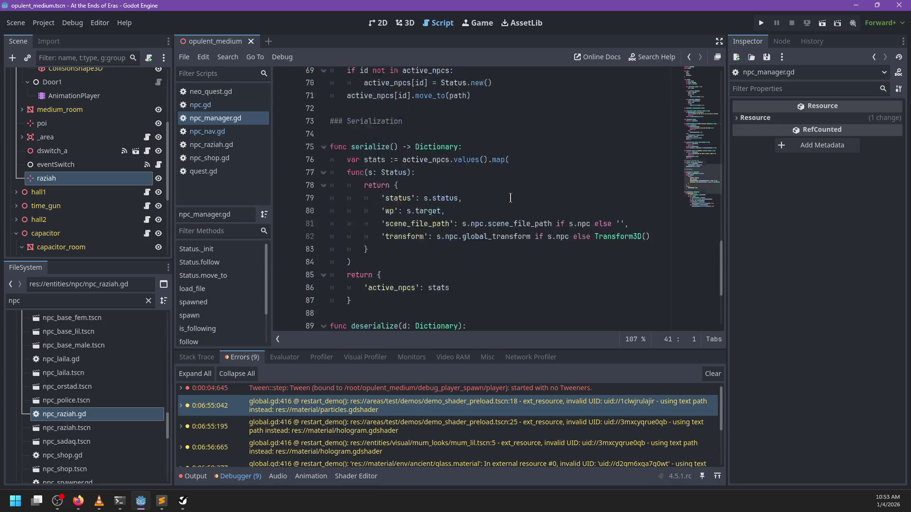
pyautogui.click(622, 306)
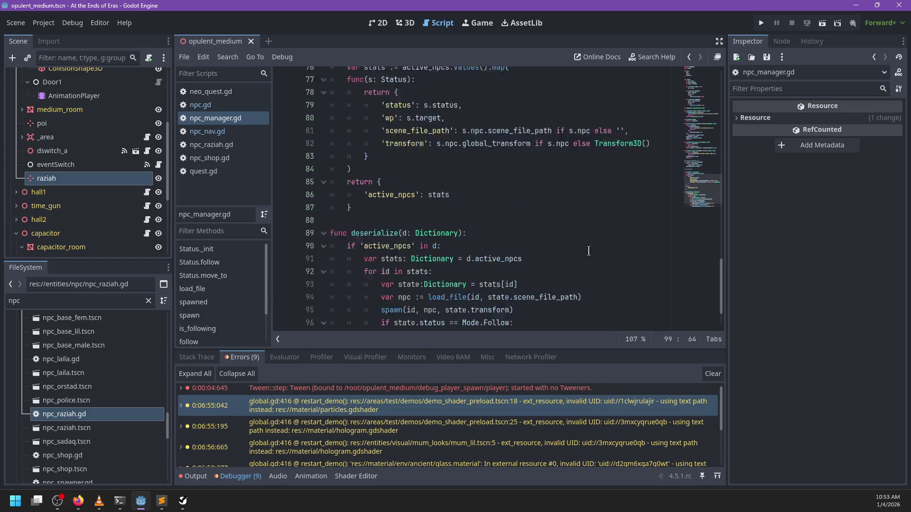
pyautogui.scroll(20, 382, 181)
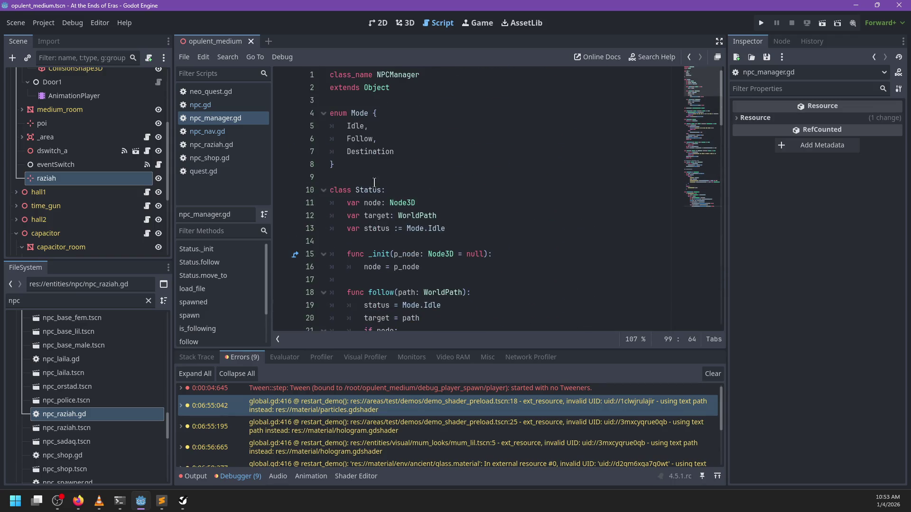
# Remove the unneeded states from npc_nav.gd's NavState enum.
pyautogui.click(374, 190)
pyautogui.doubleClick(357, 113)
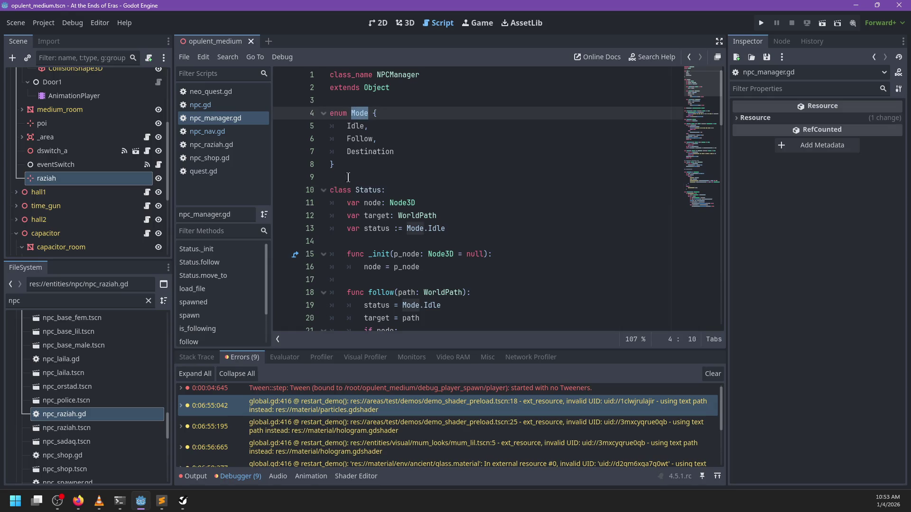
pyautogui.click(208, 132)
pyautogui.scroll(4, 669, 193)
pyautogui.scroll(20, 669, 193)
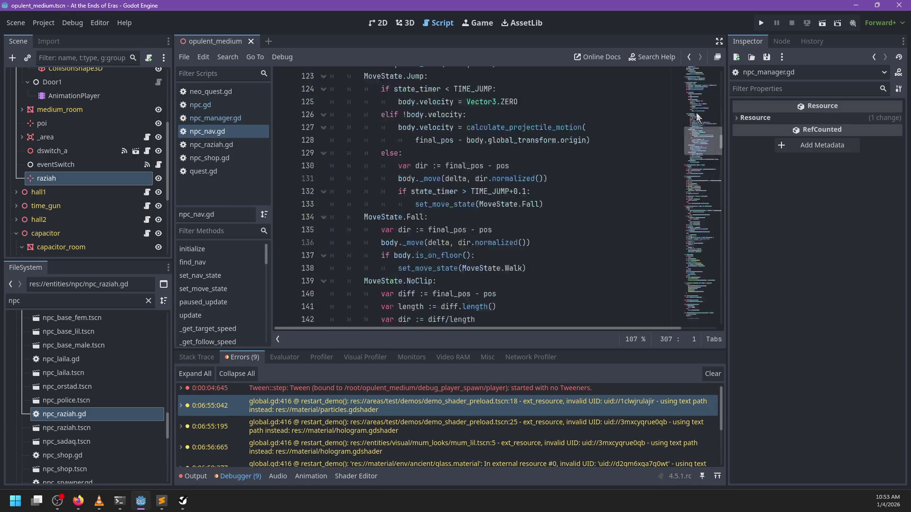
pyautogui.scroll(-4, 422, 129)
pyautogui.doubleClick(363, 126)
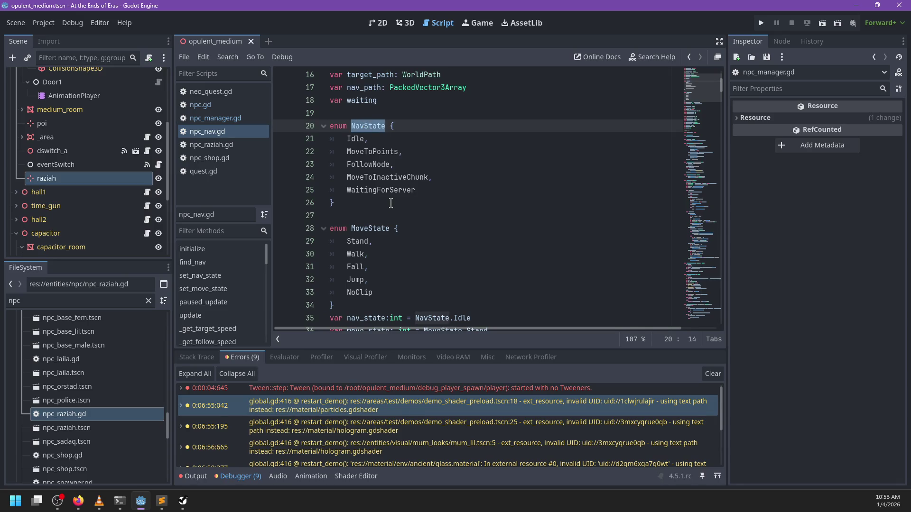
pyautogui.hotkey('ctrl', 'z')
# Delete the MoveToInactiveChunk condition on line 176 and the whole _get_path_async function.
pyautogui.moveTo(678, 190); pyautogui.dragTo(483, 190)
pyautogui.press('BackSpace')
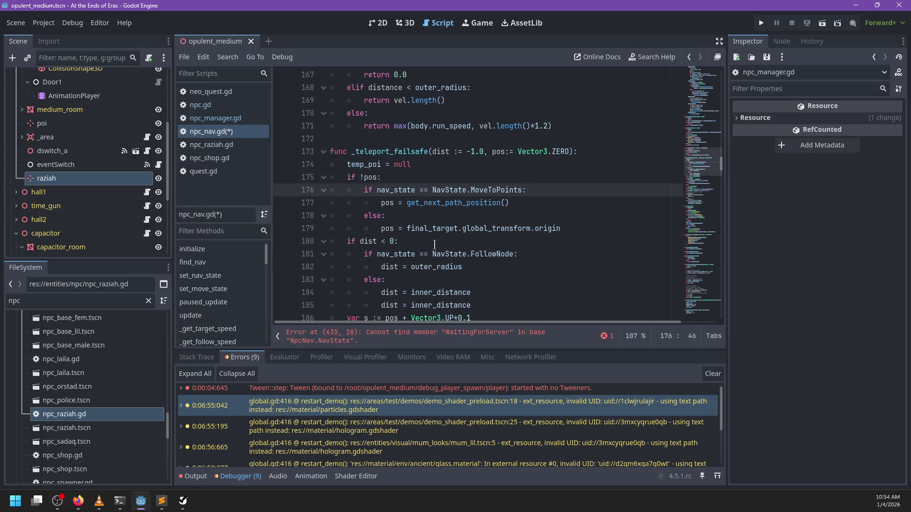
pyautogui.click(430, 335)
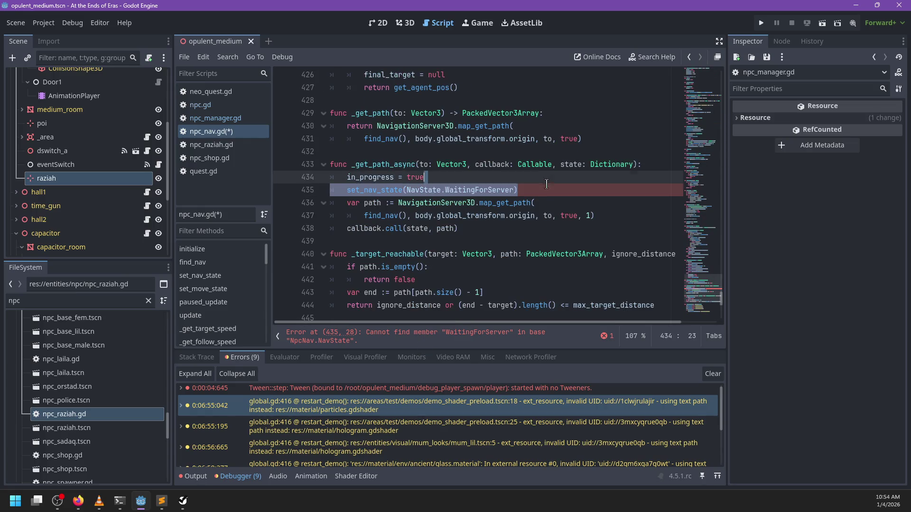
pyautogui.moveTo(473, 228); pyautogui.dragTo(314, 156)
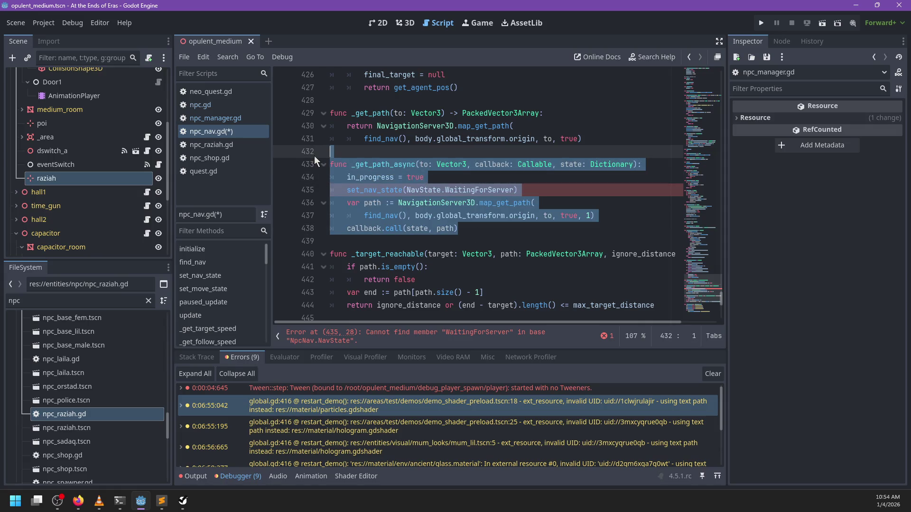
pyautogui.press('Delete')
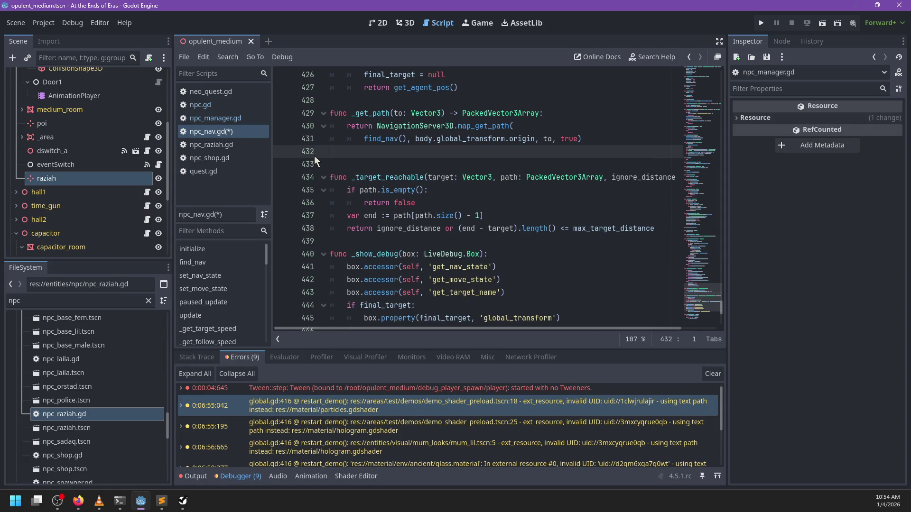
pyautogui.press('BackSpace')
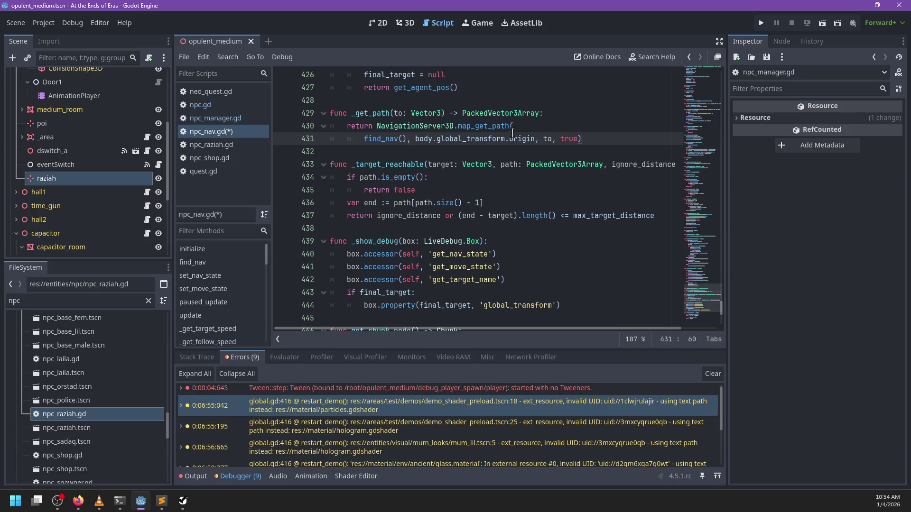
# Save npc_nav.gd and look up the map_get_path documentation.
pyautogui.click(531, 124)
pyautogui.hotkey('ctrl', 's')
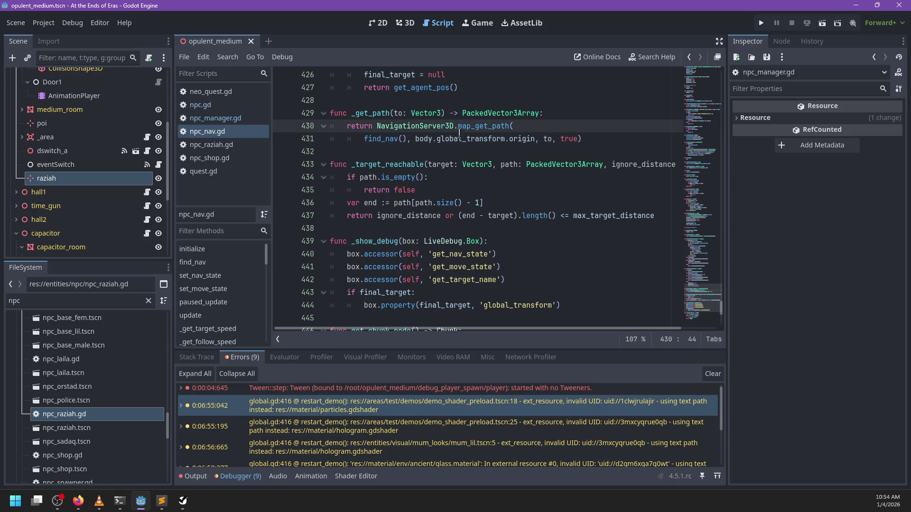
pyautogui.moveTo(377, 138)
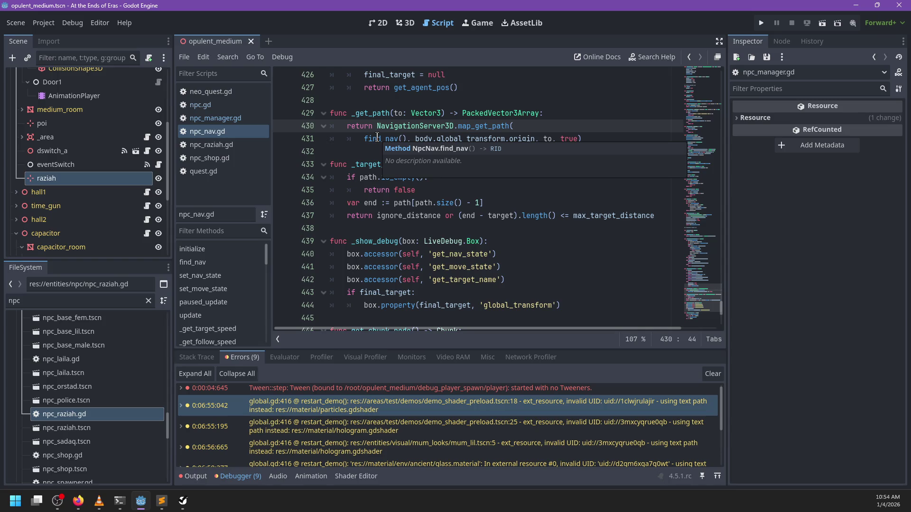
pyautogui.keyDown('ctrl'); pyautogui.click(491, 126); pyautogui.keyUp('ctrl')
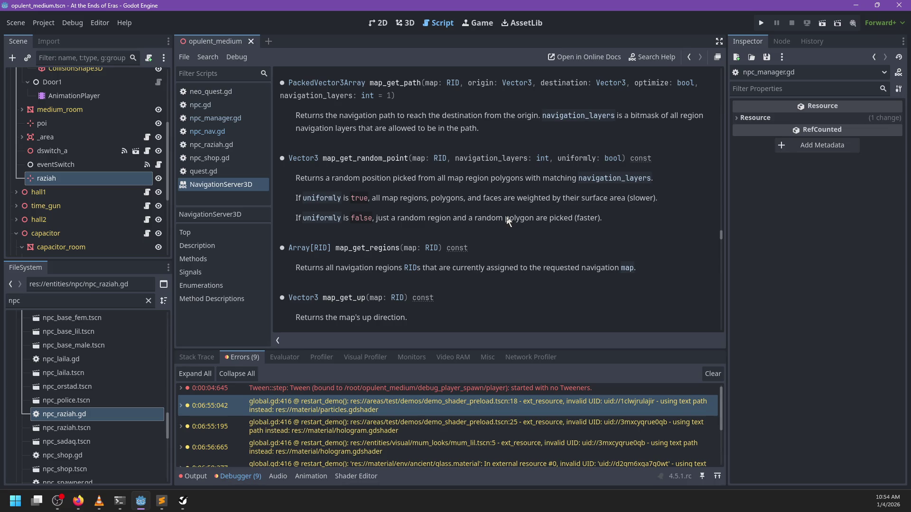
# Clear the Errors list and return to the move_to_path stub in npc.gd.
pyautogui.click(223, 119)
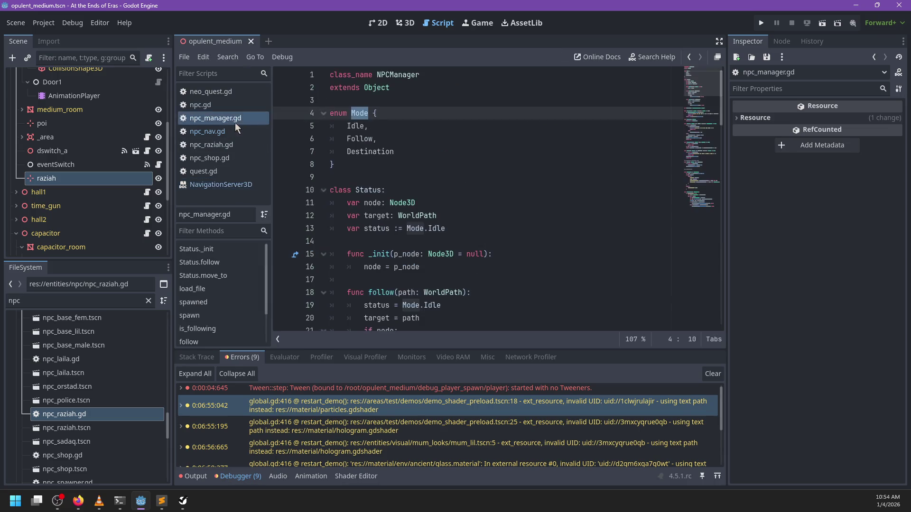
pyautogui.click(213, 132)
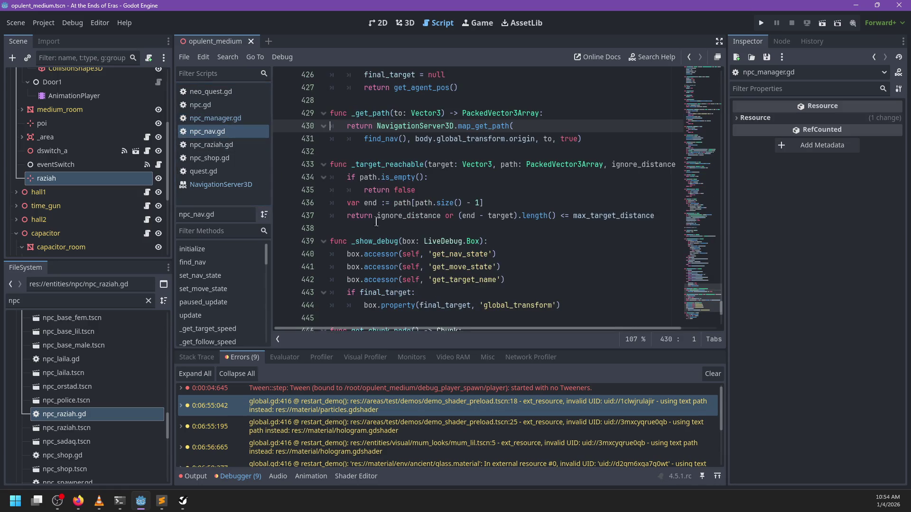
pyautogui.click(712, 374)
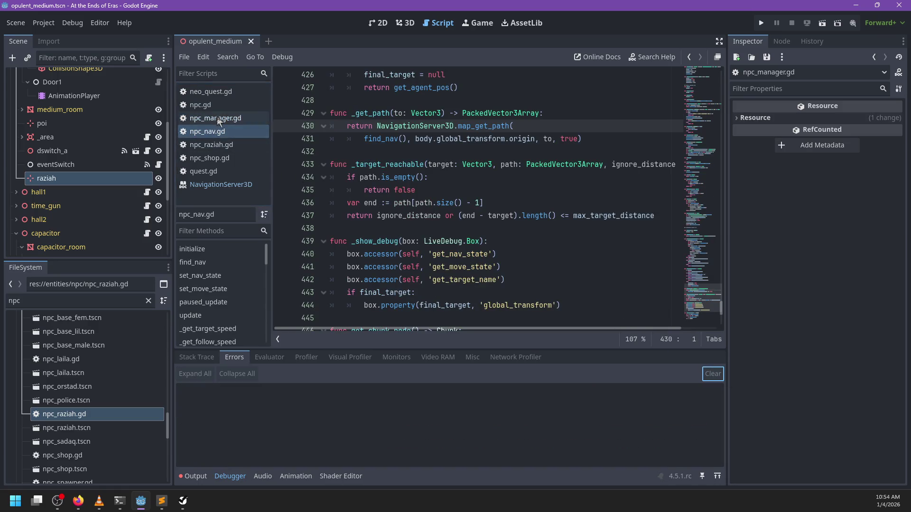
pyautogui.click(219, 118)
pyautogui.click(209, 105)
pyautogui.click(506, 164)
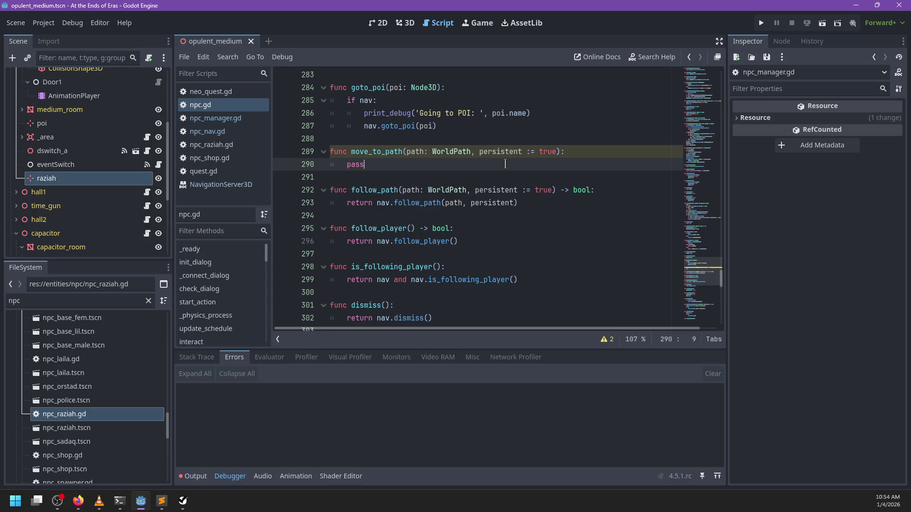
pyautogui.keyDown('ctrl'); pyautogui.click(406, 204); pyautogui.keyUp('ctrl')
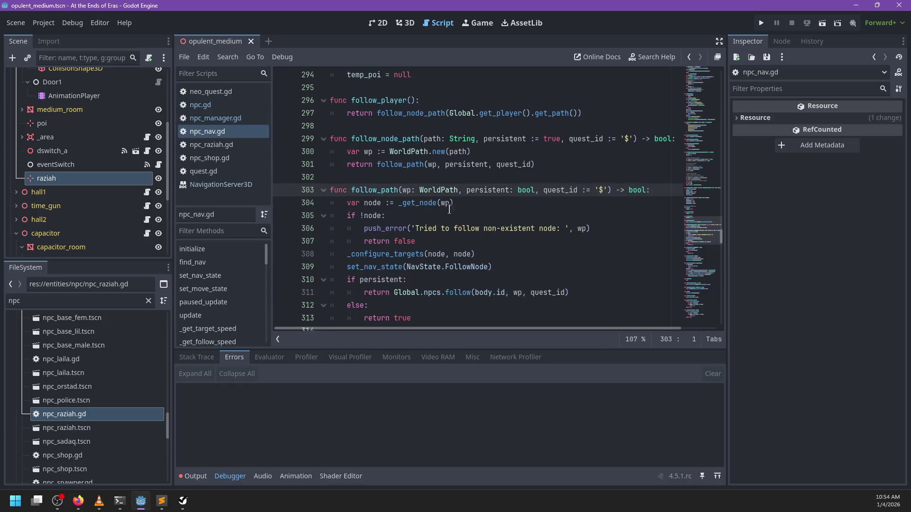
pyautogui.scroll(3, 417, 199)
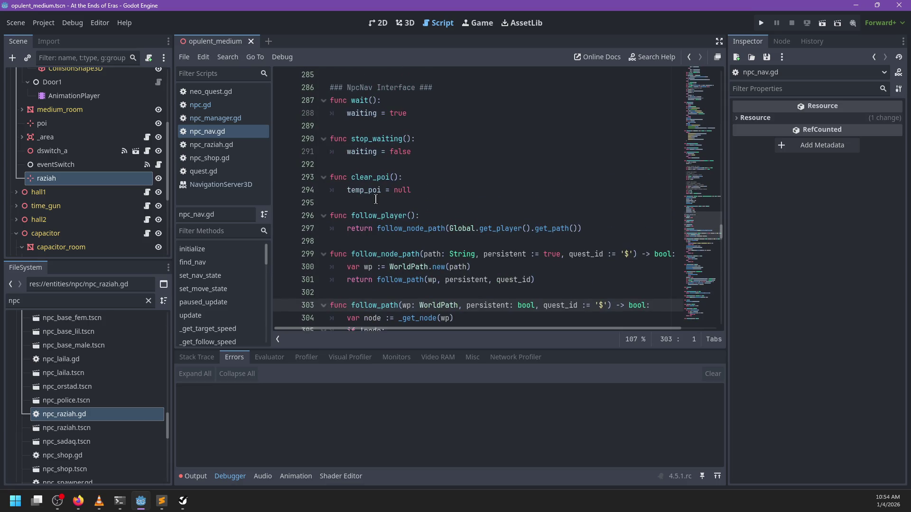
pyautogui.click(376, 200)
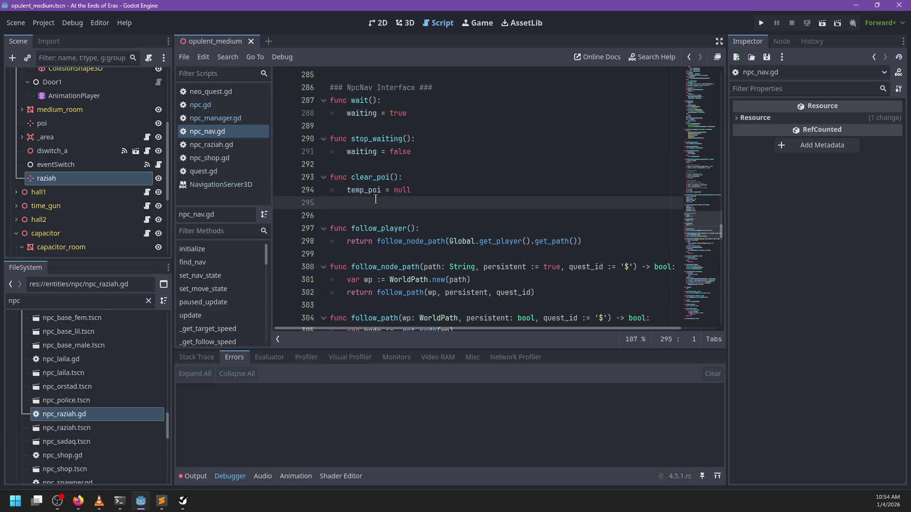
pyautogui.scroll(-5, 378, 204)
pyautogui.scroll(-1, 379, 206)
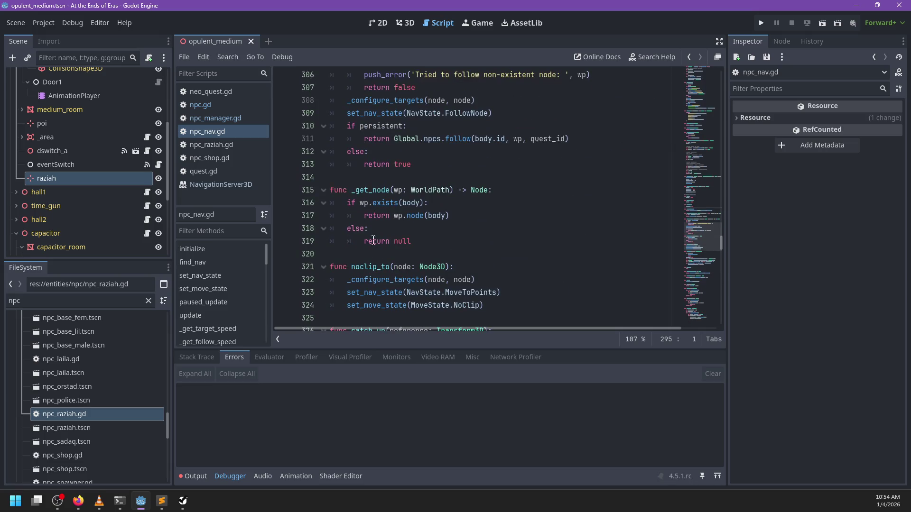
pyautogui.scroll(-3, 378, 233)
pyautogui.scroll(-6, 478, 221)
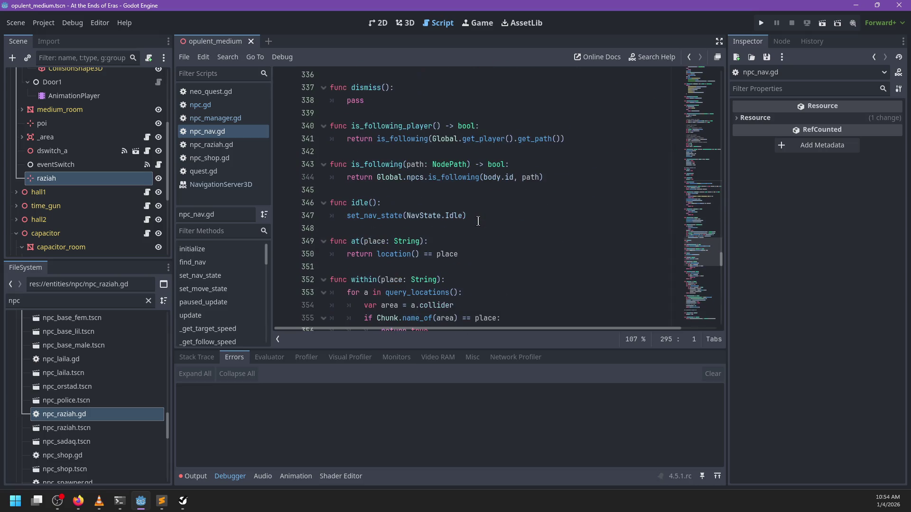
pyautogui.scroll(11, 474, 223)
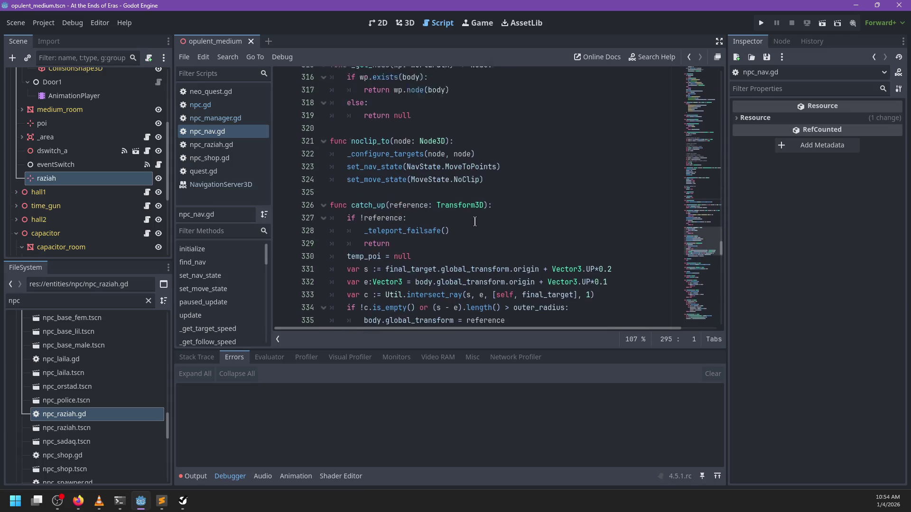
pyautogui.scroll(3, 450, 235)
pyautogui.scroll(-3, 380, 257)
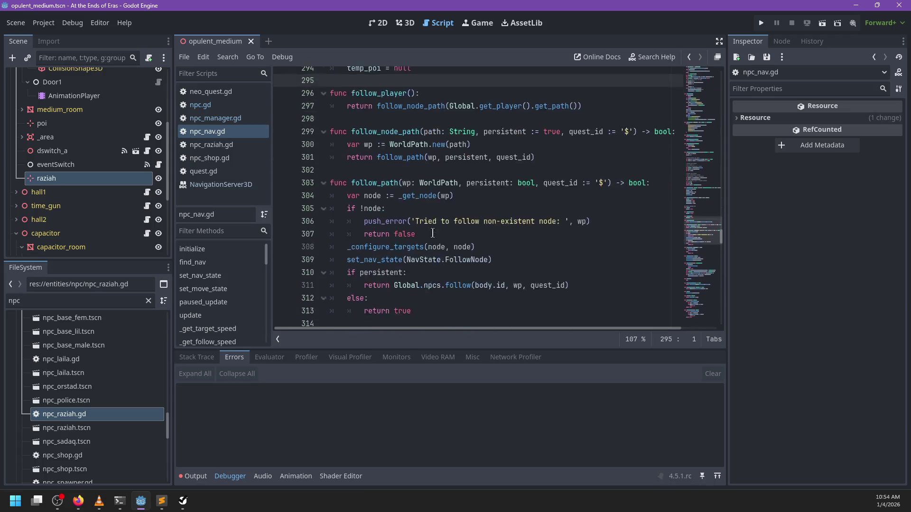
pyautogui.click(375, 260)
# Declare func move_to_path(wp: WorldPath, persistent: bool) below follow_path in npc_nav.gd.
pyautogui.press('Return')
pyautogui.press('Return')
pyautogui.press('Up')
pyautogui.write('fu')
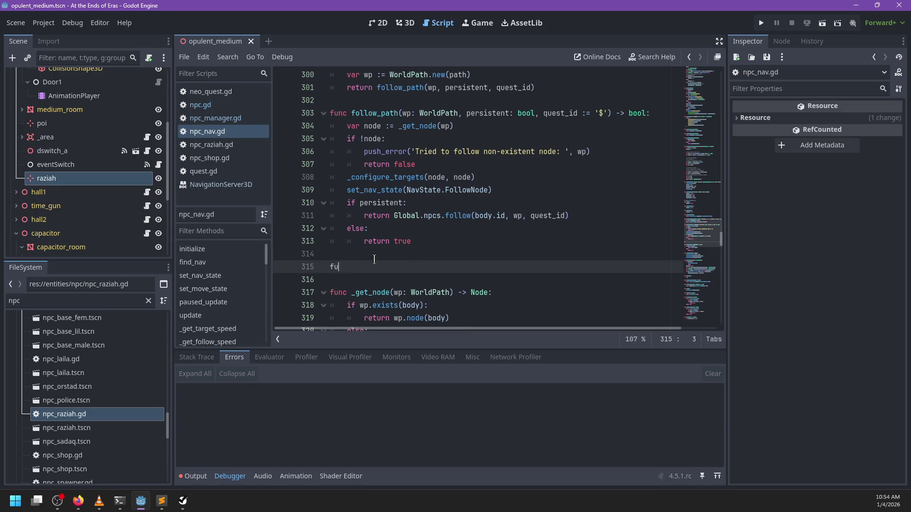
pyautogui.write('nc move_to_path(w')
pyautogui.write('p: WorldPath, p')
pyautogui.write('ersistent: bool)')
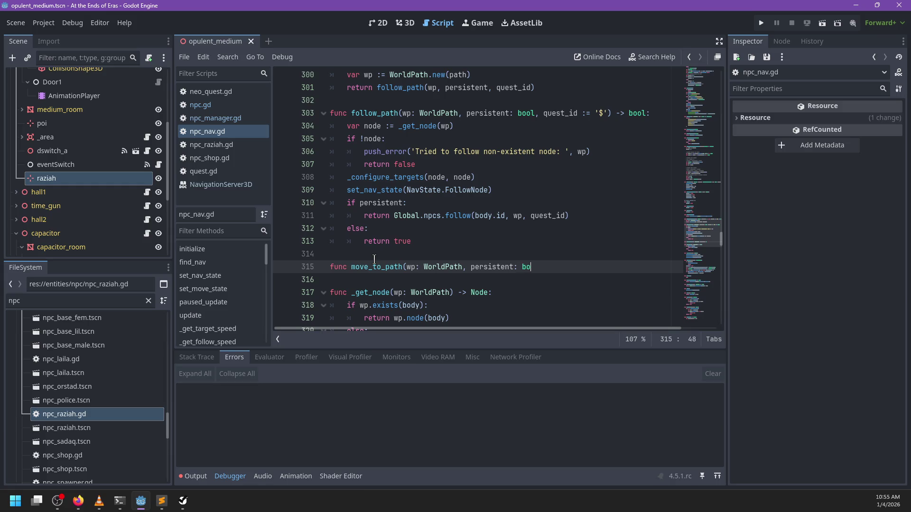
# Remove quest_id from follow_path's parameters and from its Global.npcs.follow call.
pyautogui.moveTo(535, 113); pyautogui.dragTo(607, 113)
pyautogui.press('BackSpace')
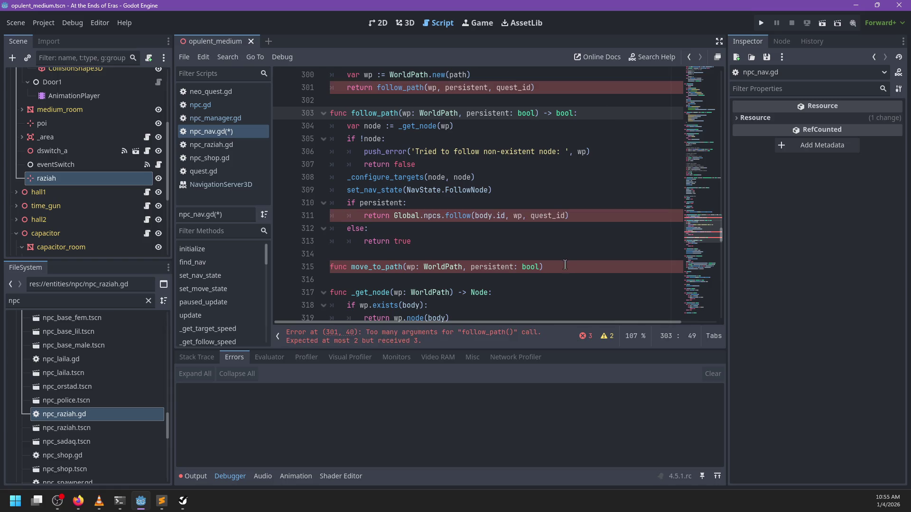
pyautogui.click(556, 216)
pyautogui.doubleClick(557, 215)
pyautogui.press('BackSpace')
pyautogui.press('BackSpace')
pyautogui.press('BackSpace')
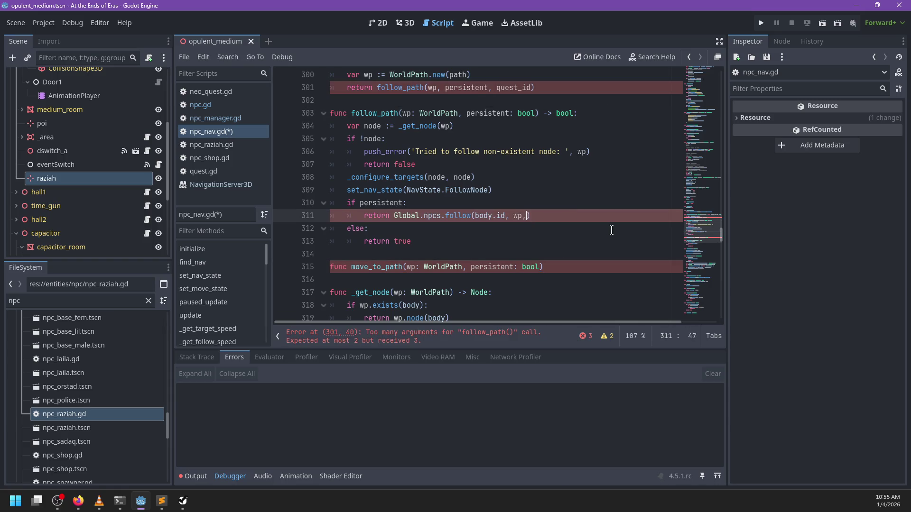
pyautogui.keyDown('ctrl'); pyautogui.click(455, 216); pyautogui.keyUp('ctrl')
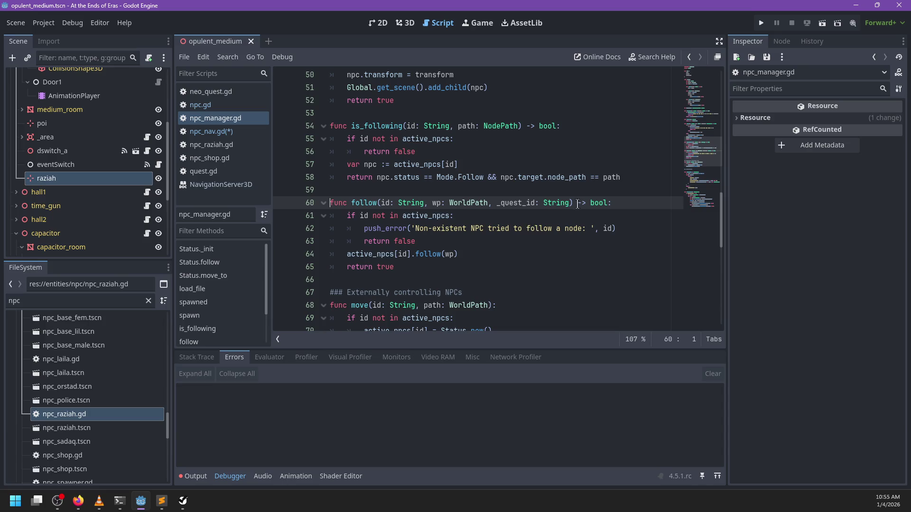
# Delete the _quest_id: String parameter from follow on line 60, save, and return to npc_nav.gd.
pyautogui.moveTo(569, 203); pyautogui.dragTo(489, 204)
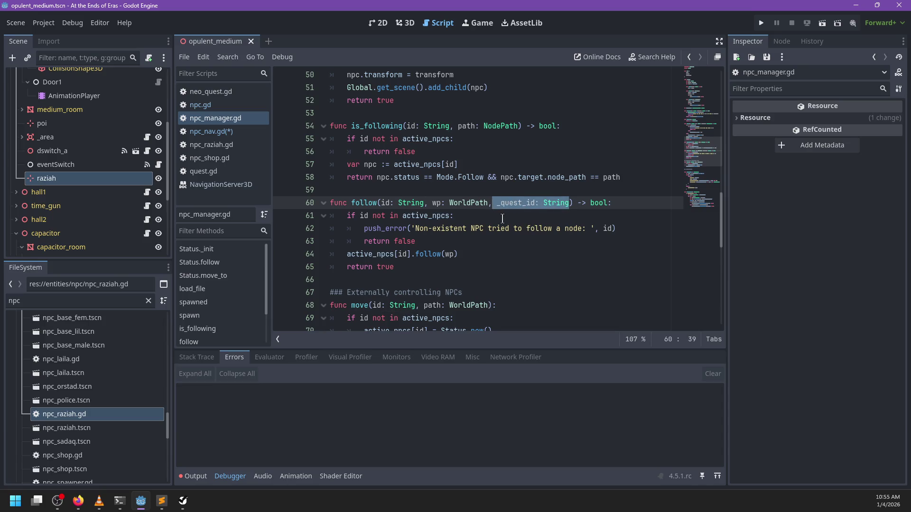
pyautogui.press('BackSpace')
pyautogui.hotkey('ctrl', 's')
pyautogui.hotkey('alt', 'Left')
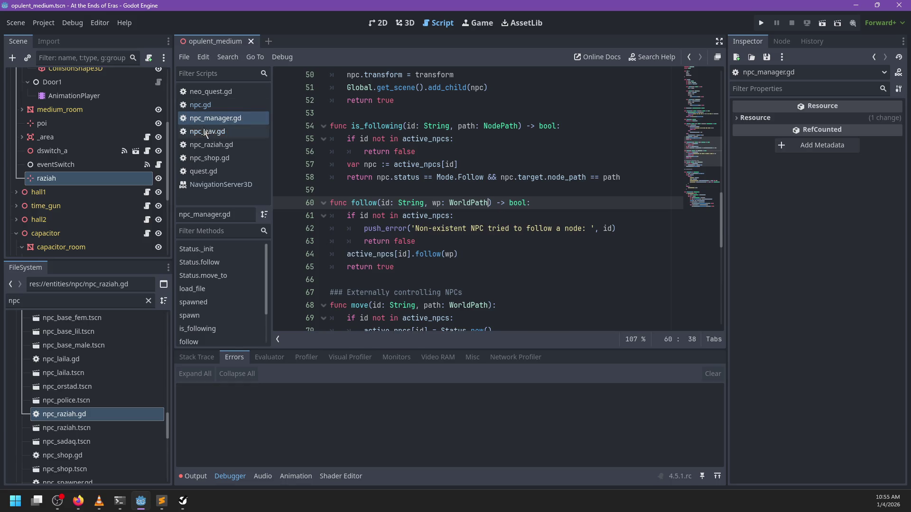
pyautogui.click(570, 263)
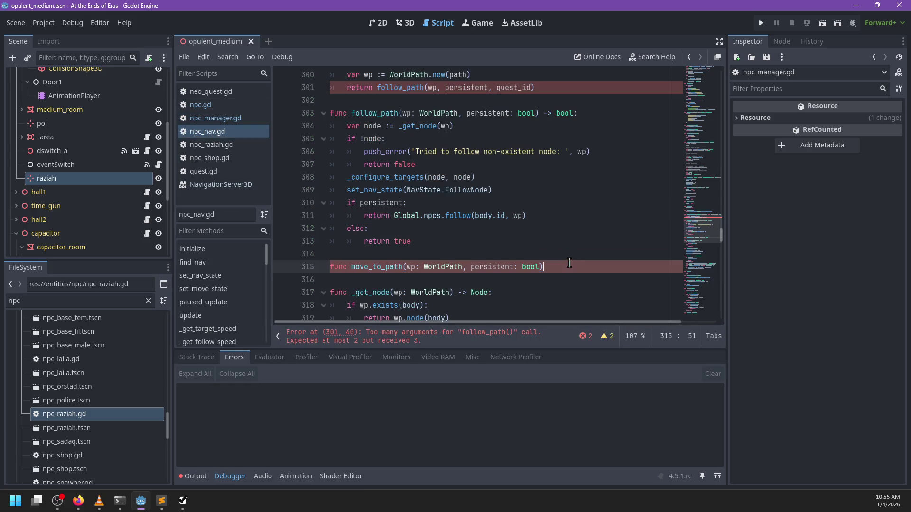
# End move_to_path's signature with -> bool: and give it a body of return true.
pyautogui.write('bool:')
pyautogui.press('Return')
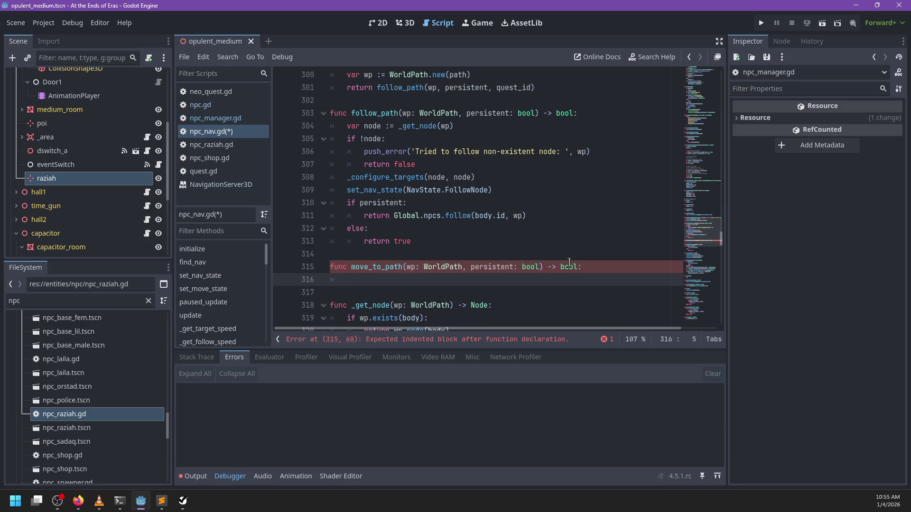
pyautogui.write('return true')
pyautogui.hotkey('ctrl', 'shift', 'Return')
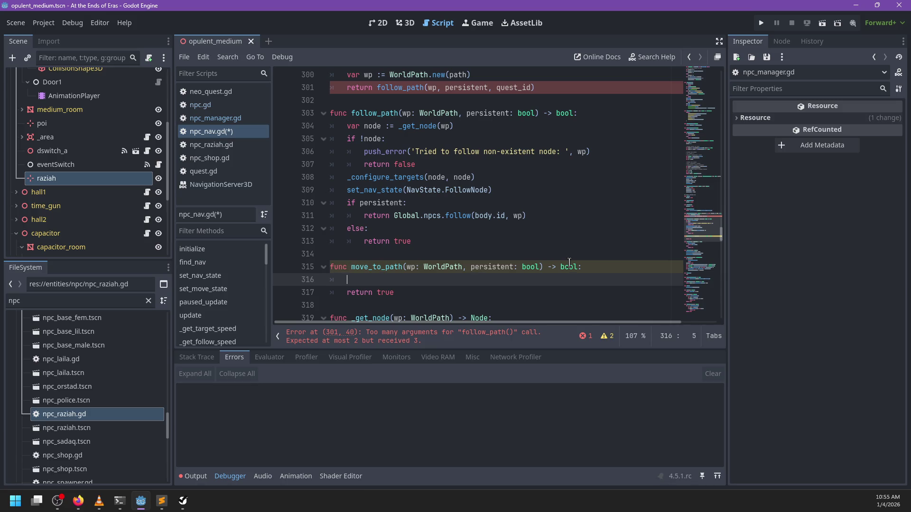
pyautogui.write('var')
pyautogui.press('BackSpace')
pyautogui.press('BackSpace')
pyautogui.press('BackSpace')
pyautogui.scroll(20, 569, 262)
pyautogui.scroll(20, 561, 216)
pyautogui.scroll(-7, 563, 217)
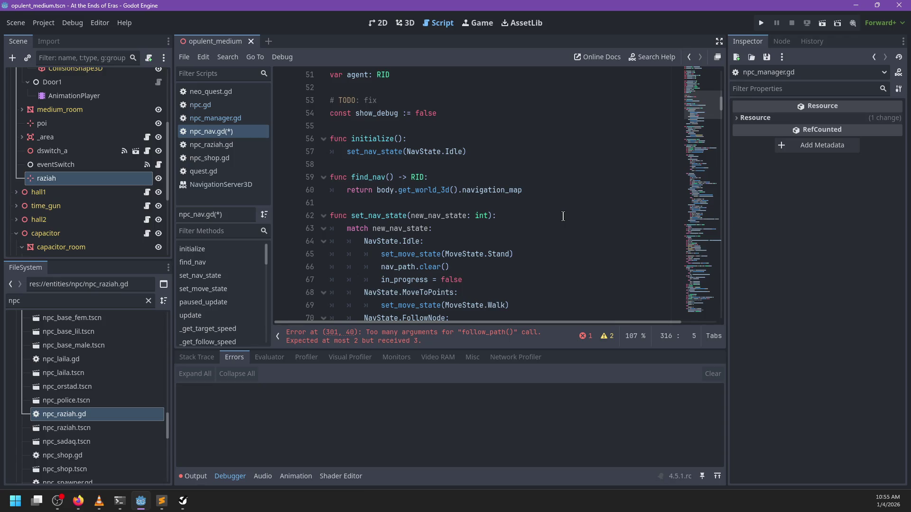
pyautogui.scroll(-6, 563, 216)
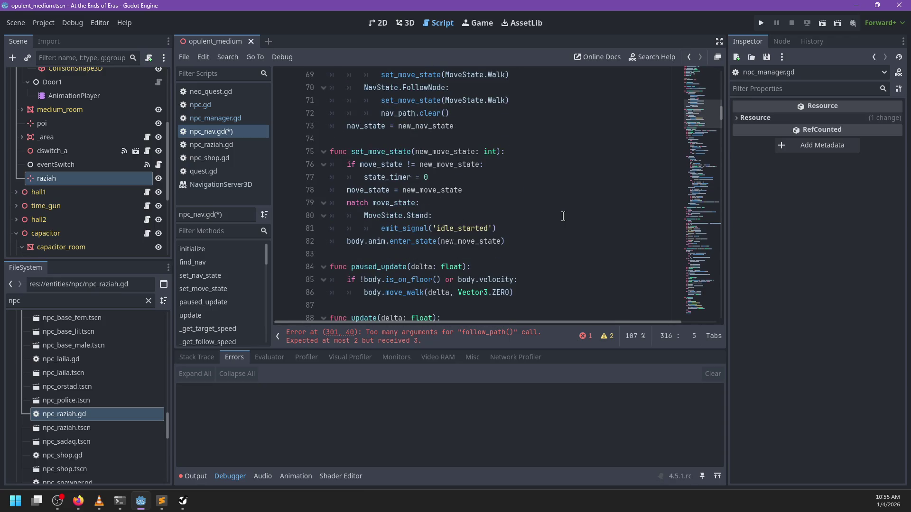
pyautogui.scroll(20, 563, 216)
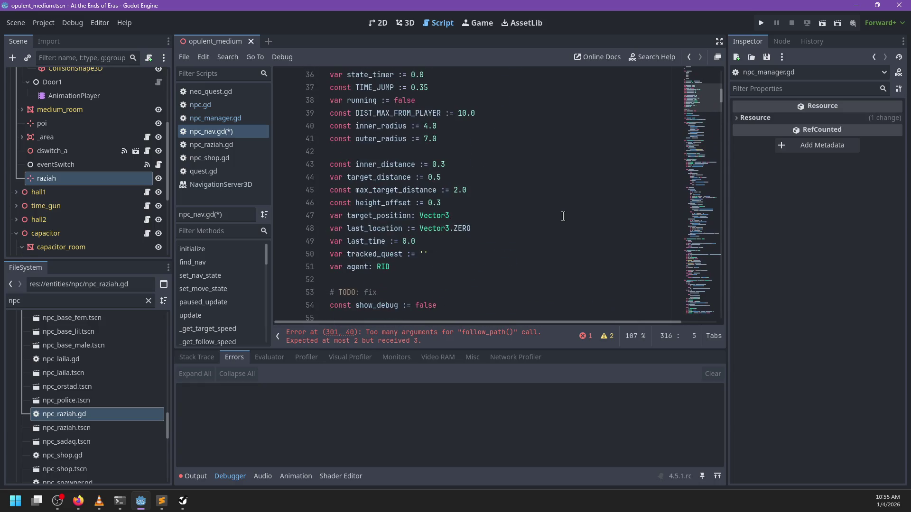
pyautogui.scroll(-5, 562, 217)
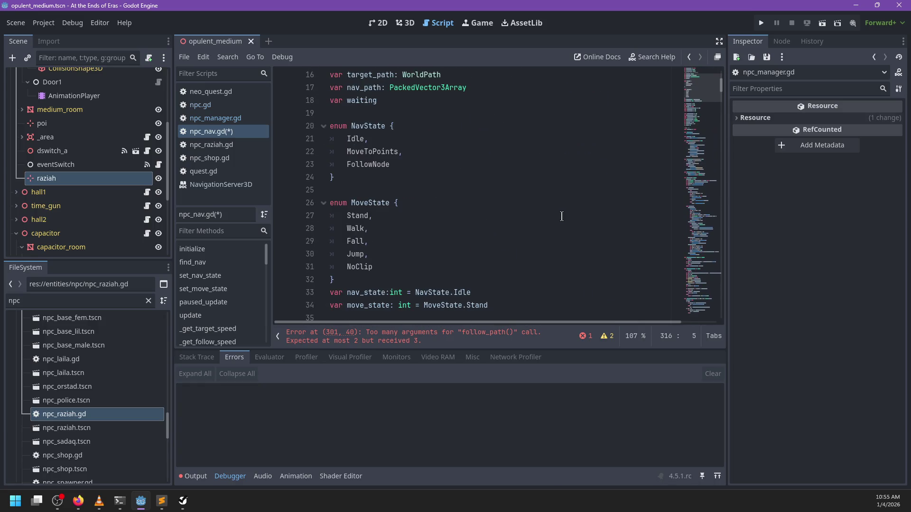
# Delete quest_id from the follow_path call on line 301 and from follow_node_path's parameters.
pyautogui.click(403, 340)
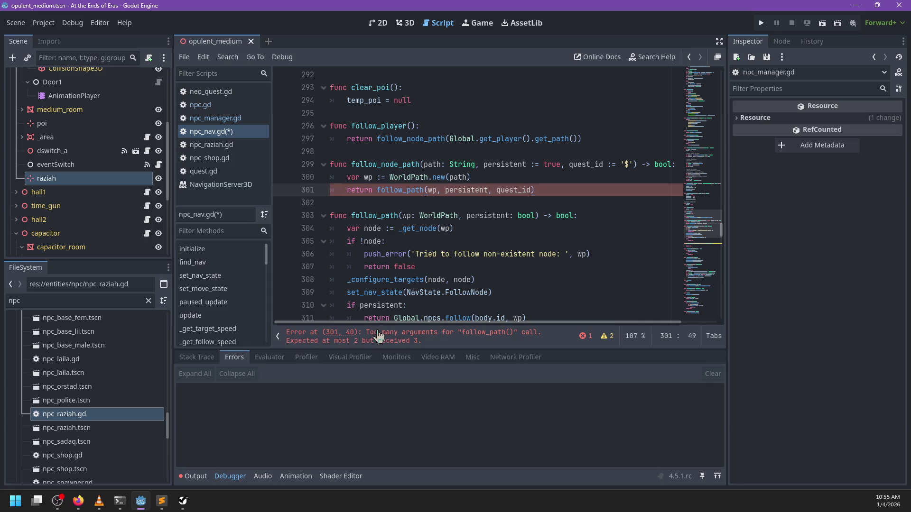
pyautogui.doubleClick(515, 190)
pyautogui.press('BackSpace')
pyautogui.press('BackSpace')
pyautogui.press('BackSpace')
pyautogui.moveTo(562, 165); pyautogui.dragTo(632, 168)
pyautogui.press('BackSpace')
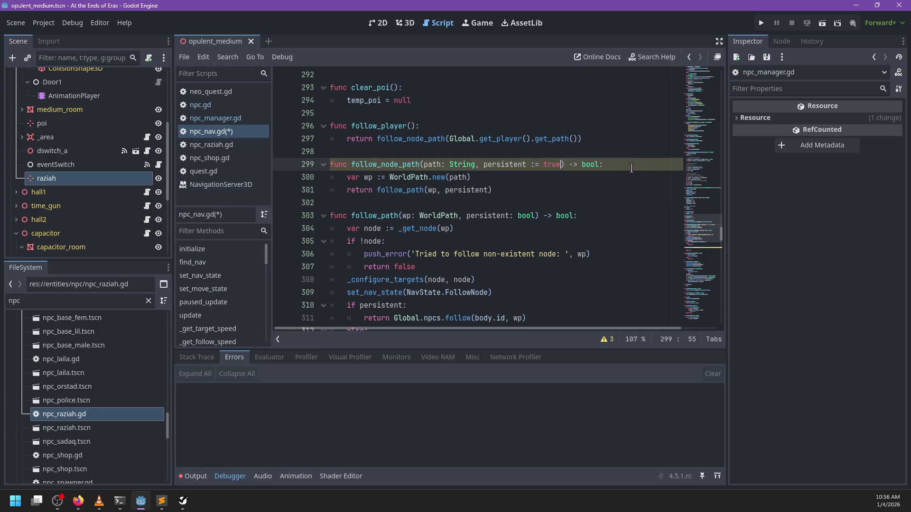
pyautogui.click(520, 203)
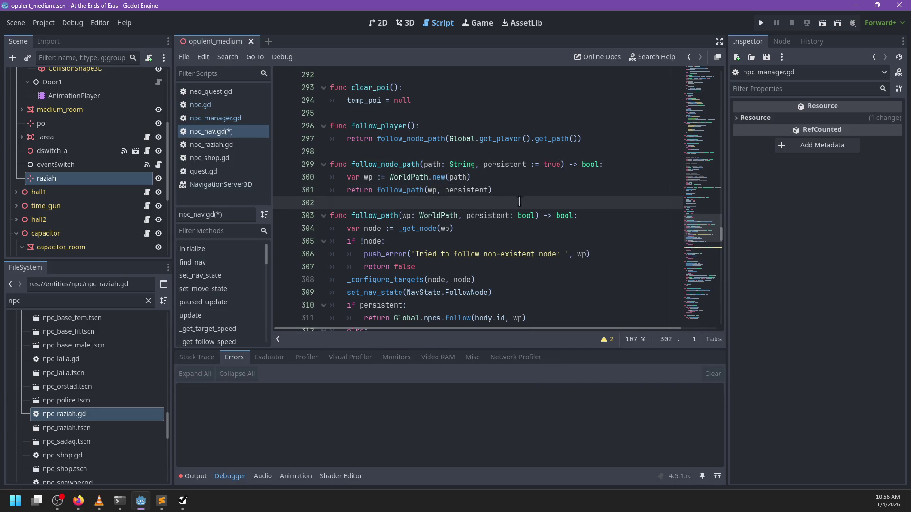
pyautogui.click(497, 233)
# Review the remaining unused-parameter warnings for move_to_path's wp and persistent.
pyautogui.scroll(-1, 496, 233)
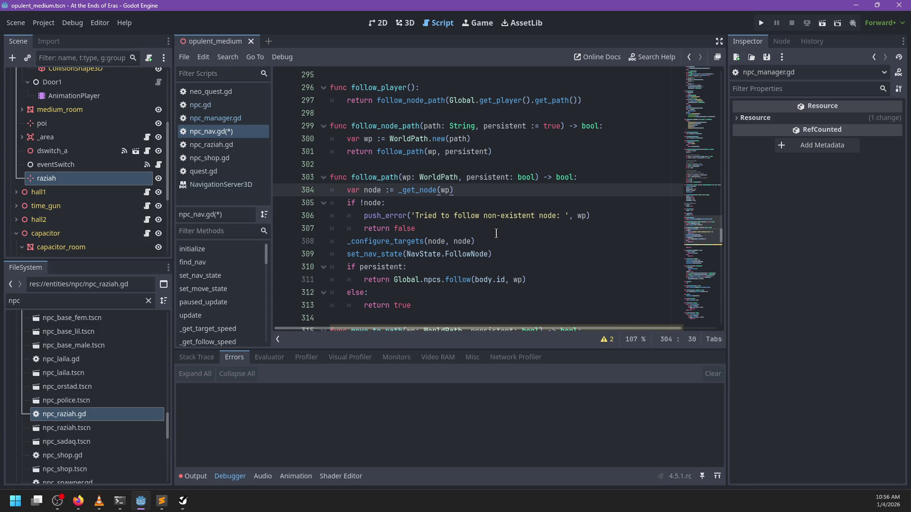
pyautogui.scroll(-4, 495, 231)
pyautogui.click(416, 190)
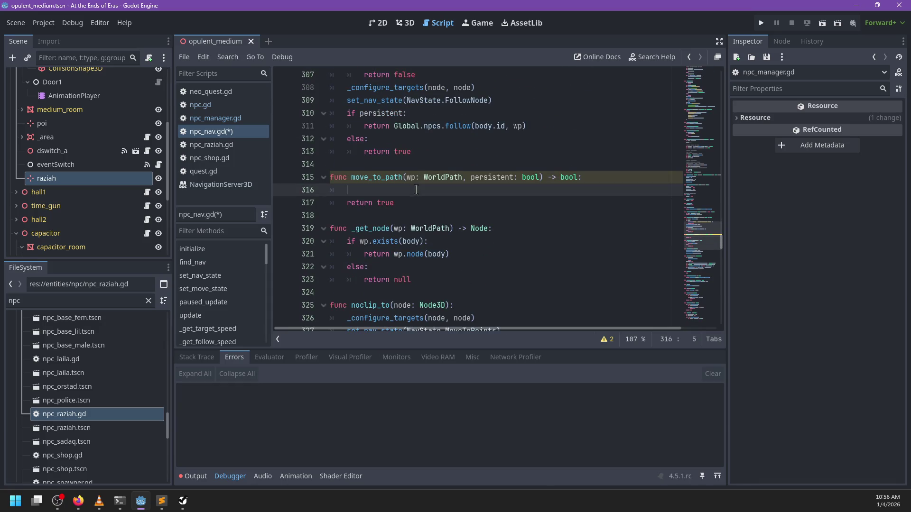
pyautogui.click(606, 339)
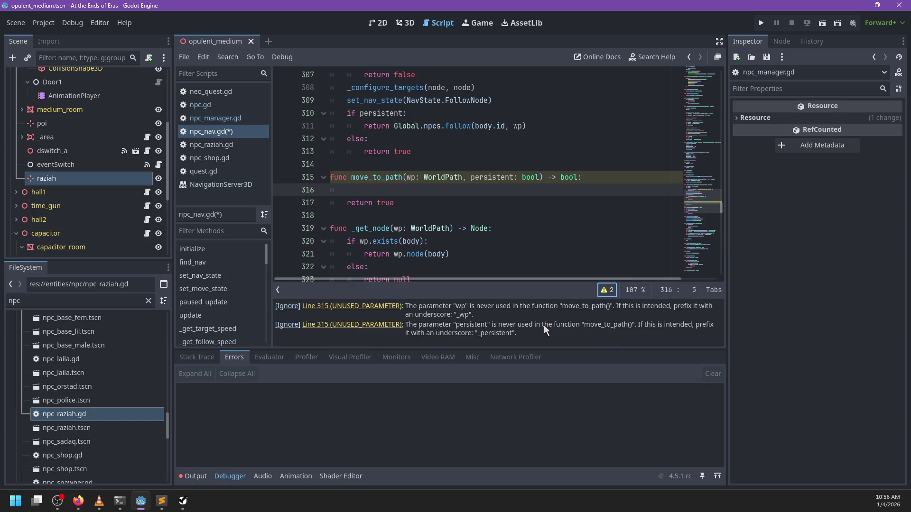
pyautogui.click(605, 290)
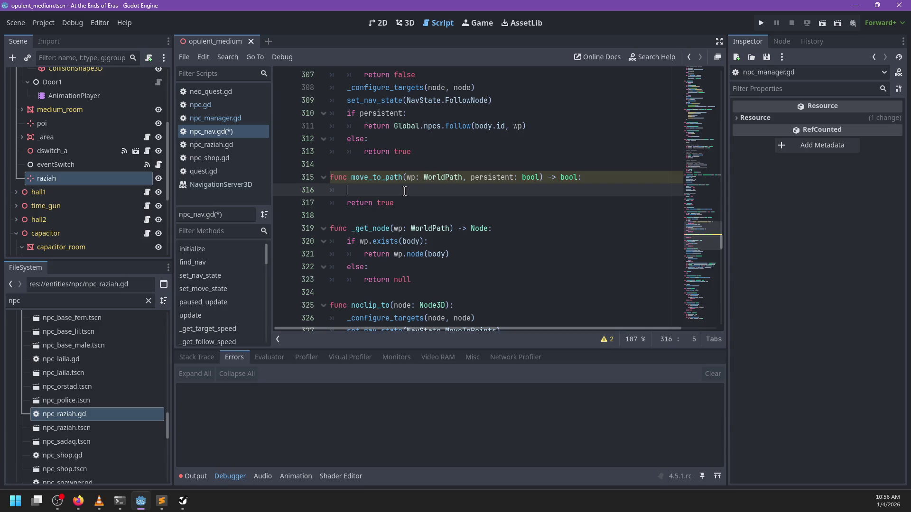
# Close the debugger panel, scroll up to the NavState enum and select MoveToPoints on line 22.
pyautogui.scroll(5, 405, 191)
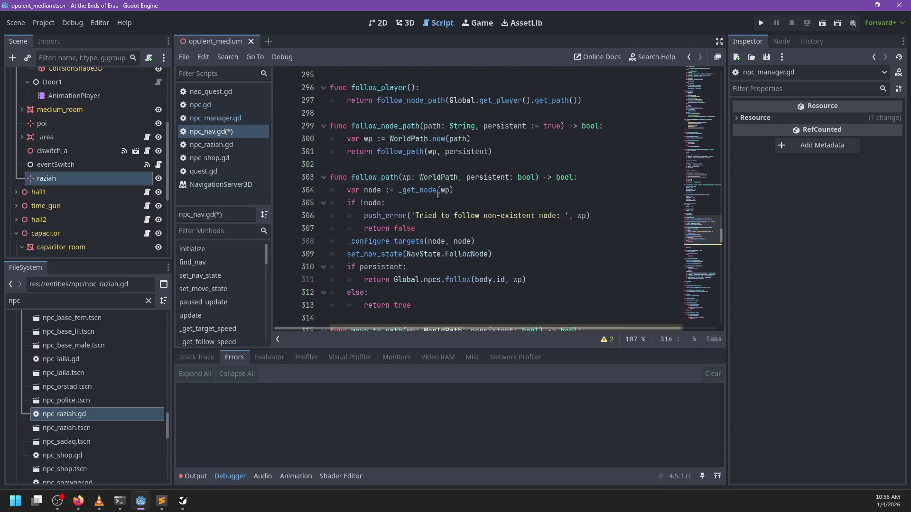
pyautogui.scroll(18, 470, 245)
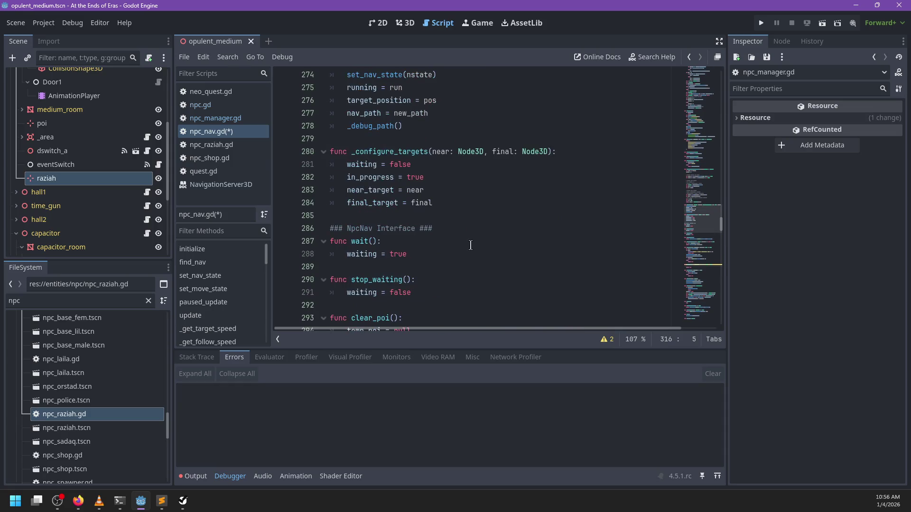
pyautogui.scroll(20, 478, 247)
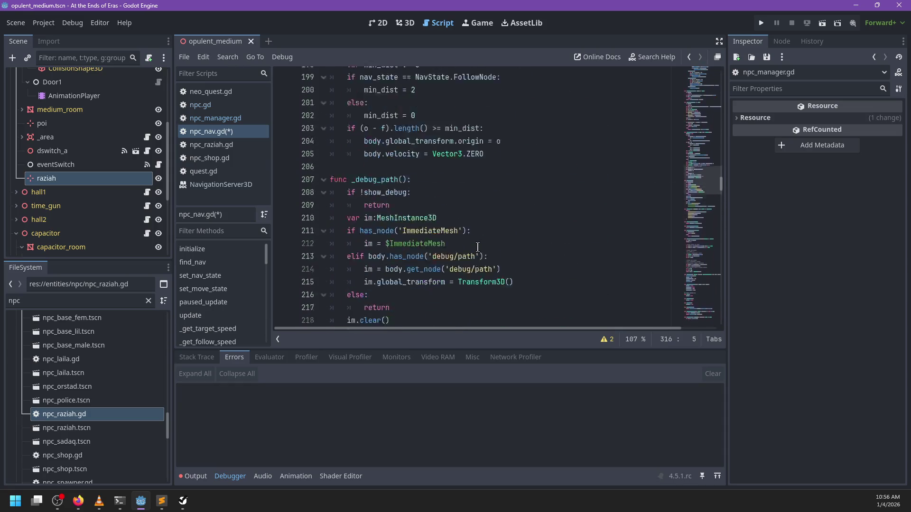
pyautogui.scroll(3, 478, 247)
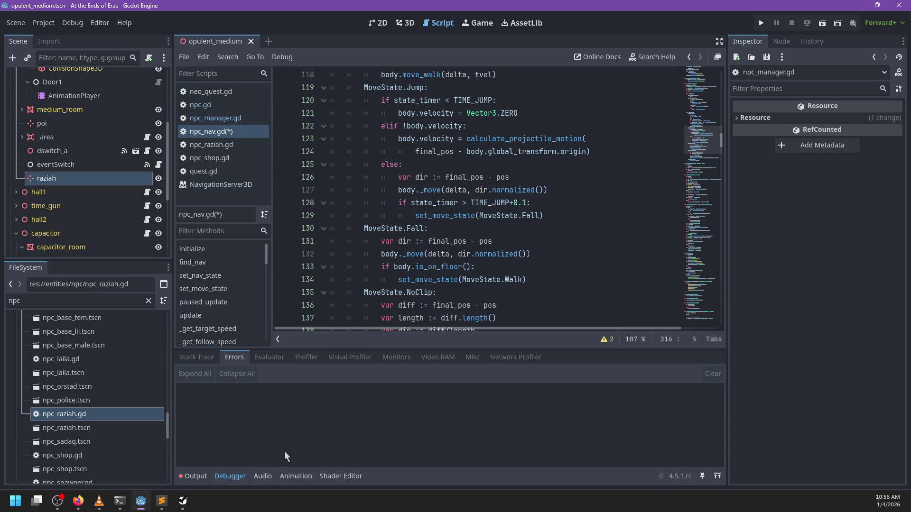
pyautogui.click(226, 477)
pyautogui.scroll(15, 462, 334)
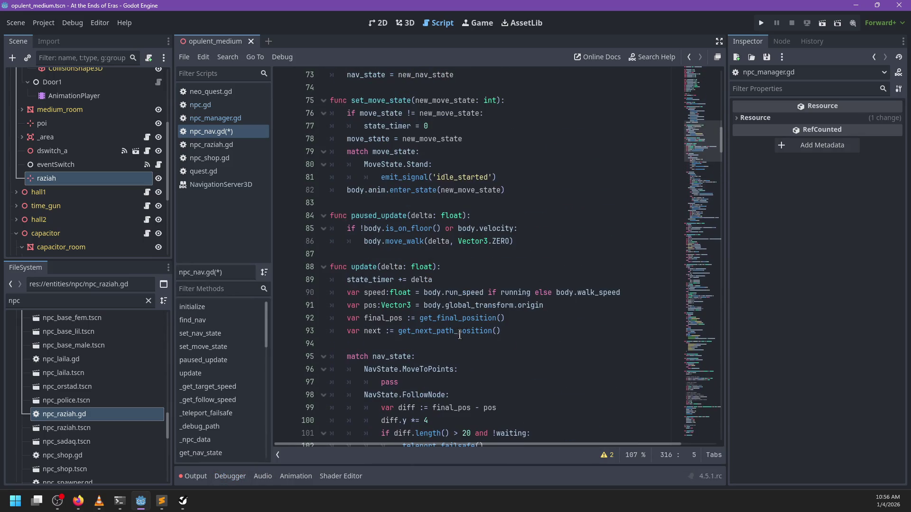
pyautogui.scroll(-7, 462, 335)
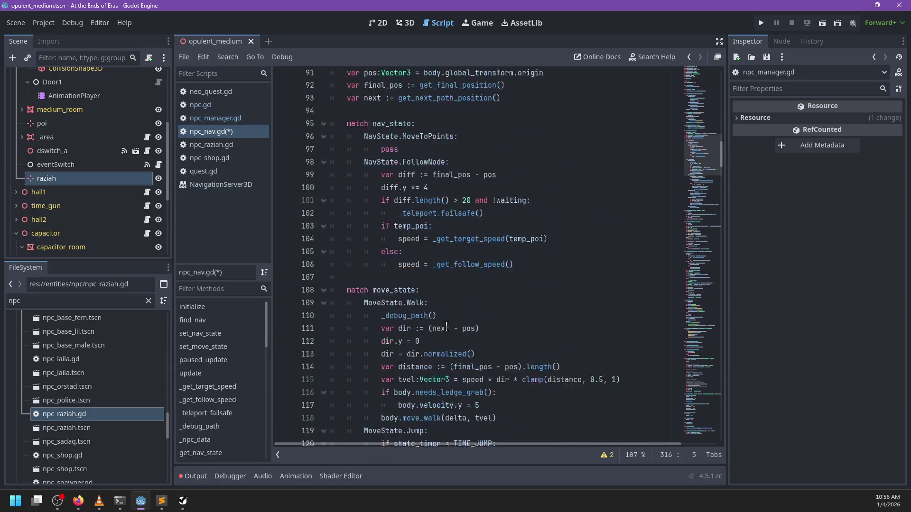
pyautogui.scroll(2, 446, 327)
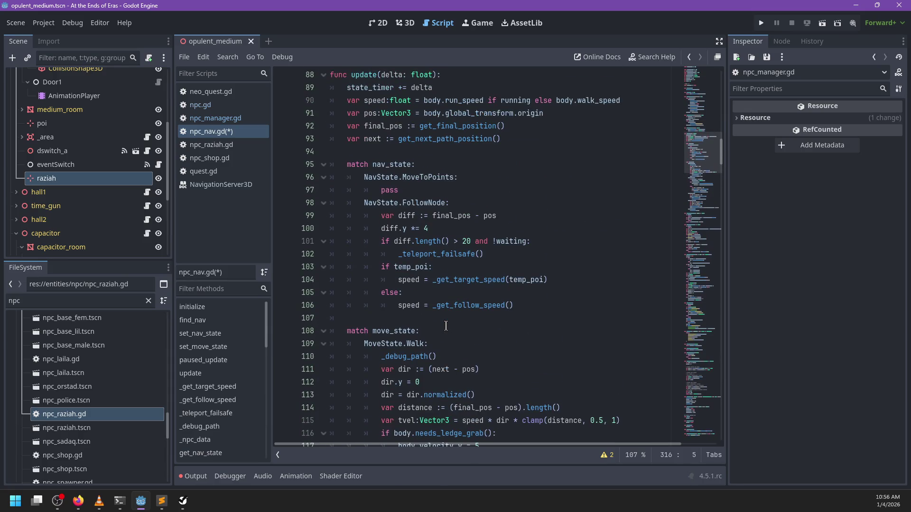
pyautogui.scroll(-11, 446, 326)
pyautogui.scroll(20, 512, 314)
pyautogui.scroll(5, 511, 314)
pyautogui.scroll(4, 511, 314)
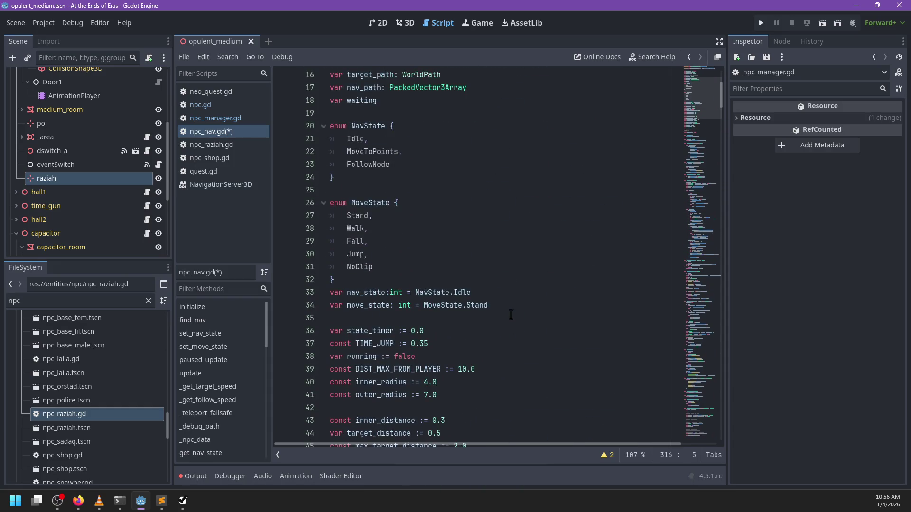
pyautogui.doubleClick(393, 152)
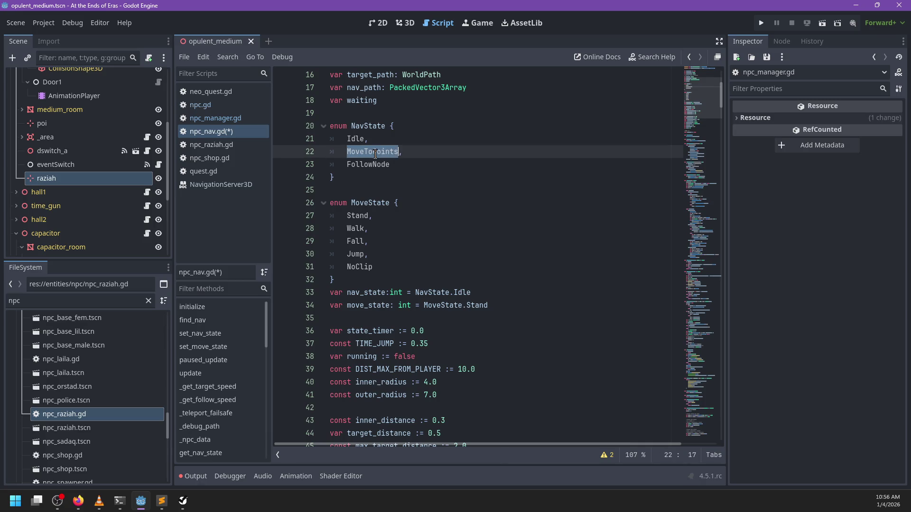
# Retype the enum entry as MoveToPoint and fix its references on lines 68 and 96.
pyautogui.write('Move')
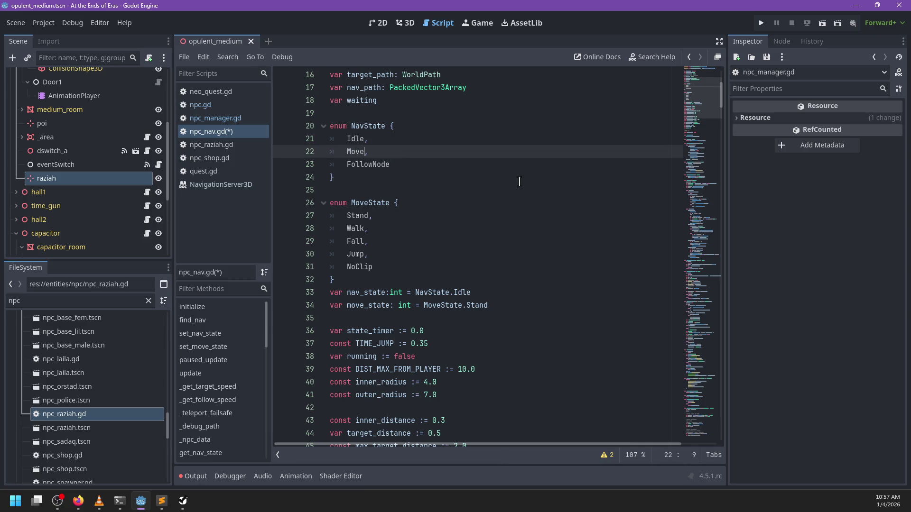
pyautogui.write('To')
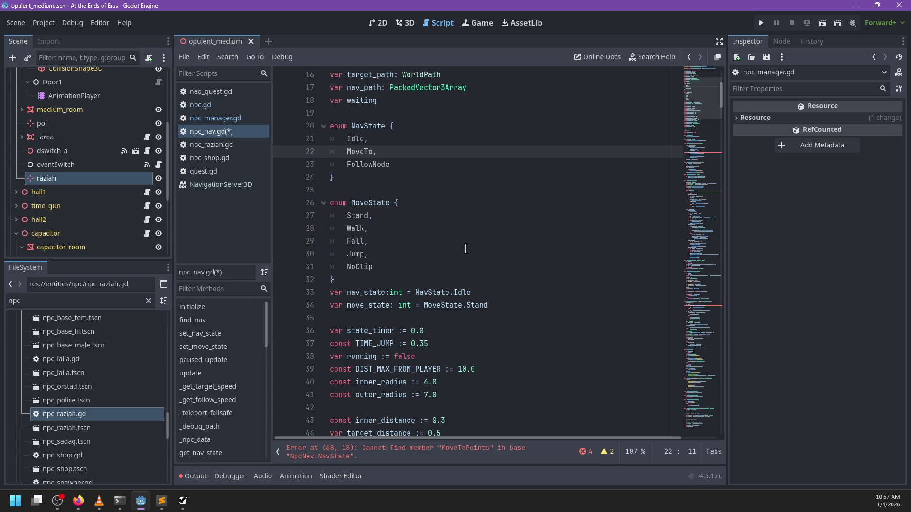
pyautogui.write('Point')
pyautogui.click(464, 453)
pyautogui.click(456, 255)
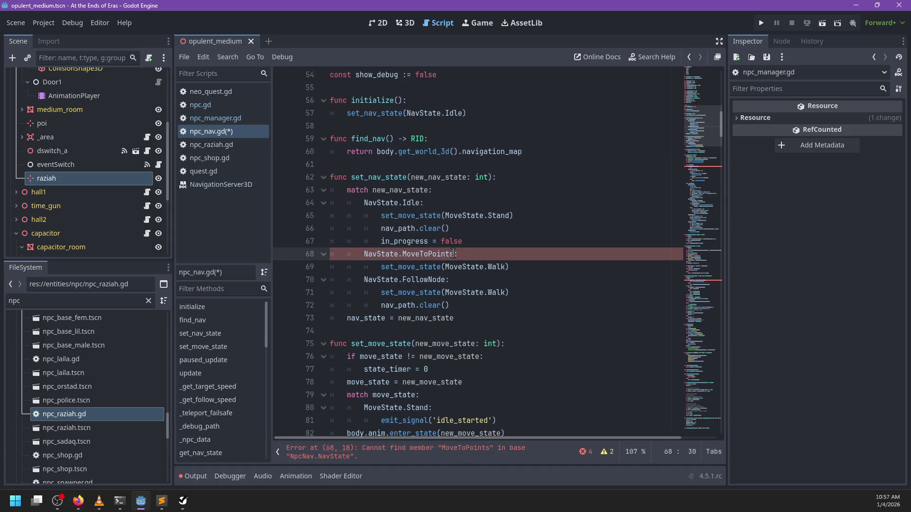
pyautogui.press('BackSpace')
pyautogui.click(359, 457)
pyautogui.click(454, 255)
pyautogui.press('BackSpace')
# Change the remaining MoveToPoints references on lines 176 and 327 to MoveToPoint.
pyautogui.click(387, 453)
pyautogui.click(524, 255)
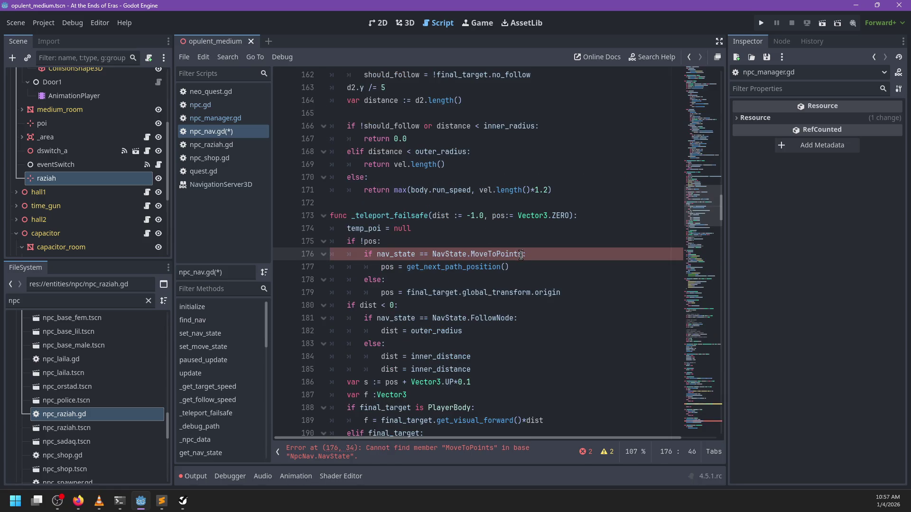
pyautogui.press('BackSpace')
pyautogui.click(386, 453)
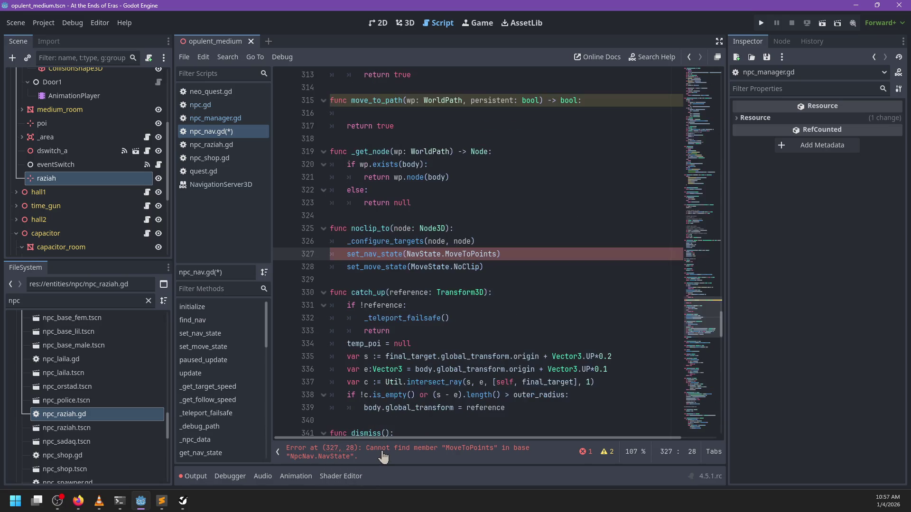
pyautogui.click(496, 254)
pyautogui.press('BackSpace')
# Check the NavState definition, then undo twice, restoring quest_id and its line 301 argument error.
pyautogui.hotkey('ctrl', 'Left')
pyautogui.hotkey('ctrl', 'Left')
pyautogui.hotkey('ctrl', 'Left')
pyautogui.hotkey('ctrl', 'd')
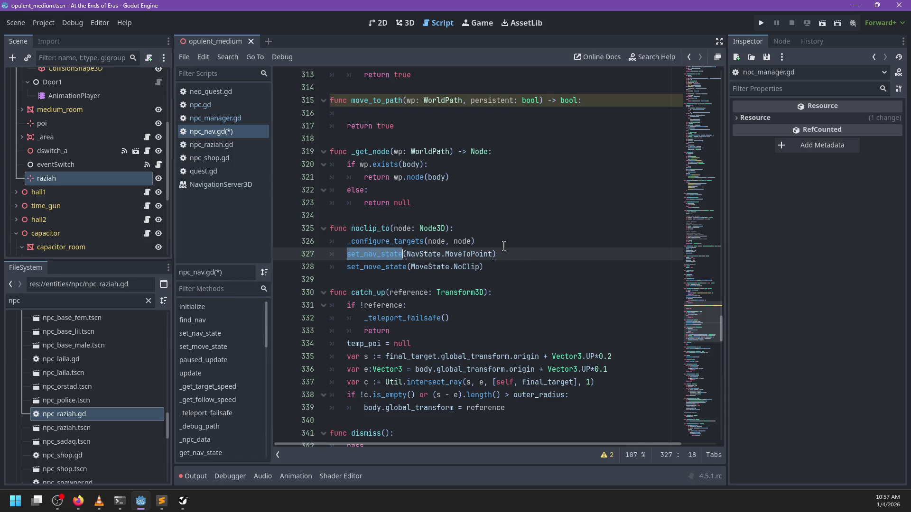
pyautogui.keyDown('ctrl'); pyautogui.click(437, 246); pyautogui.keyUp('ctrl')
pyautogui.hotkey('ctrl', 'z')
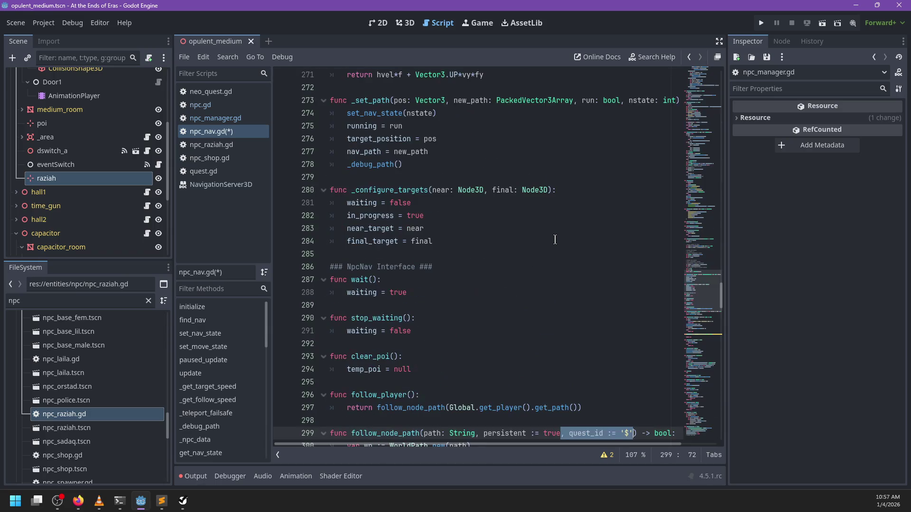
pyautogui.hotkey('ctrl', 'z')
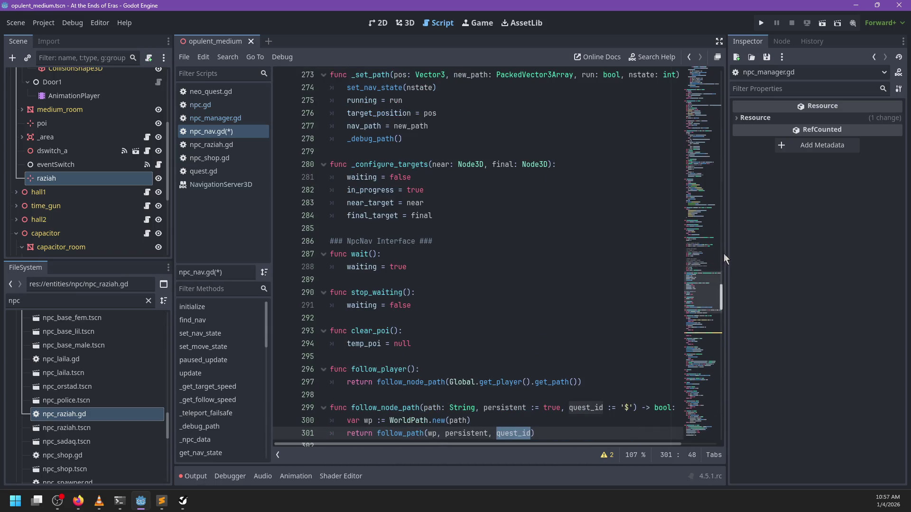
pyautogui.click(694, 426)
pyautogui.click(477, 456)
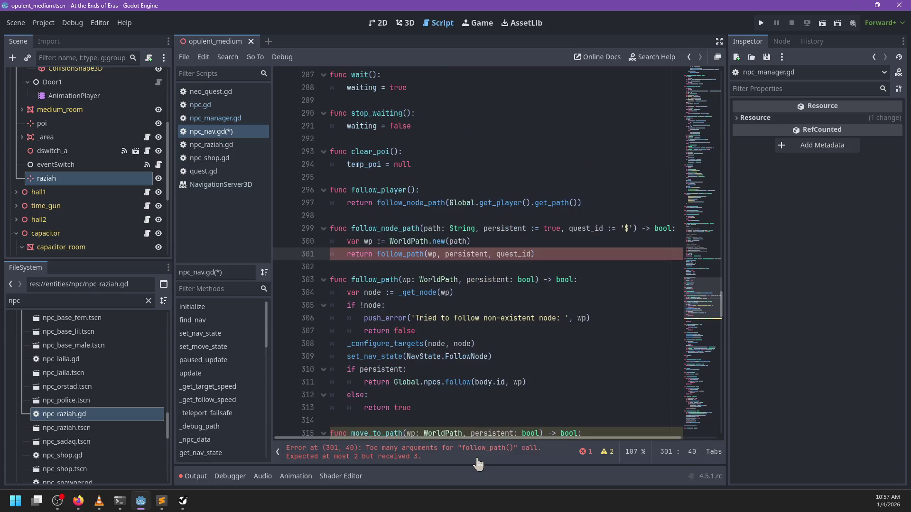
# Delete quest_id from the line 301 follow_path call and the follow_node_path signature, then save.
pyautogui.doubleClick(521, 254)
pyautogui.press('BackSpace')
pyautogui.press('BackSpace')
pyautogui.press('BackSpace')
pyautogui.press('Up')
pyautogui.press('Up')
pyautogui.press('End')
pyautogui.hotkey('ctrl', 'Left')
pyautogui.hotkey('ctrl', 'Left')
pyautogui.hotkey('ctrl', 'Left')
pyautogui.hotkey('shift', 'End')
pyautogui.hotkey('shift', 'Left')
pyautogui.hotkey('shift', 'Left')
pyautogui.hotkey('shift', 'Left')
pyautogui.hotkey('shift', 'Left')
pyautogui.hotkey('shift', 'Left')
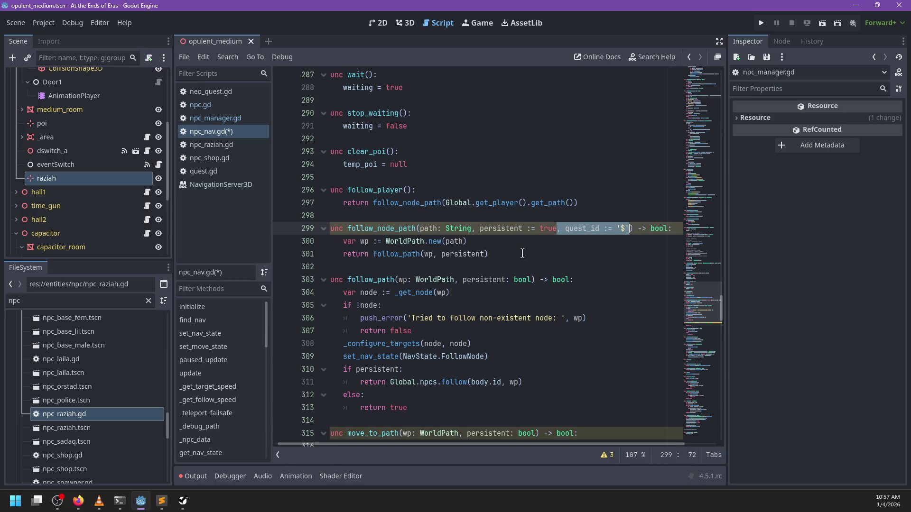
pyautogui.press('BackSpace')
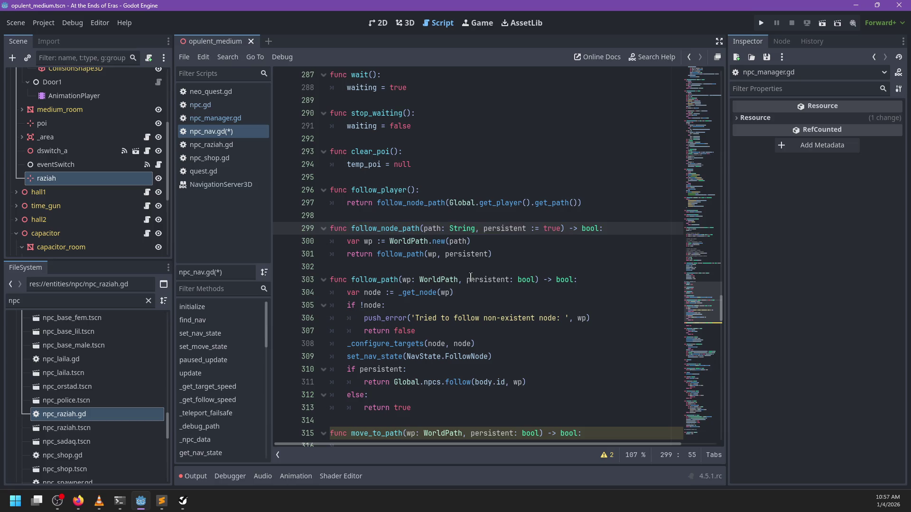
pyautogui.hotkey('ctrl', 's')
# Go to move_to_path's unused-parameter warning at line 315 and place the caret in its body.
pyautogui.scroll(7, 465, 279)
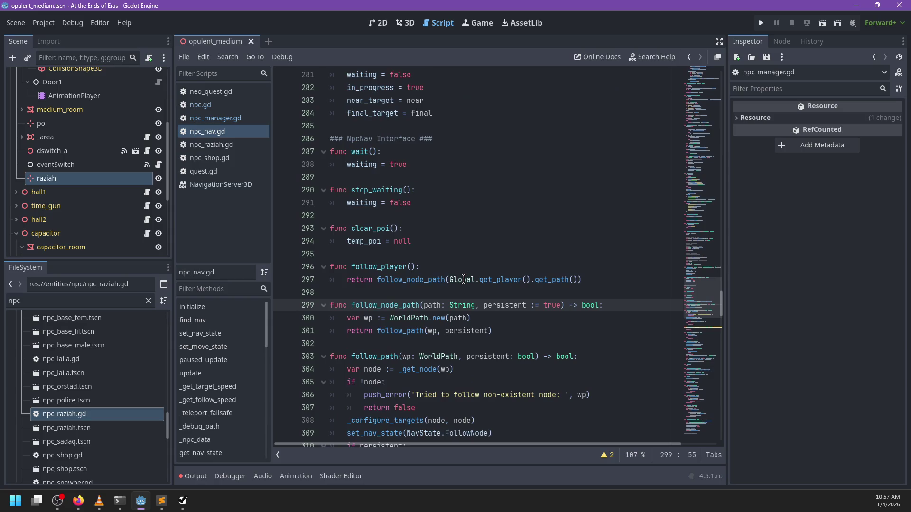
pyautogui.scroll(13, 463, 279)
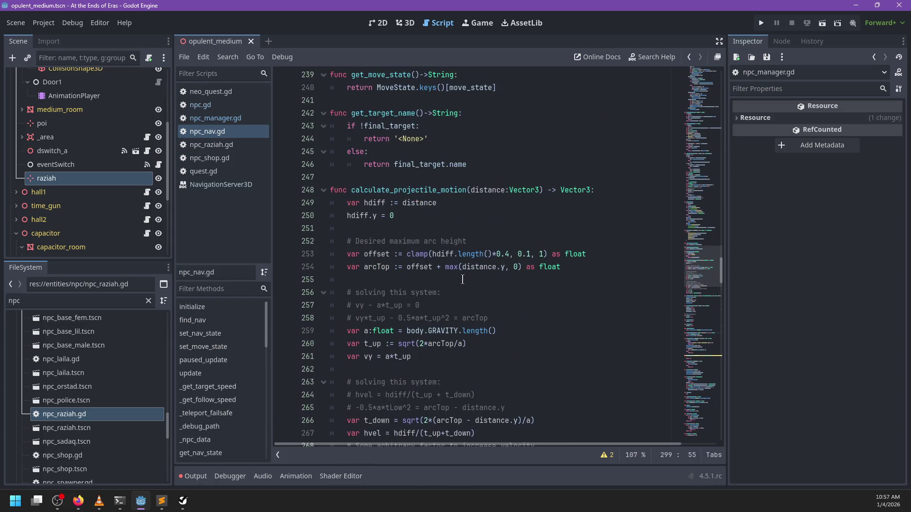
pyautogui.click(606, 455)
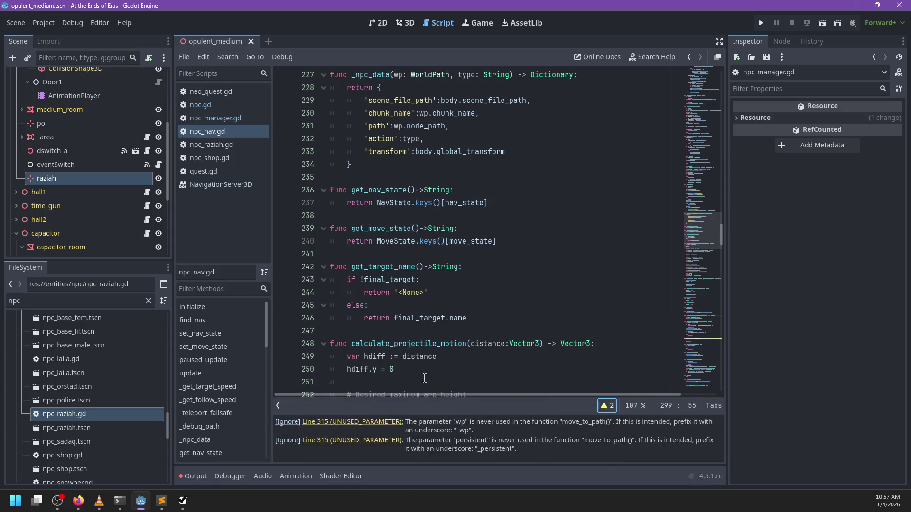
pyautogui.click(373, 424)
pyautogui.click(385, 245)
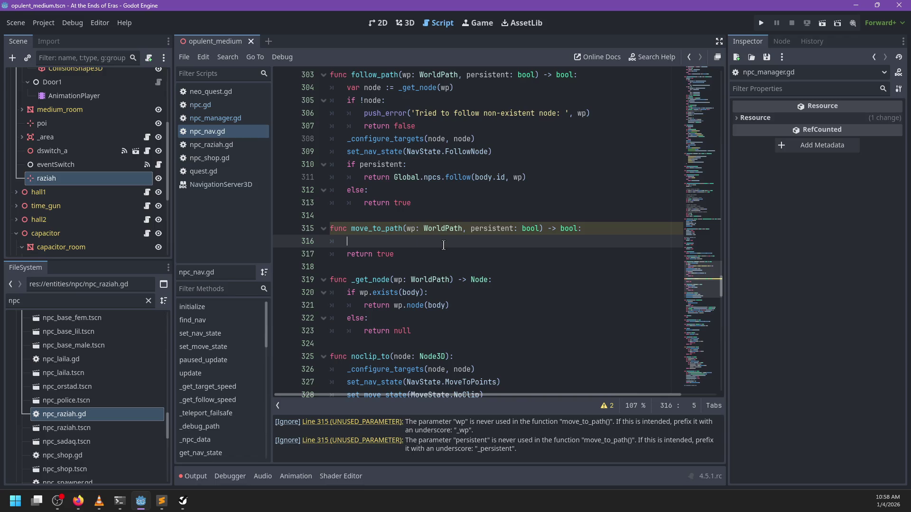
# Begin move_to_path's body with 'if persistent:' and 'return Global.npcs'.
pyautogui.write('if persistent:')
pyautogui.press('Return')
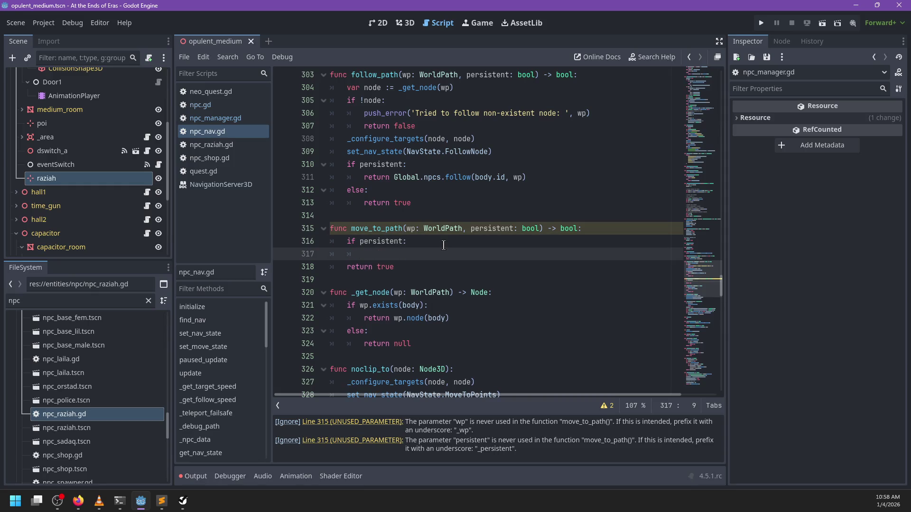
pyautogui.write('r')
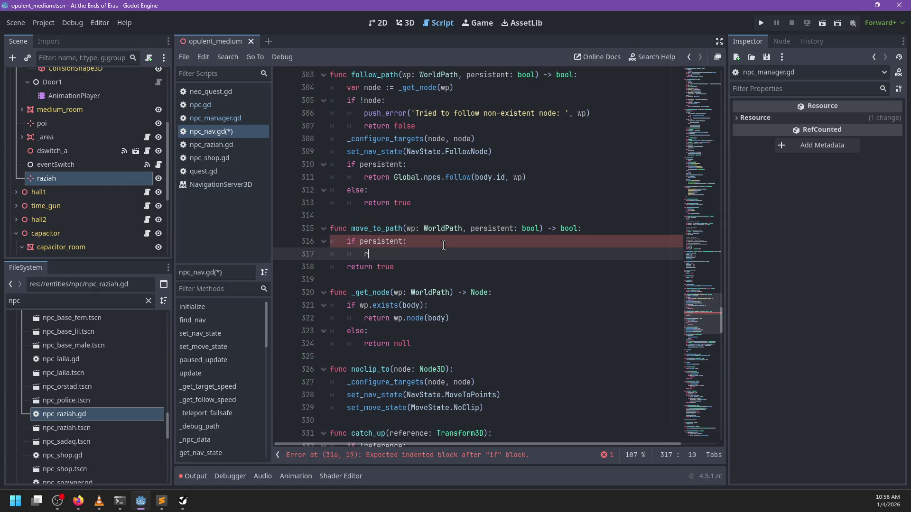
pyautogui.press('Escape')
pyautogui.write('eturn Global.np')
pyautogui.press('Return')
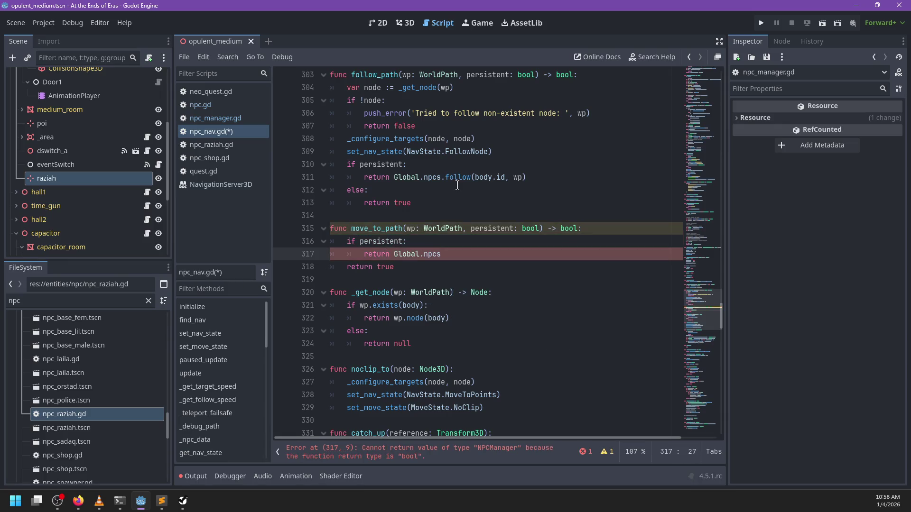
# Change follow_path's call to Global.npcs.mark_follow and open the npcs definition in global.gd.
pyautogui.keyDown('ctrl'); pyautogui.click(458, 182); pyautogui.keyUp('ctrl')
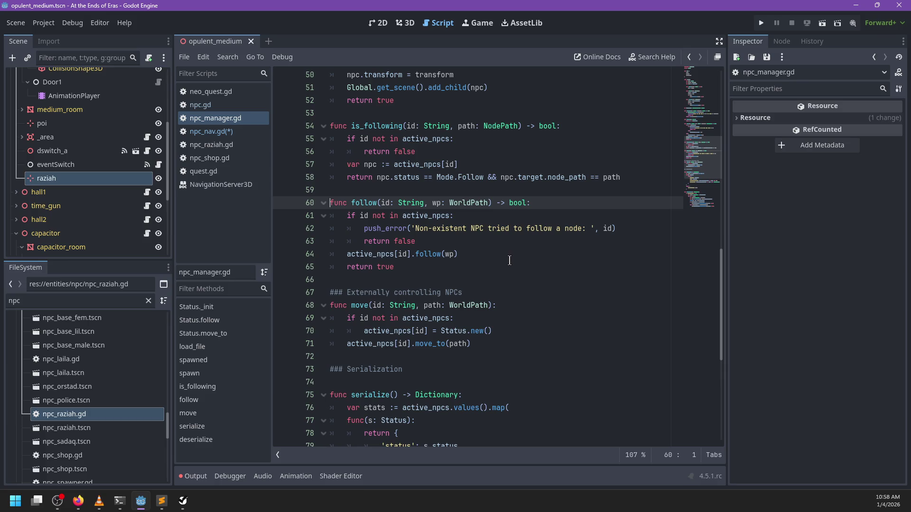
pyautogui.click(228, 129)
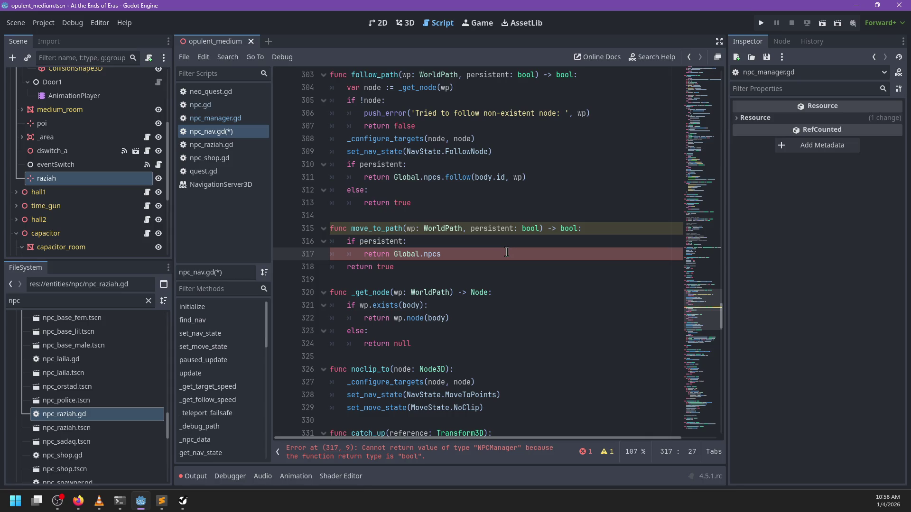
pyautogui.click(445, 177)
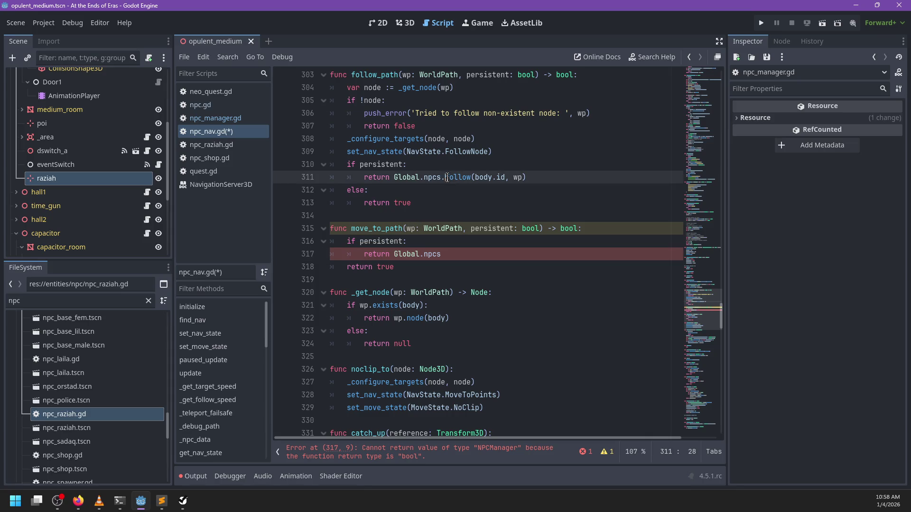
pyautogui.write('mark')
pyautogui.write('_')
pyautogui.click(434, 177)
pyautogui.keyDown('ctrl'); pyautogui.click(434, 179); pyautogui.keyUp('ctrl')
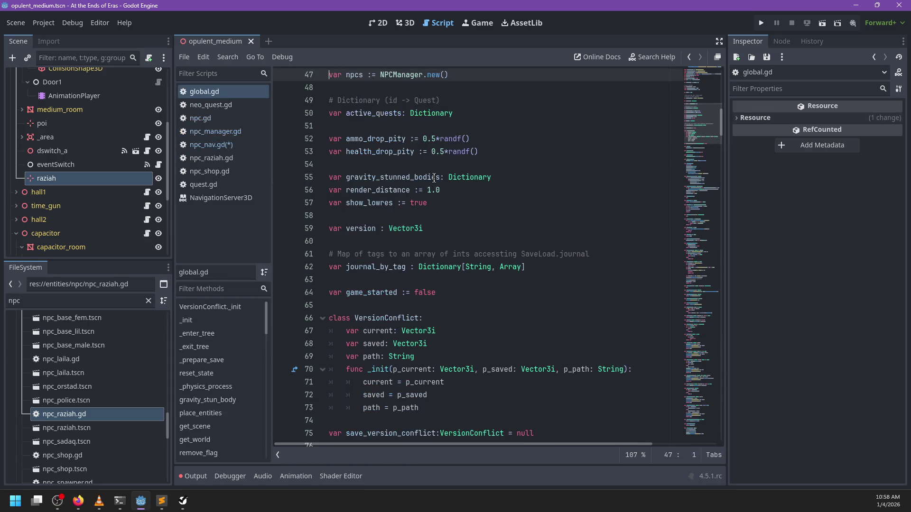
pyautogui.keyDown('ctrl'); pyautogui.click(409, 75); pyautogui.keyUp('ctrl')
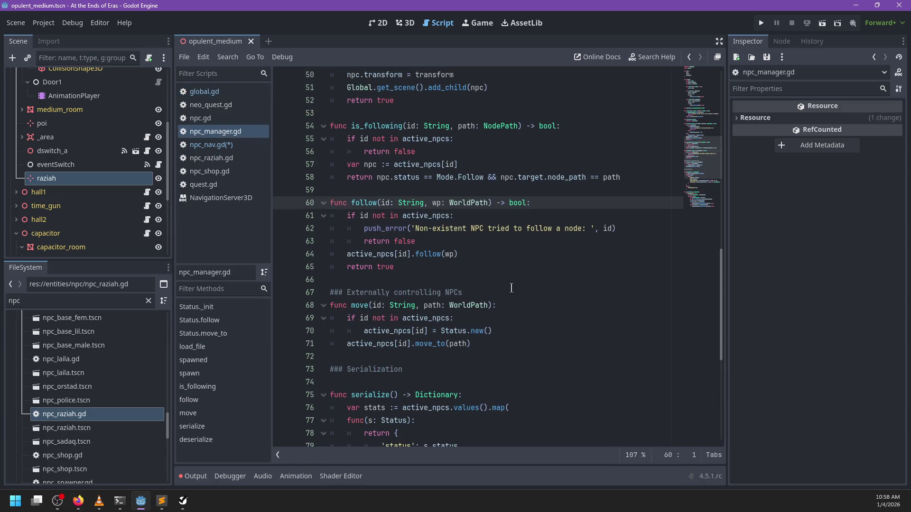
pyautogui.hotkey('ctrl', 'Right')
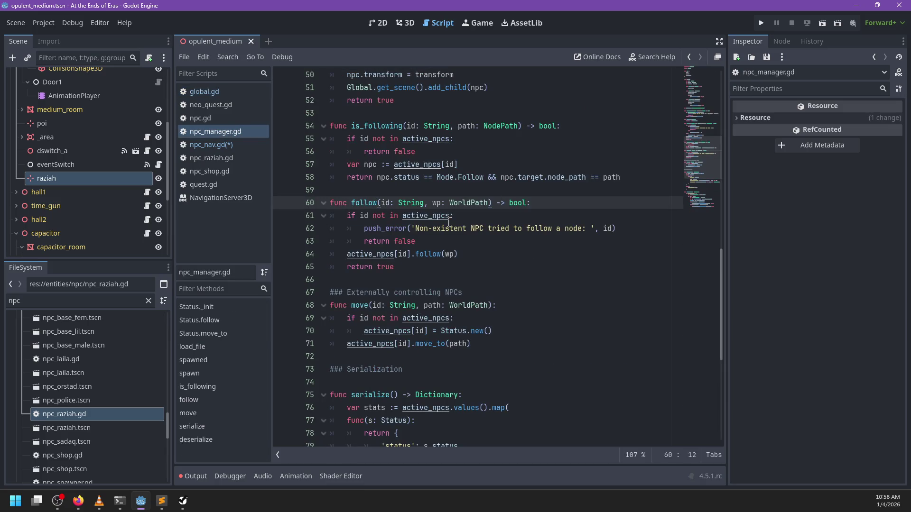
pyautogui.write('marl')
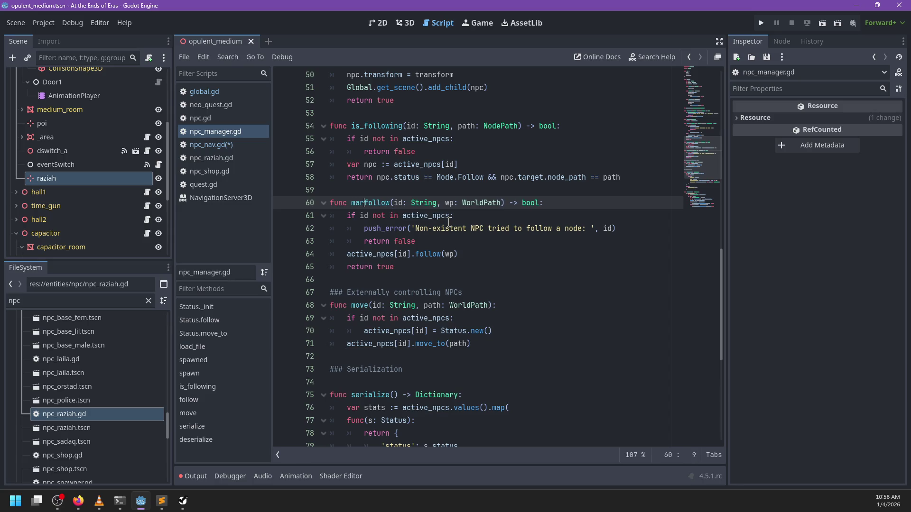
pyautogui.press('BackSpace')
pyautogui.write('k_')
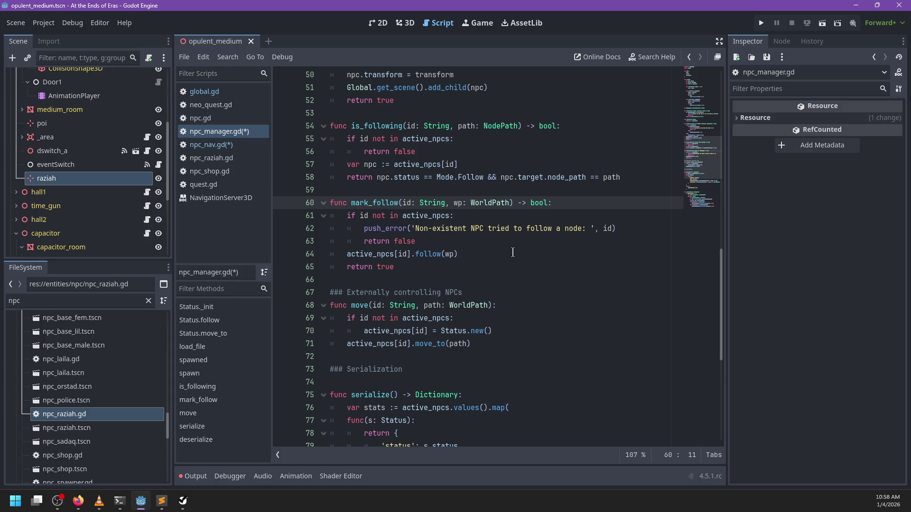
pyautogui.scroll(3, 511, 257)
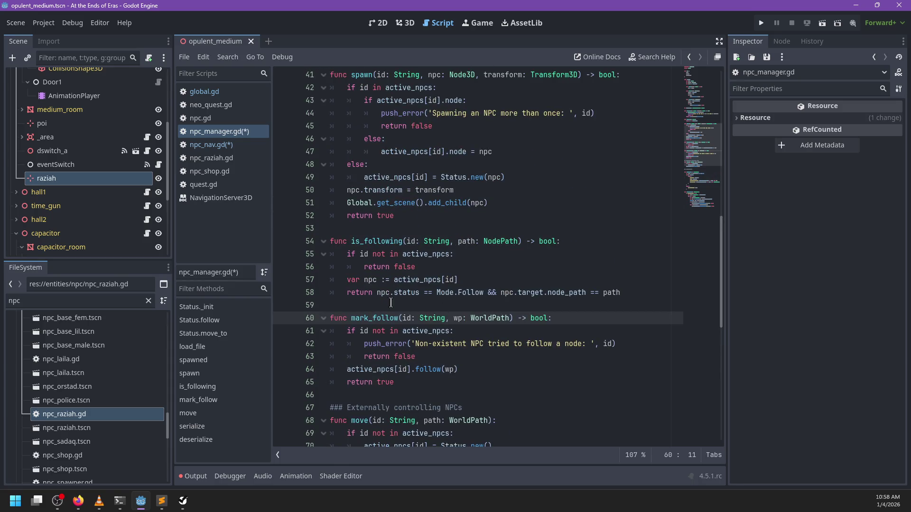
pyautogui.click(414, 383)
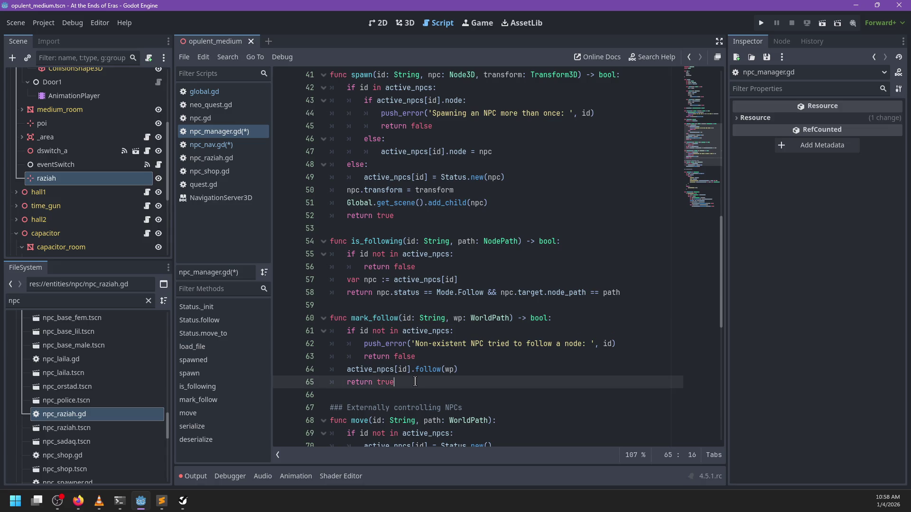
pyautogui.scroll(-2, 414, 382)
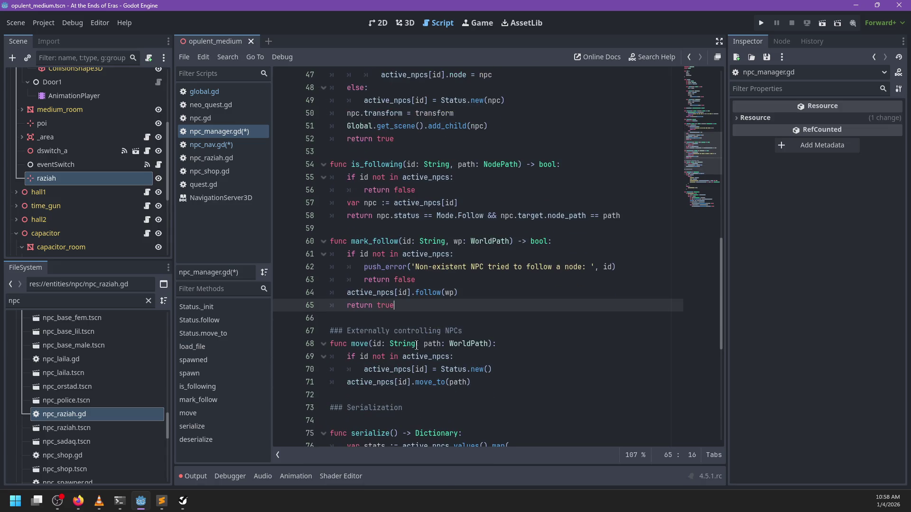
pyautogui.doubleClick(378, 242)
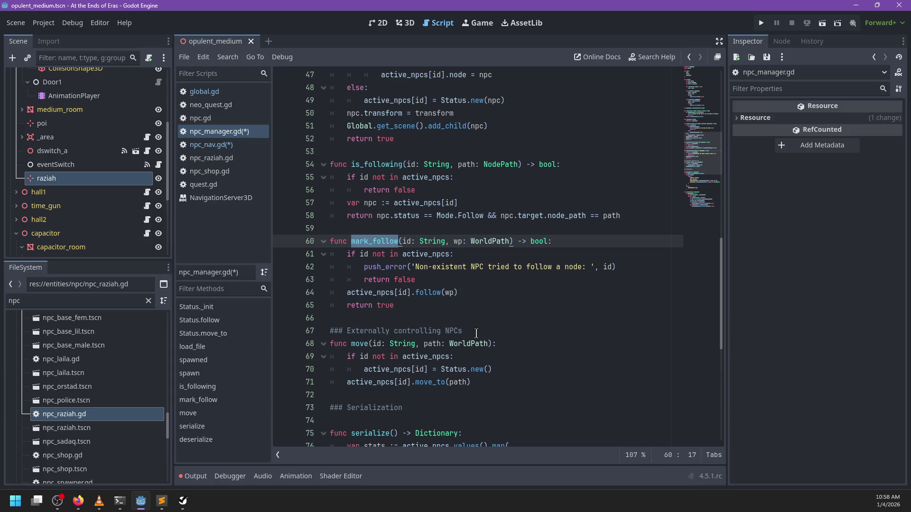
pyautogui.scroll(-5, 478, 334)
pyautogui.scroll(7, 477, 334)
pyautogui.scroll(12, 478, 333)
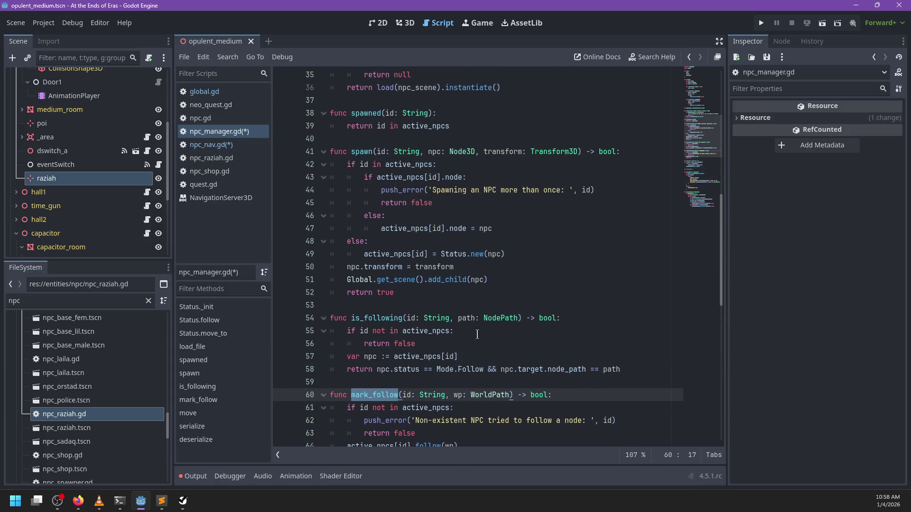
pyautogui.scroll(-19, 479, 337)
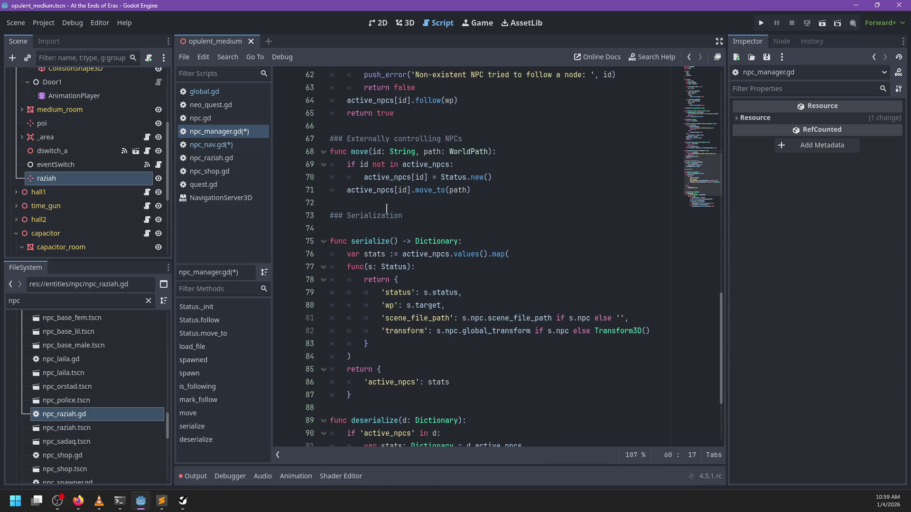
pyautogui.scroll(3, 387, 208)
# Add func follow(id: String, path: WorldPath) below the '### Externally controlling NPCs' comment.
pyautogui.click(494, 256)
pyautogui.press('Return')
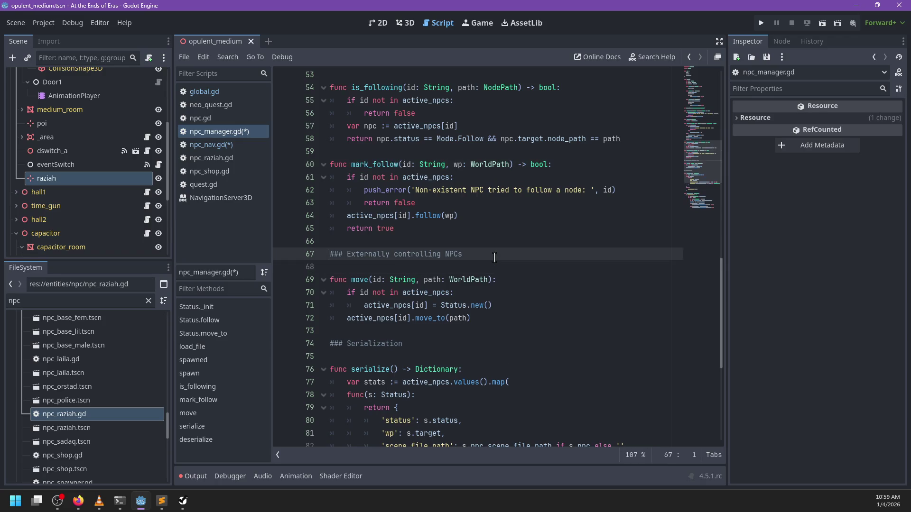
pyautogui.press('Return')
pyautogui.press('Return')
pyautogui.press('Up')
pyautogui.write('func f')
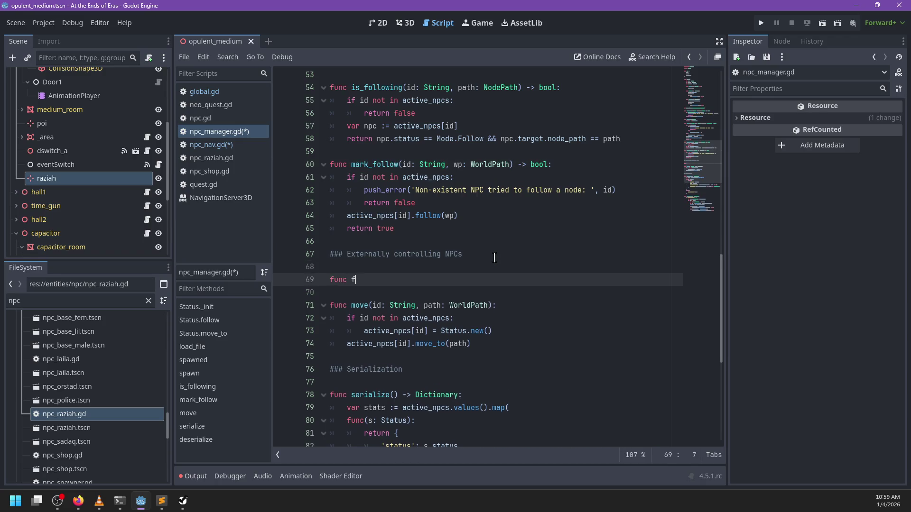
pyautogui.write('ollow(id: String,')
pyautogui.write(' path: WorldPath):')
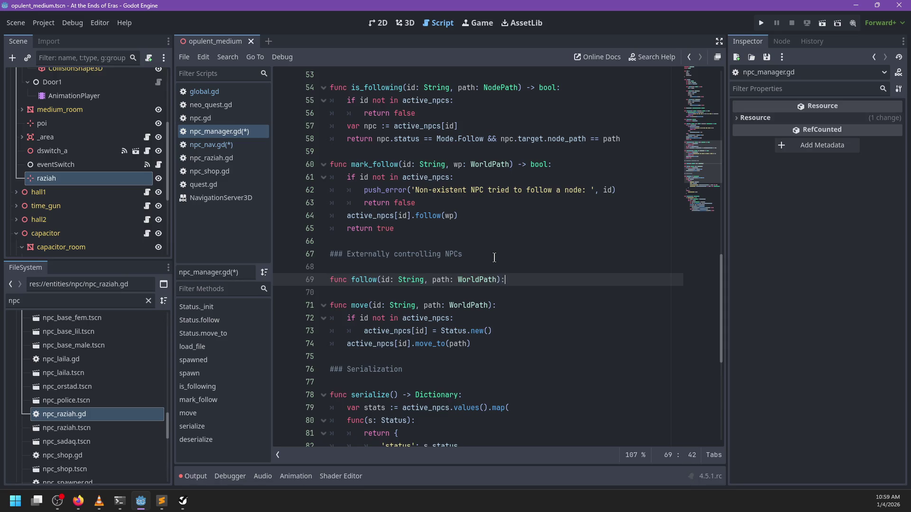
pyautogui.press('Return')
pyautogui.write('if')
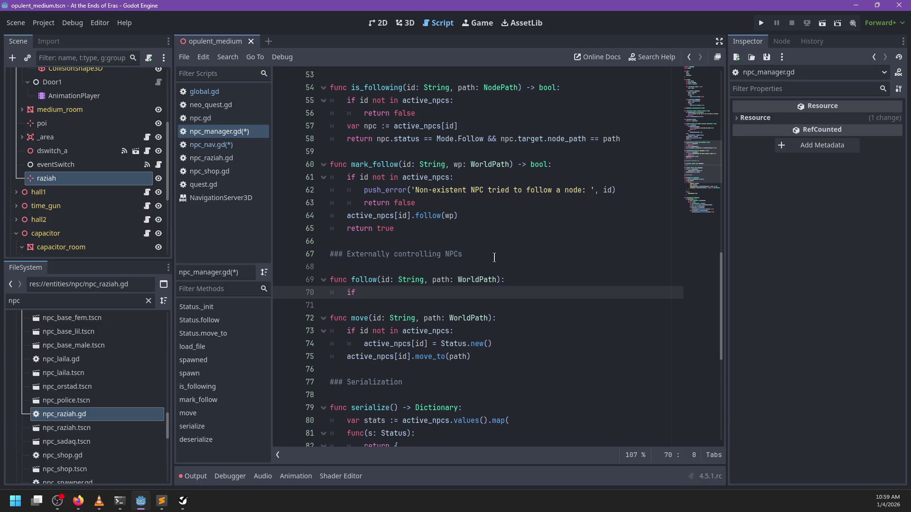
# Add 'if id not in active_npcs:' creating active_npcs[id] = Status.new() inside follow.
pyautogui.write('id not in Ac')
pyautogui.write('tive')
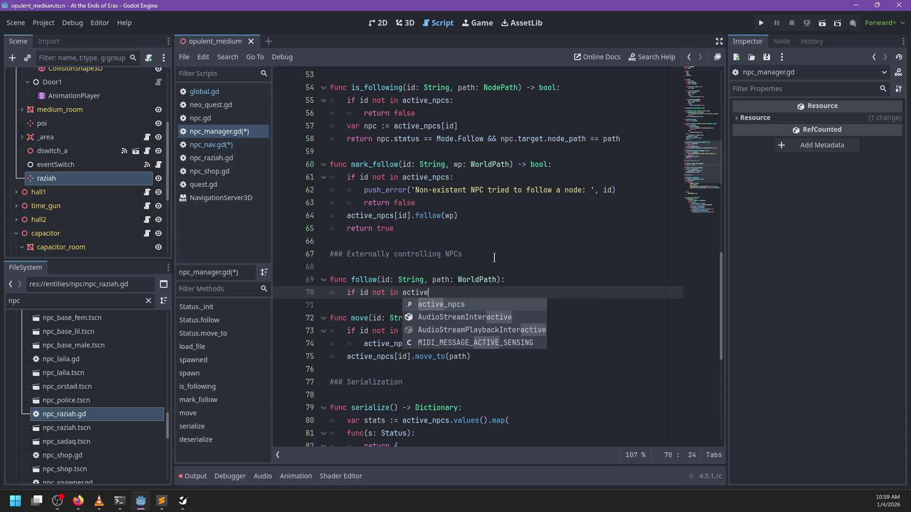
pyautogui.press('Return')
pyautogui.write(':')
pyautogui.press('Return')
pyautogui.write('ctive')
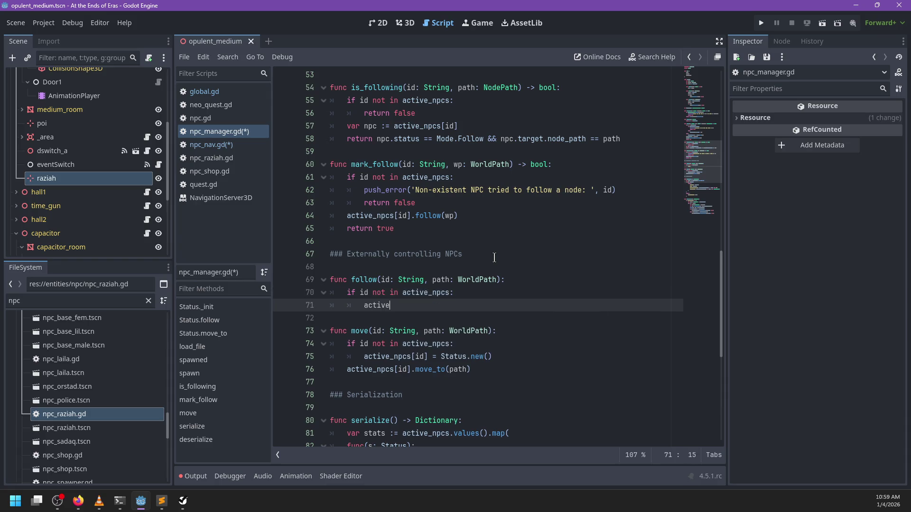
pyautogui.write('_npcs[id] = Status.new()')
# Finish follow with active_npcs[id].follow(path) and save npc_manager.gd.
pyautogui.press('Return')
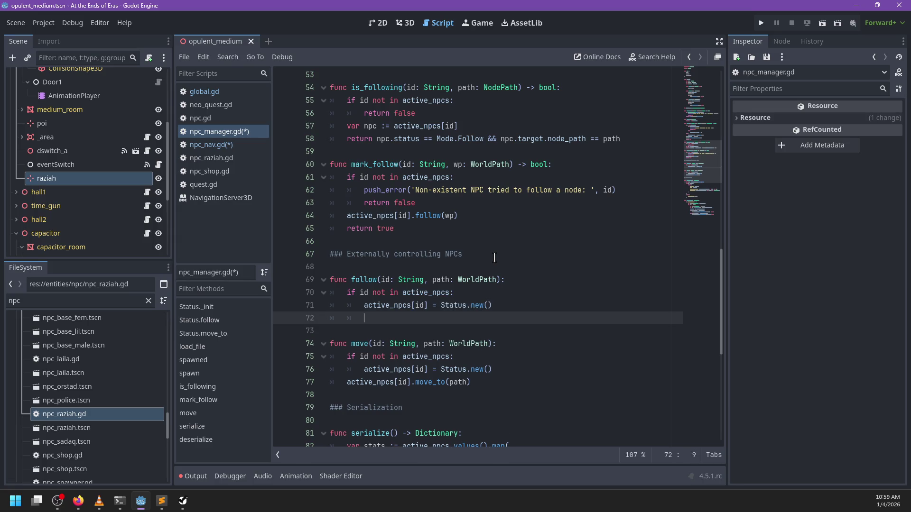
pyautogui.write('active_noc')
pyautogui.press('BackSpace')
pyautogui.press('BackSpace')
pyautogui.write('pcs[id].')
pyautogui.press('Return')
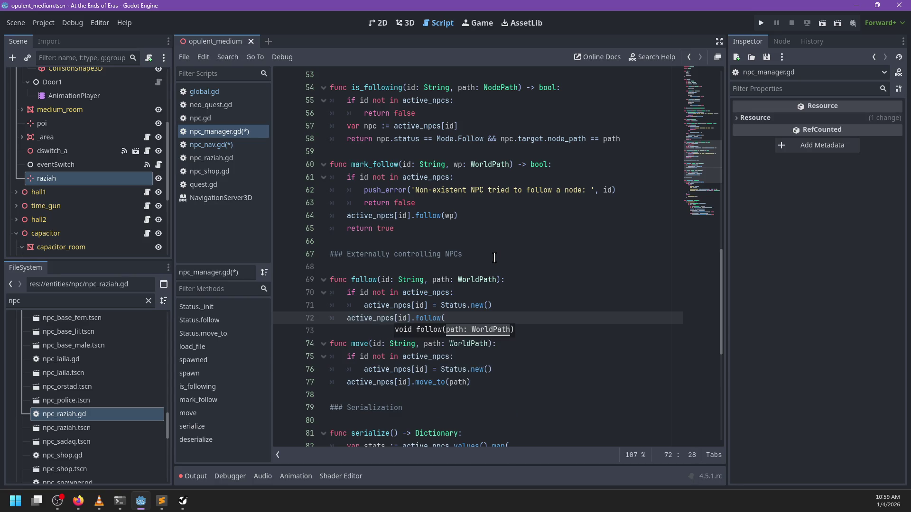
pyautogui.write('path)')
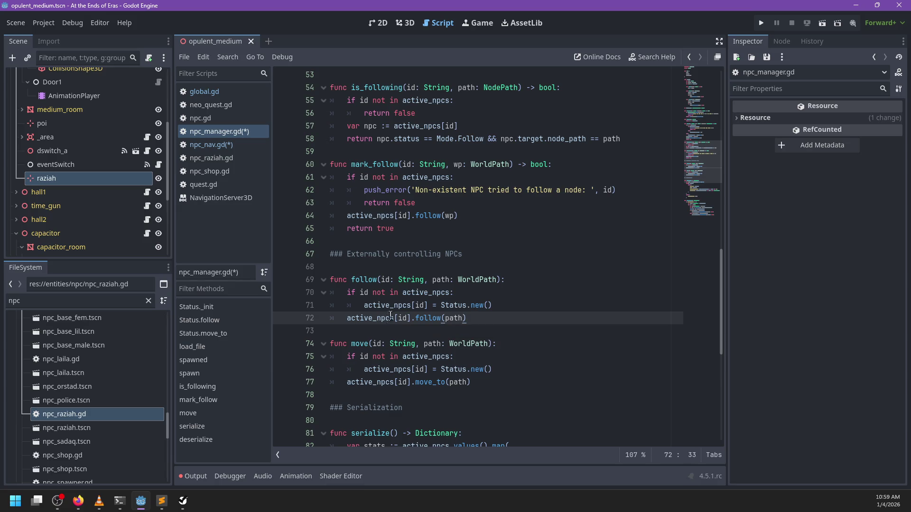
pyautogui.hotkey('ctrl', 's')
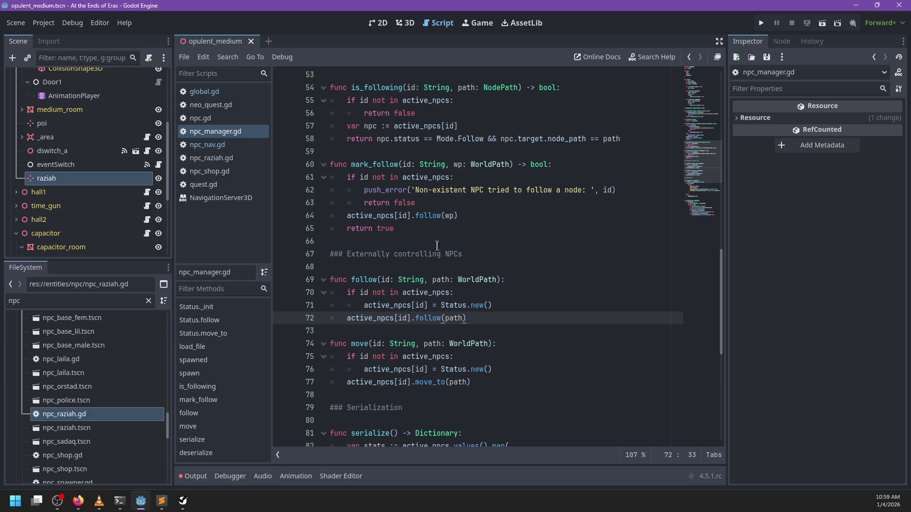
pyautogui.click(368, 267)
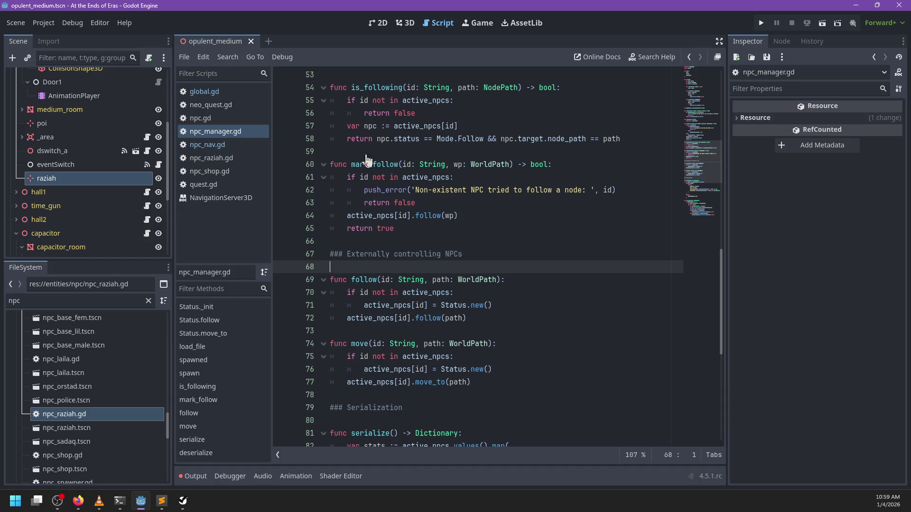
# Add func mark_destination(id: String, wp: WorldPath) -> bool after mark_follow.
pyautogui.scroll(4, 417, 223)
pyautogui.scroll(3, 417, 223)
pyautogui.scroll(-4, 417, 223)
pyautogui.click(418, 343)
pyautogui.press('Return')
pyautogui.press('Return')
pyautogui.write('func mark_')
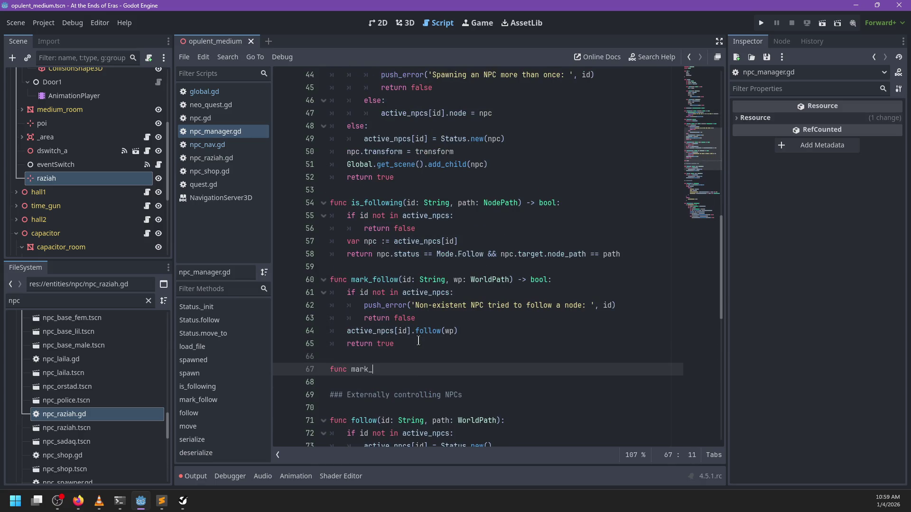
pyautogui.write('destination(id: String, wp: WorldPath) -> boo')
pyautogui.press('Return')
# Copy mark_follow's missing-NPC check into mark_destination, changing the error wording to 'move'.
pyautogui.moveTo(415, 318)
pyautogui.mouseDown()
pyautogui.moveTo(475, 294)
pyautogui.moveTo(584, 284)
pyautogui.mouseUp()
pyautogui.hotkey('ctrl', 'c')
pyautogui.click(584, 373)
pyautogui.hotkey('ctrl', 'v')
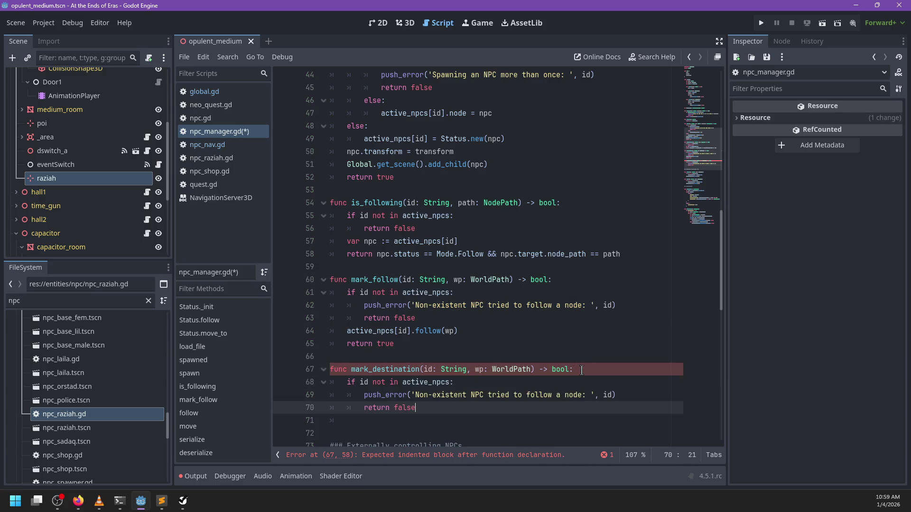
pyautogui.doubleClick(533, 395)
pyautogui.press('BackSpace')
pyautogui.hotkey('ctrl', 'shift', 'Right')
pyautogui.hotkey('ctrl', 'shift', 'Right')
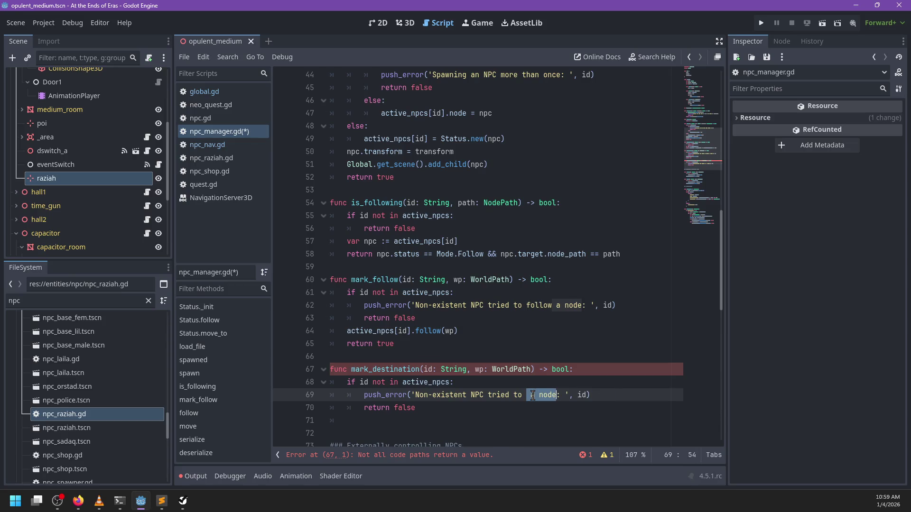
pyautogui.write('move')
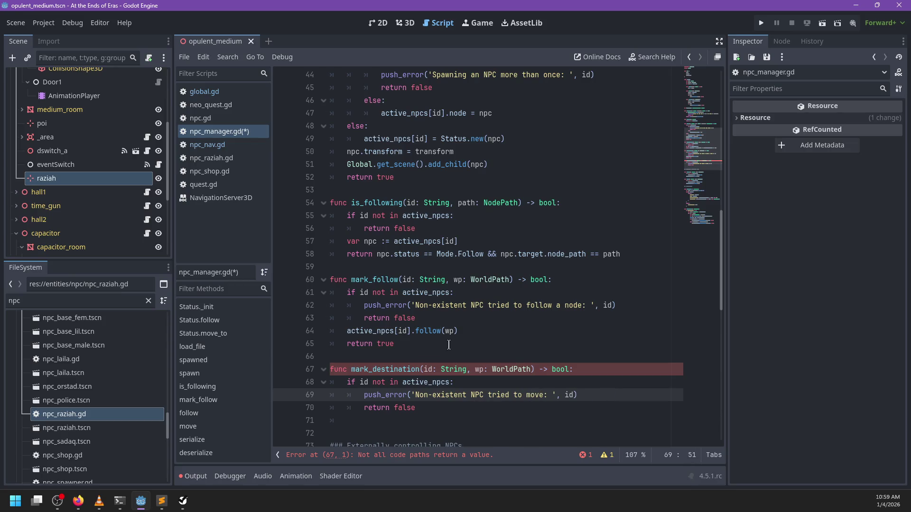
# Add the call and return lines using active_npcs[id].move_to(wp), remove the extra blank line, and save.
pyautogui.moveTo(449, 344); pyautogui.dragTo(478, 320)
pyautogui.hotkey('ctrl', 'c')
pyautogui.click(451, 406)
pyautogui.hotkey('ctrl', 'v')
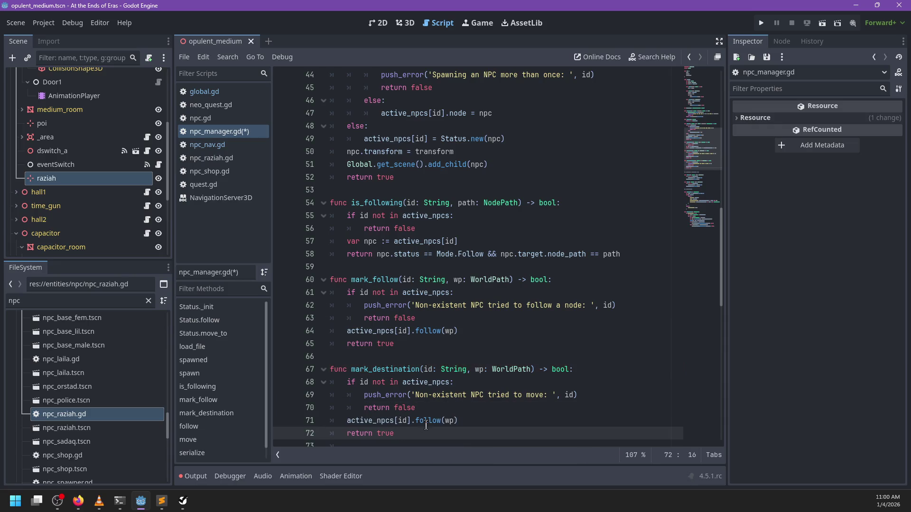
pyautogui.doubleClick(427, 421)
pyautogui.write('move_to')
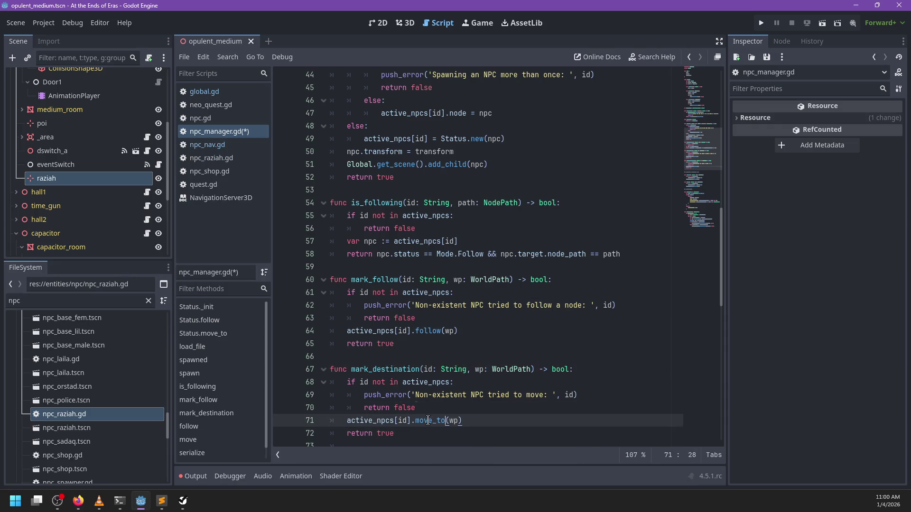
pyautogui.scroll(-2, 393, 394)
pyautogui.click(378, 369)
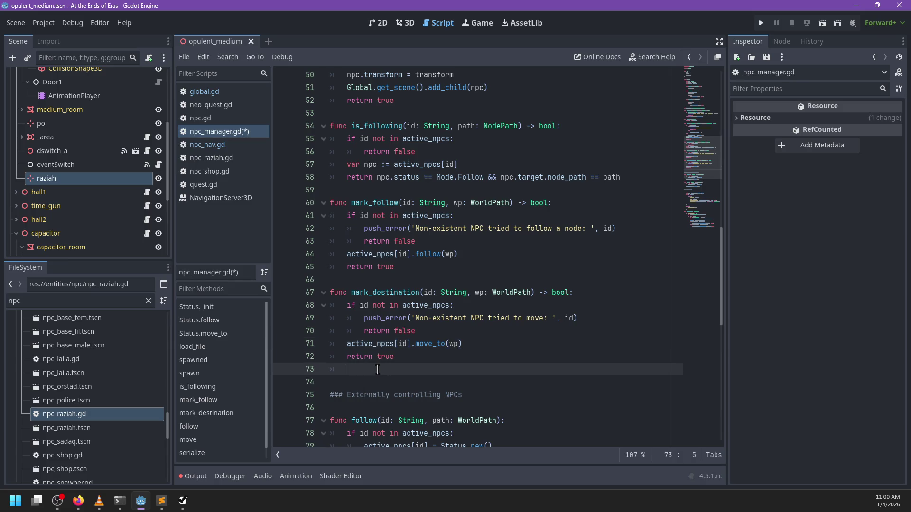
pyautogui.press('BackSpace')
pyautogui.hotkey('ctrl', 's')
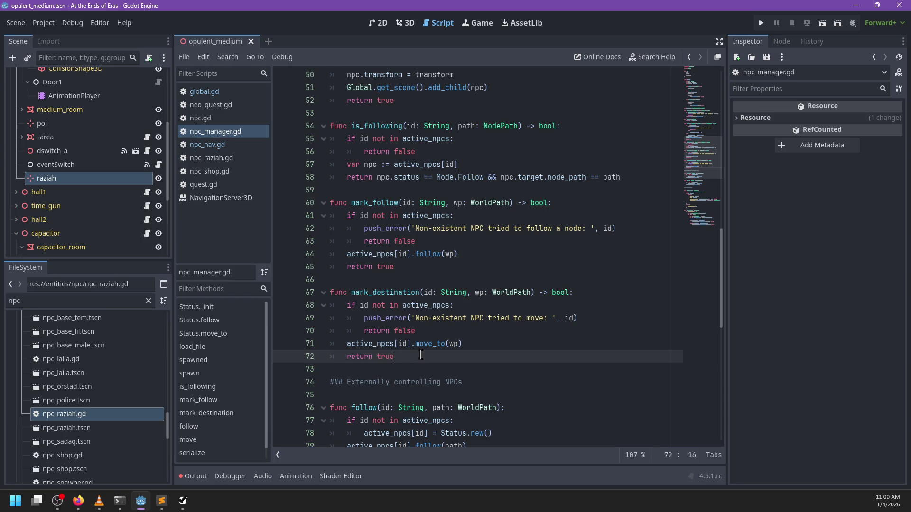
# In quest.gd, change the follow_node call on line 41 to follow and move on line 38 to move_to, then save.
pyautogui.scroll(-5, 420, 356)
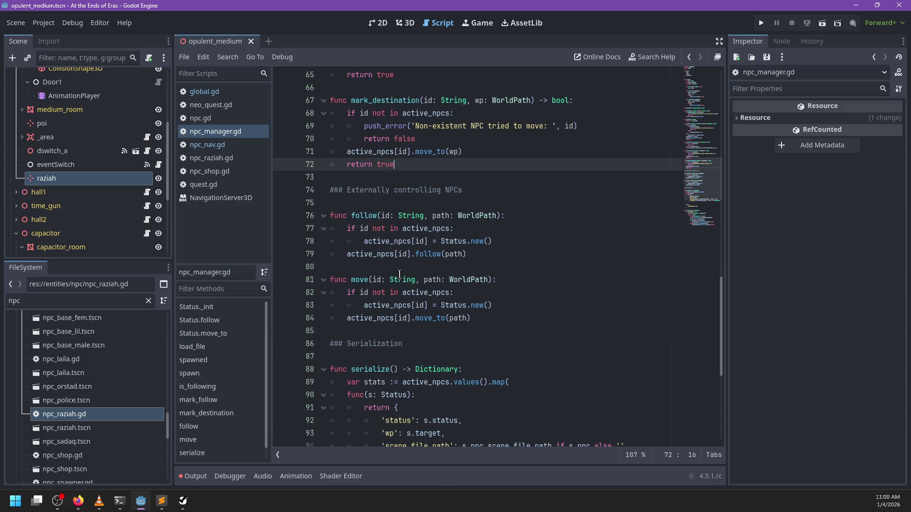
pyautogui.click(412, 203)
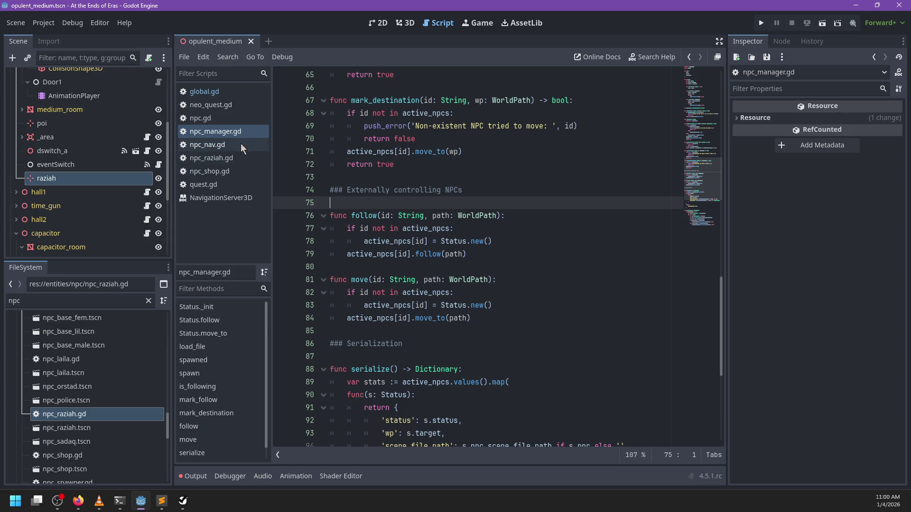
pyautogui.click(227, 186)
pyautogui.click(399, 371)
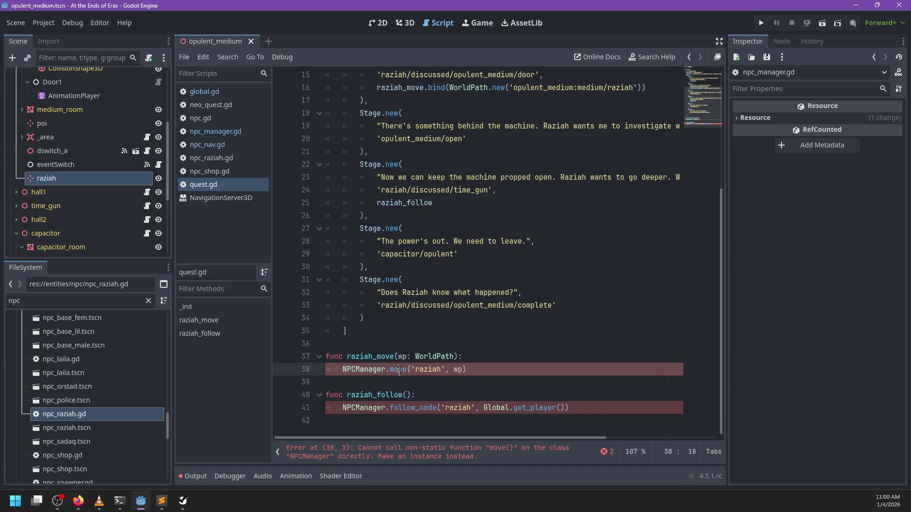
pyautogui.doubleClick(416, 409)
pyautogui.write('follow')
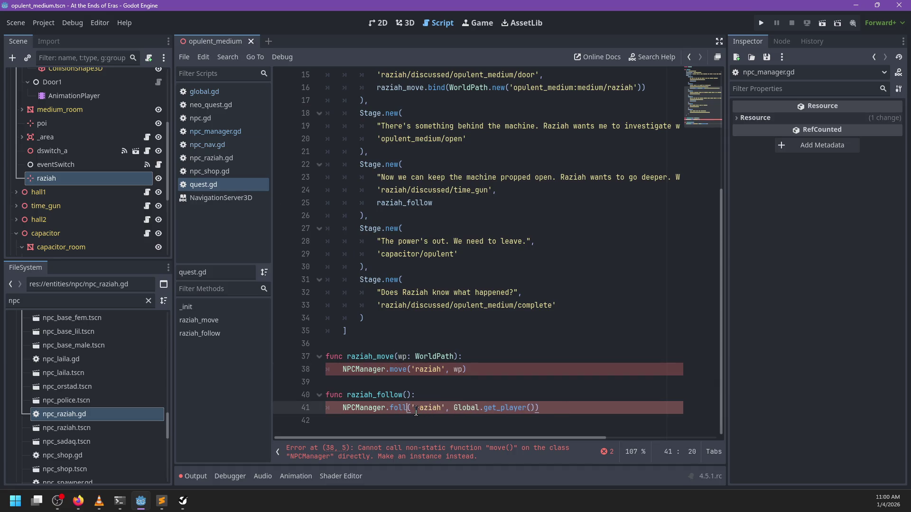
pyautogui.click(408, 369)
pyautogui.write('_to')
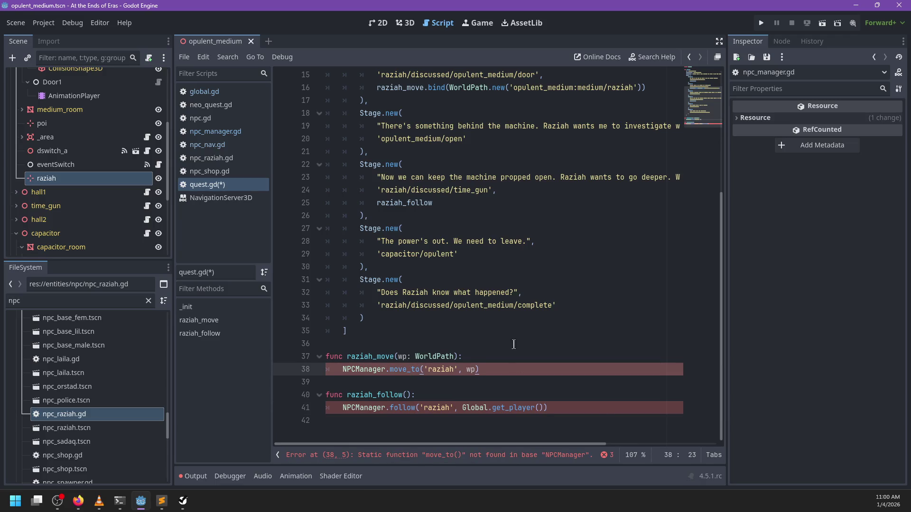
pyautogui.hotkey('ctrl', 's')
pyautogui.click(232, 133)
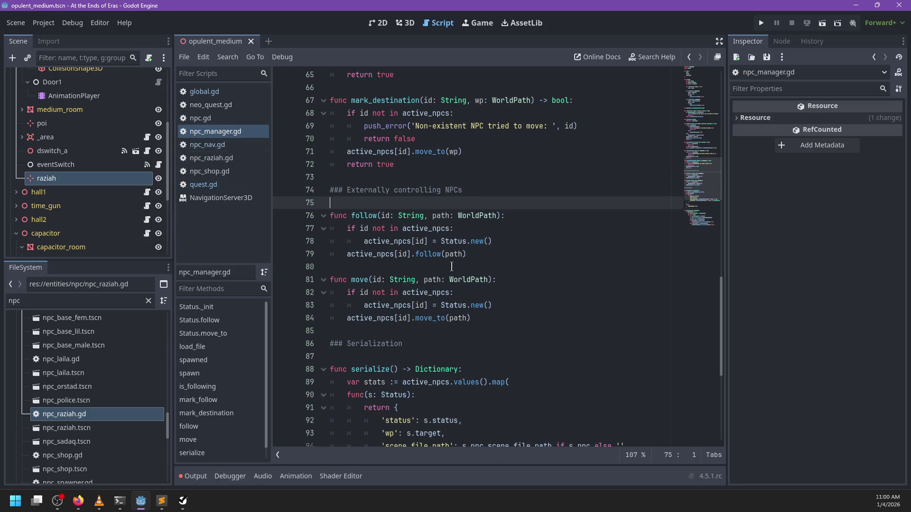
# Rename npc_manager.gd's move function on line 81 to move_to and save the script.
pyautogui.scroll(-4, 427, 242)
pyautogui.scroll(6, 452, 267)
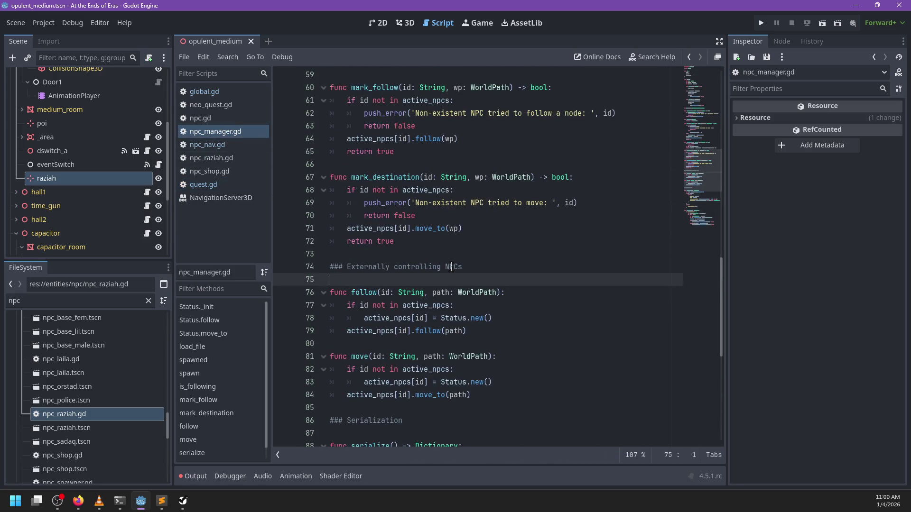
pyautogui.click(370, 357)
pyautogui.write('_to')
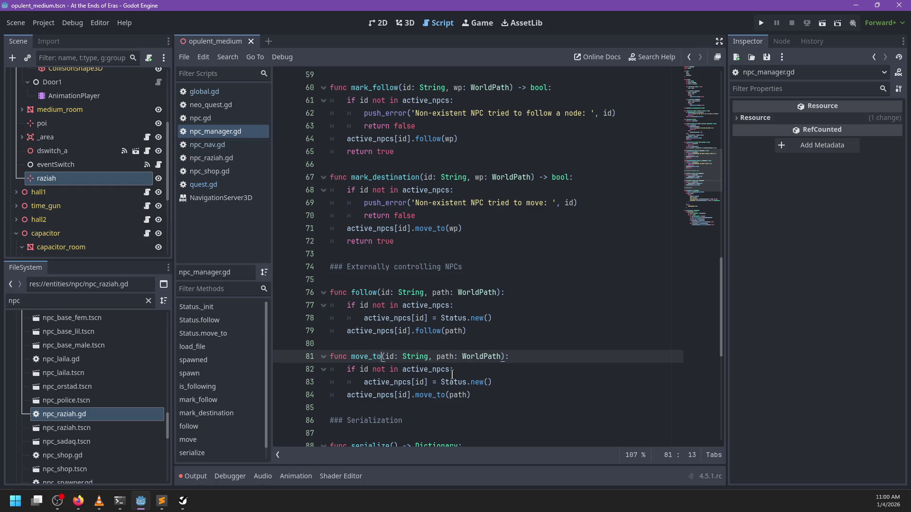
pyautogui.hotkey('ctrl', 's')
pyautogui.click(221, 185)
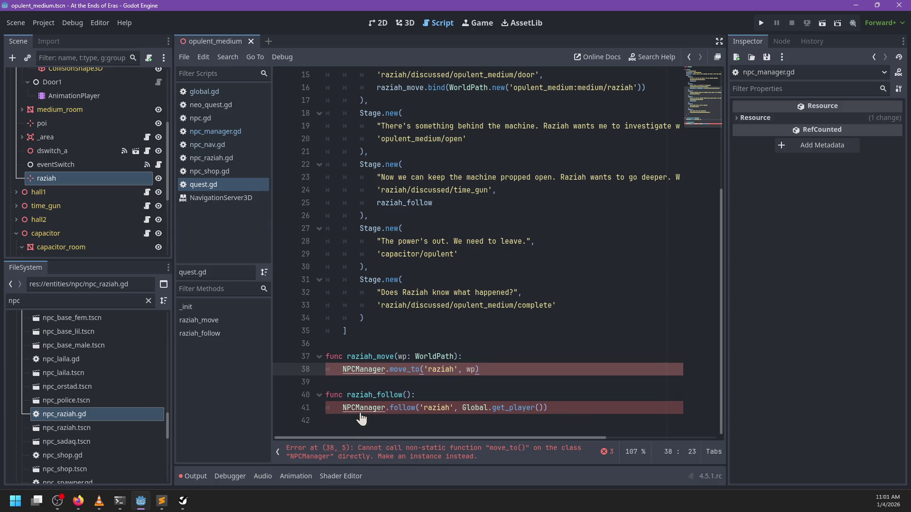
# Replace NPCManager with Global.npcs on lines 38 and 41, change follow to follow_node, and save.
pyautogui.doubleClick(355, 370)
pyautogui.hotkey('ctrl', 'd')
pyautogui.write('Global.npcs.')
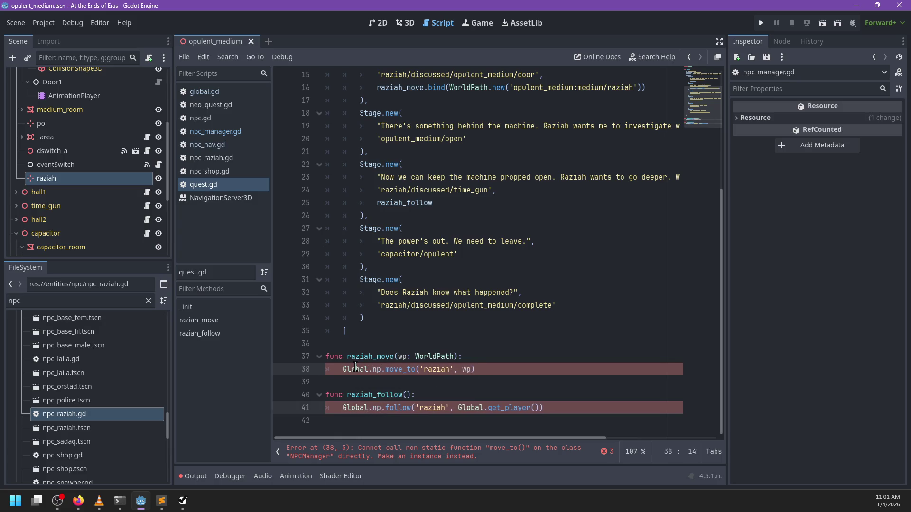
pyautogui.click(484, 408)
pyautogui.click(420, 408)
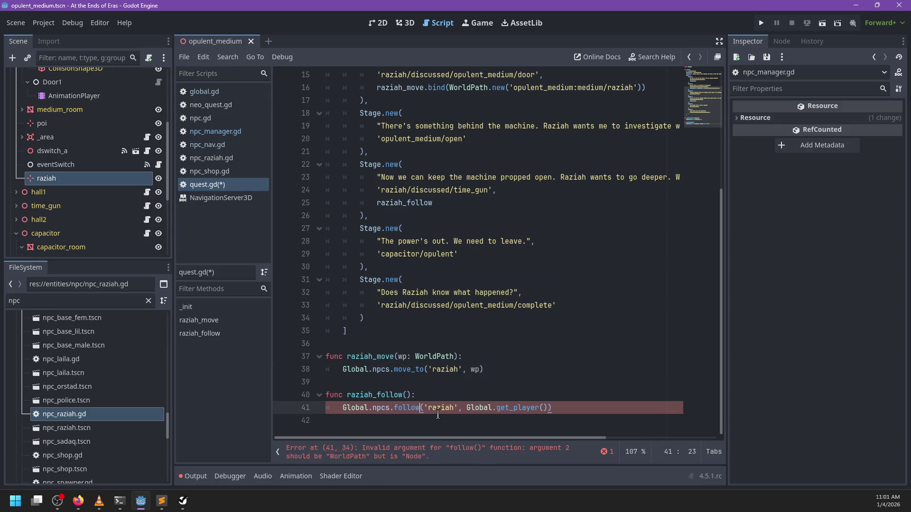
pyautogui.write('_node')
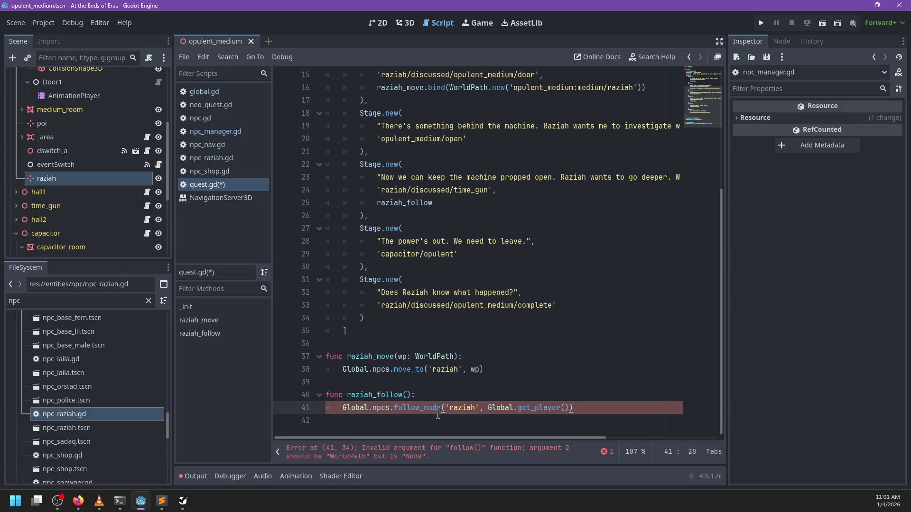
pyautogui.hotkey('ctrl', 's')
# Go back to npc_manager.gd with the caret below the NPC-control heading.
pyautogui.click(221, 132)
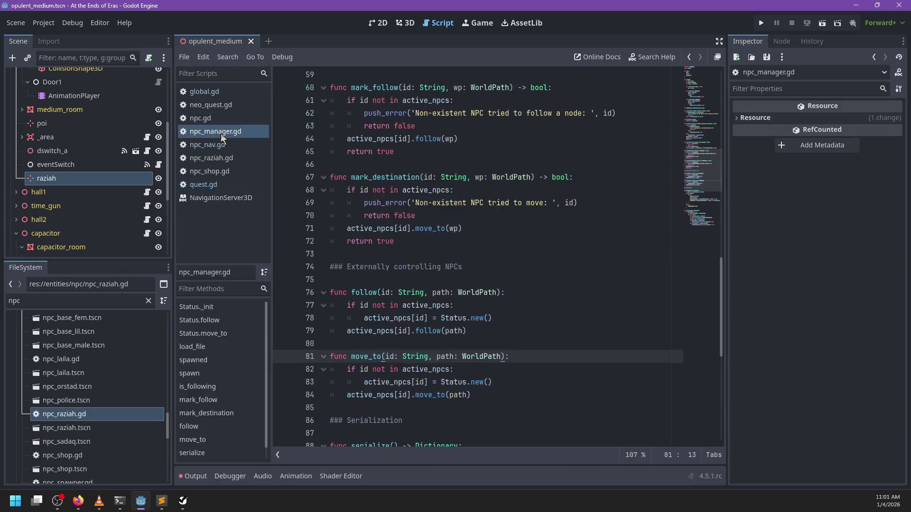
pyautogui.scroll(15, 499, 292)
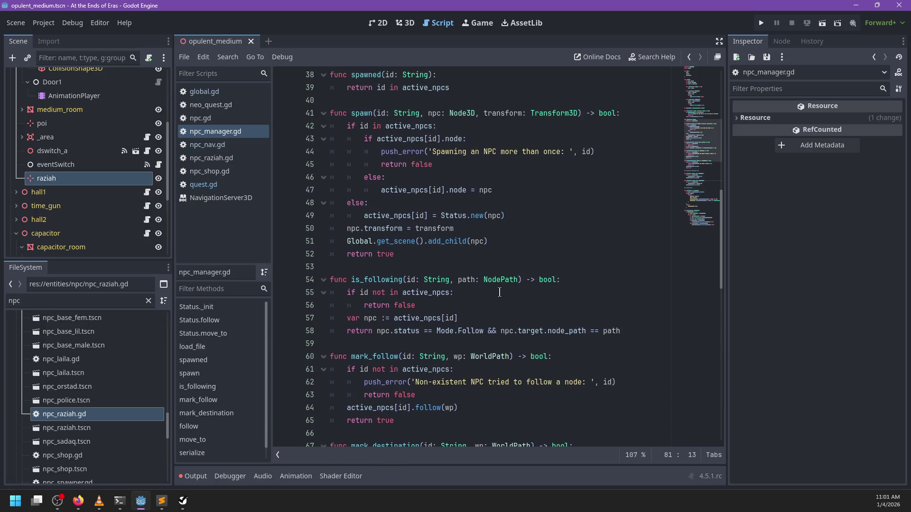
pyautogui.scroll(-20, 499, 292)
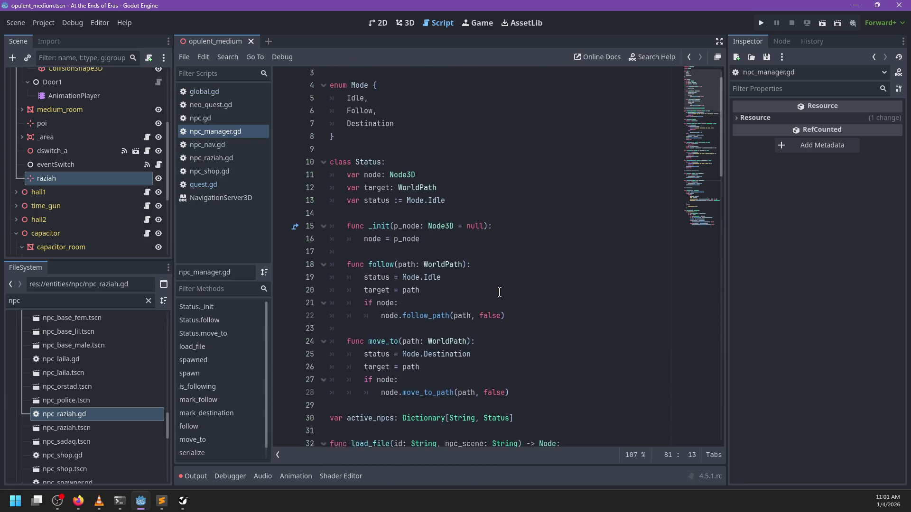
pyautogui.click(386, 87)
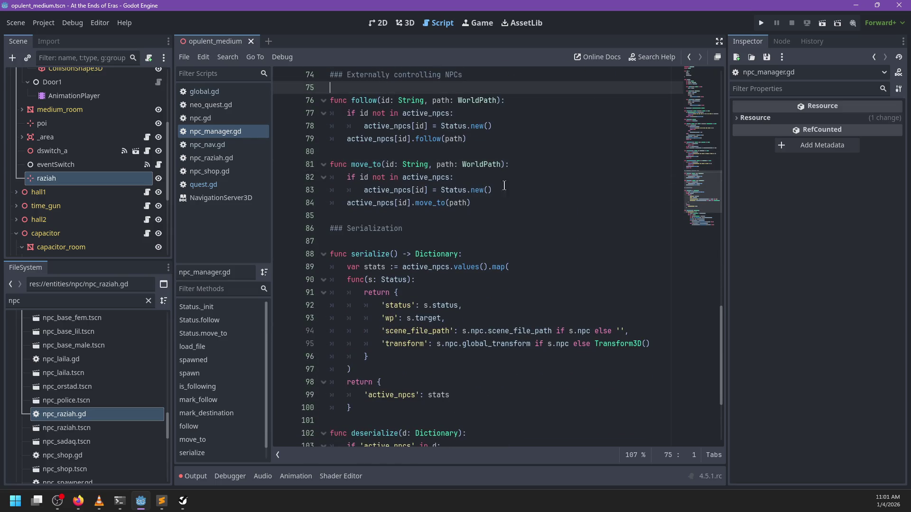
# Start a func follow_node(id: String, path: WorldPath) declaration in npc_manager.gd, then undo it.
pyautogui.scroll(2, 512, 199)
pyautogui.press('Return')
pyautogui.press('Return')
pyautogui.press('Up')
pyautogui.write('func fo')
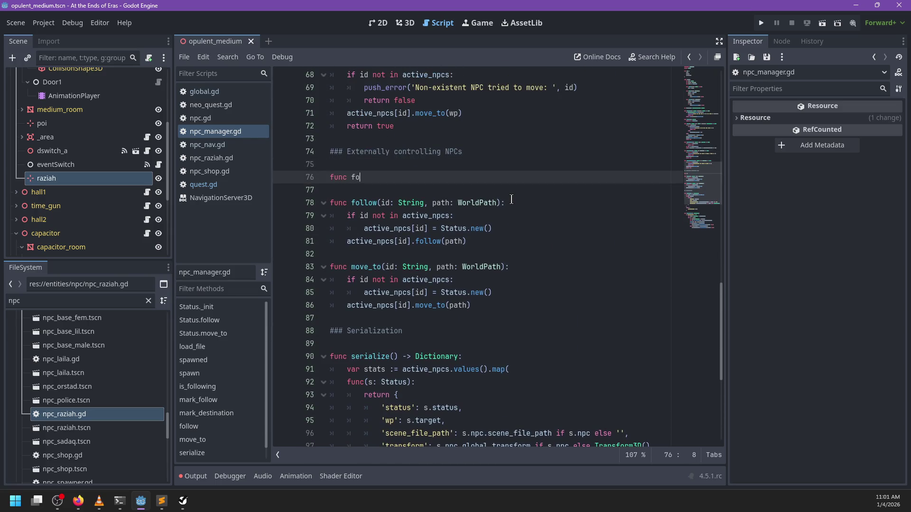
pyautogui.write('llow_node(id: St')
pyautogui.write('ring,')
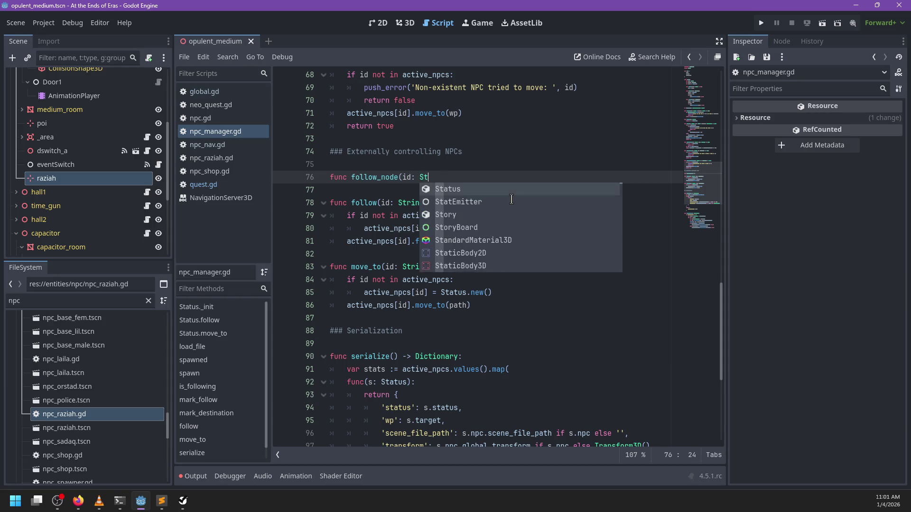
pyautogui.write(' path: WorldPath(')
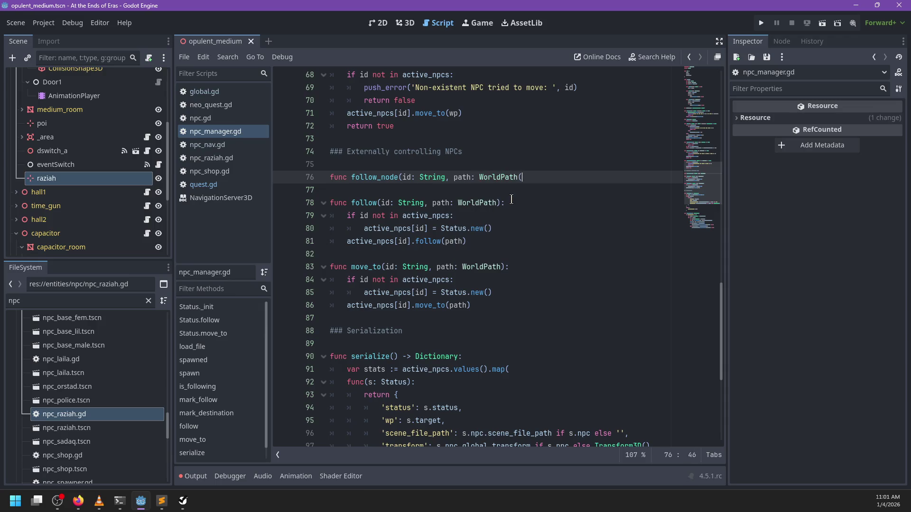
pyautogui.hotkey('ctrl', 'z')
pyautogui.hotkey('ctrl', 'z')
pyautogui.hotkey('ctrl', 'z')
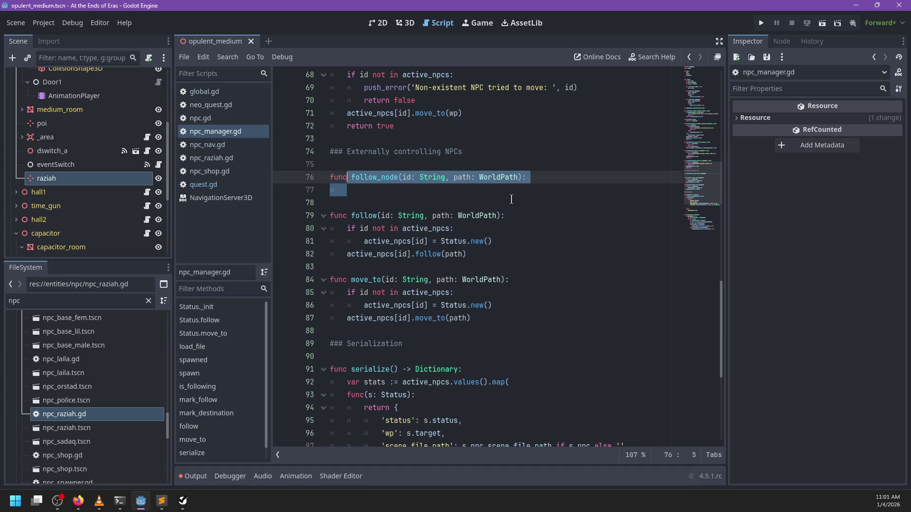
pyautogui.click(223, 184)
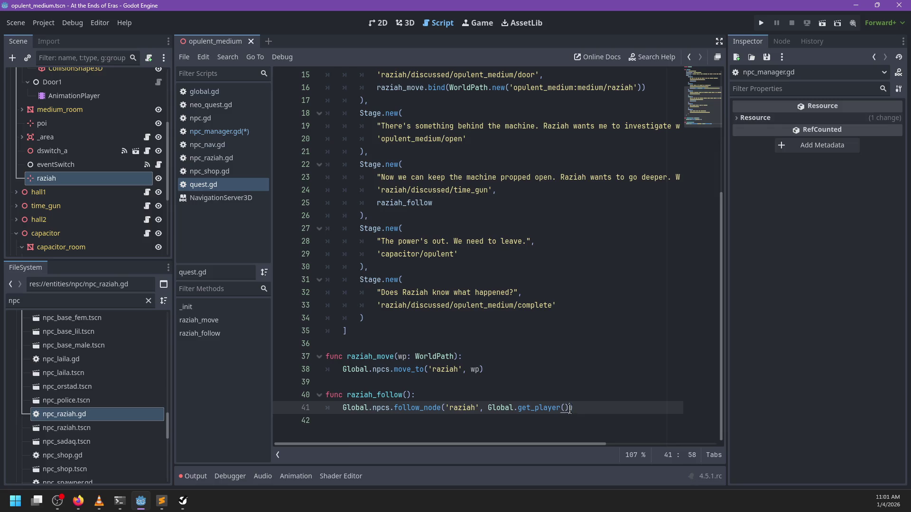
# Change the line 41 call back to Global.npcs.follow and rework its argument list.
pyautogui.moveTo(570, 409); pyautogui.dragTo(491, 408)
pyautogui.doubleClick(417, 408)
pyautogui.write('follow')
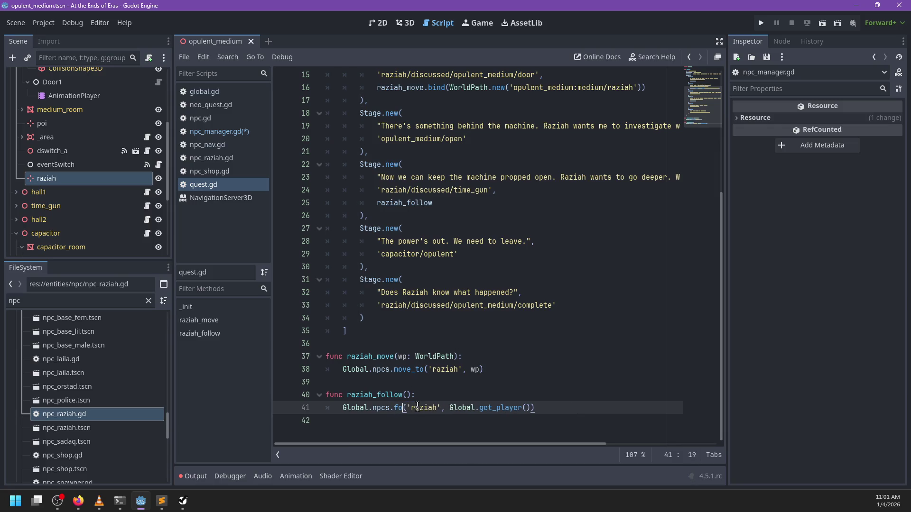
pyautogui.press('End')
pyautogui.press('BackSpace')
pyautogui.write('.')
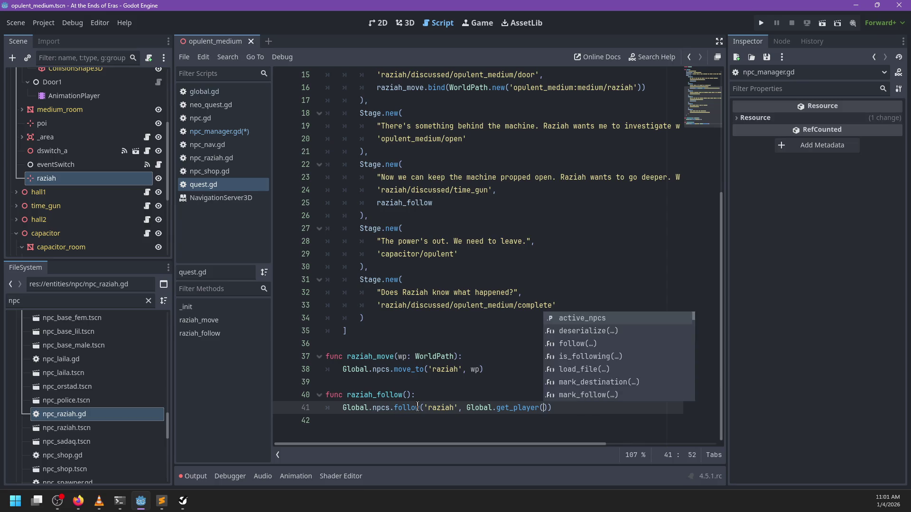
pyautogui.press('Escape')
pyautogui.press('BackSpace')
pyautogui.write(')')
pyautogui.hotkey('ctrl', 'Left')
pyautogui.hotkey('ctrl', 'Left')
pyautogui.hotkey('ctrl', 'Left')
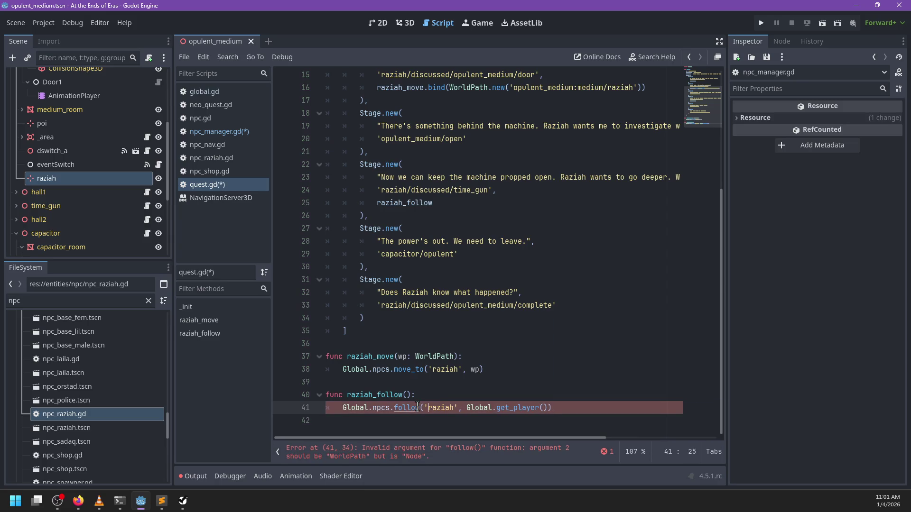
pyautogui.hotkey('ctrl', 'Right')
pyautogui.hotkey('ctrl', 'Right')
# Pass WorldPath.of(...) as the path argument, fix the WorltPath typo, and jump to WorldPath's definition.
pyautogui.write('G')
pyautogui.press('Return')
pyautogui.hotkey('ctrl', 'BackSpace')
pyautogui.write('Global.worl')
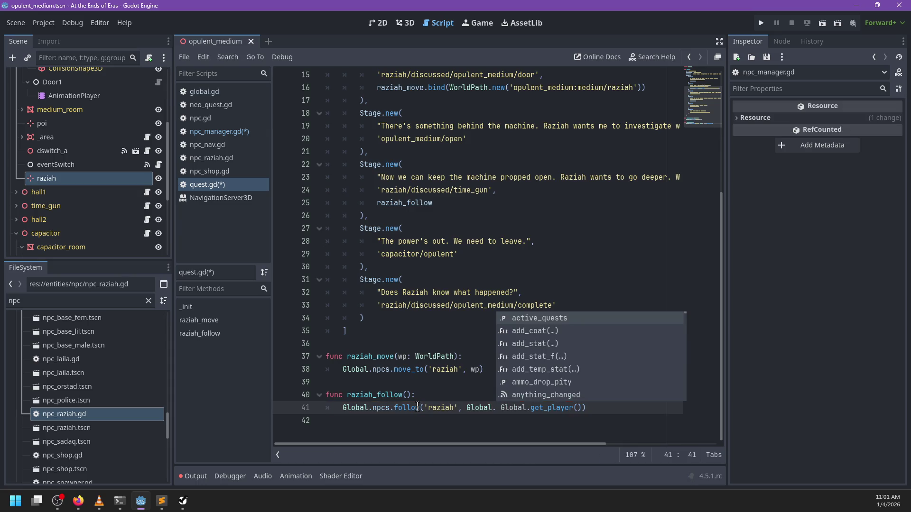
pyautogui.press('BackSpace')
pyautogui.press('BackSpace')
pyautogui.press('BackSpace')
pyautogui.write('get_wo')
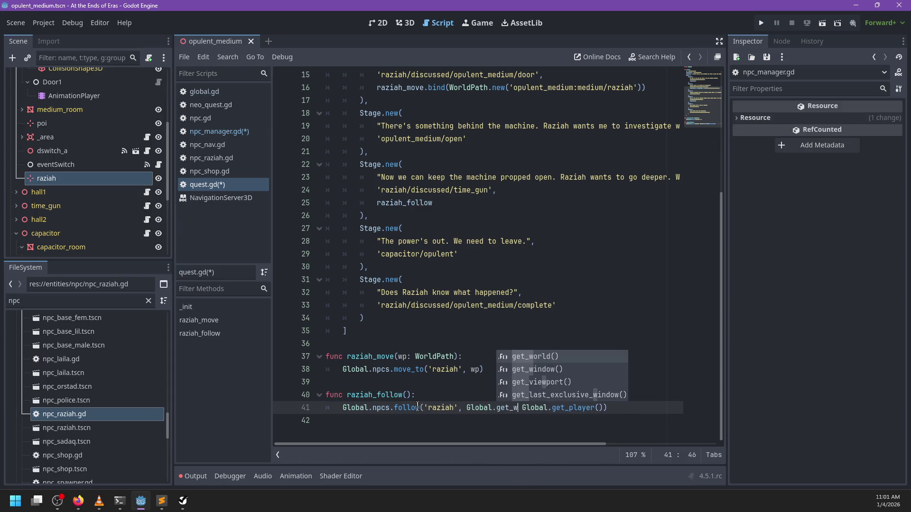
pyautogui.press('BackSpace')
pyautogui.press('BackSpace')
pyautogui.press('BackSpace')
pyautogui.press('BackSpace')
pyautogui.press('BackSpace')
pyautogui.press('BackSpace')
pyautogui.write('Worlt')
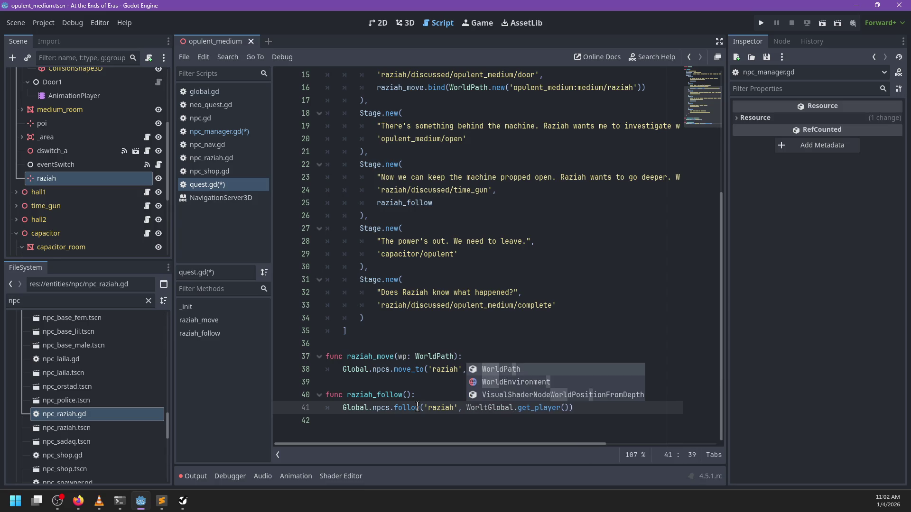
pyautogui.write('Path.of(')
pyautogui.press('Right')
pyautogui.press('Right')
pyautogui.press('Right')
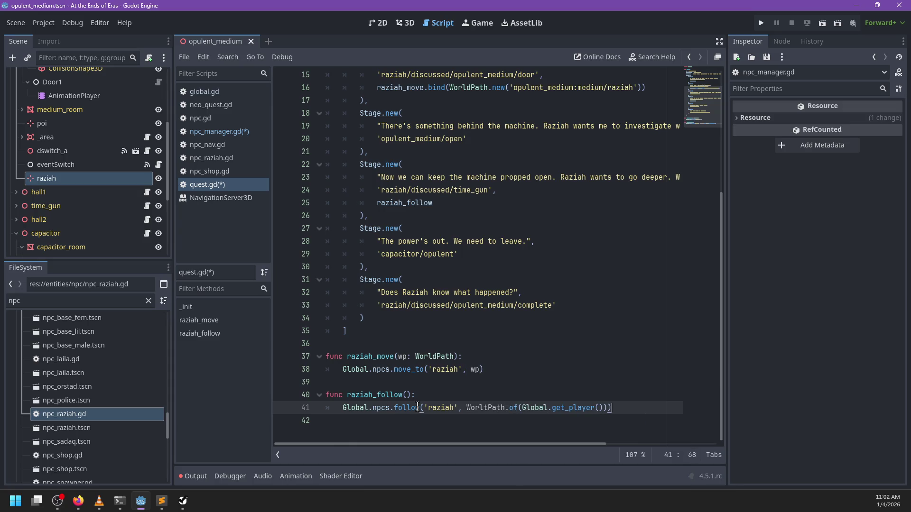
pyautogui.click(485, 408)
pyautogui.write('WorldPath')
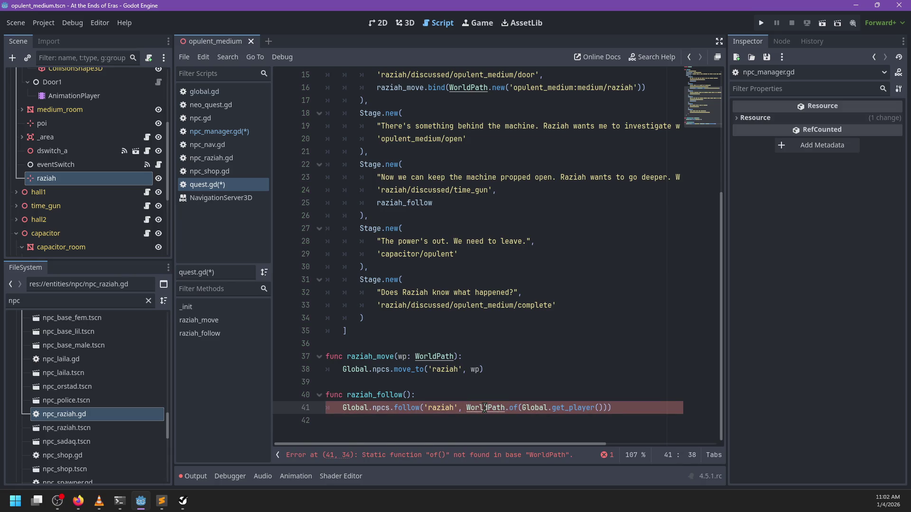
pyautogui.keyDown('ctrl'); pyautogui.click(485, 408); pyautogui.keyUp('ctrl')
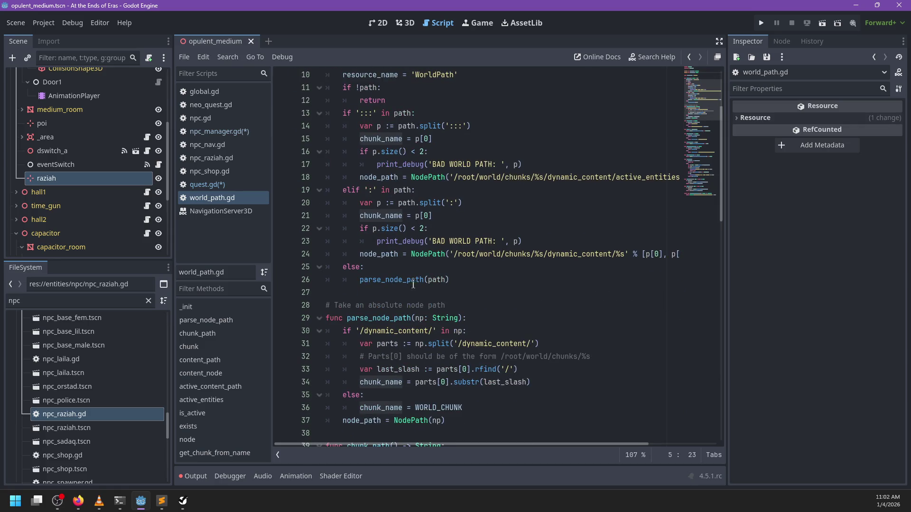
# Declare static func of(p_node: Node) in world_path.gd.
pyautogui.click(387, 292)
pyautogui.scroll(-2, 480, 278)
pyautogui.scroll(1, 501, 278)
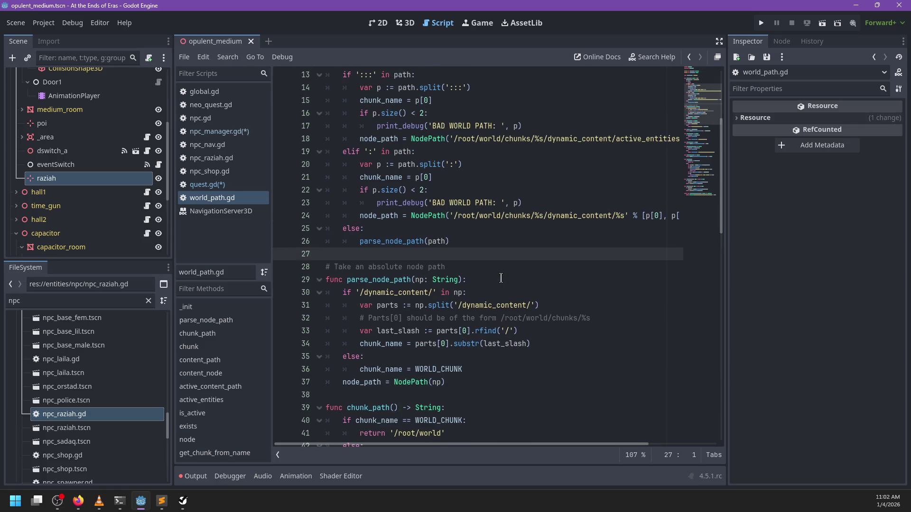
pyautogui.press('Return')
pyautogui.press('Return')
pyautogui.write('static func of(n')
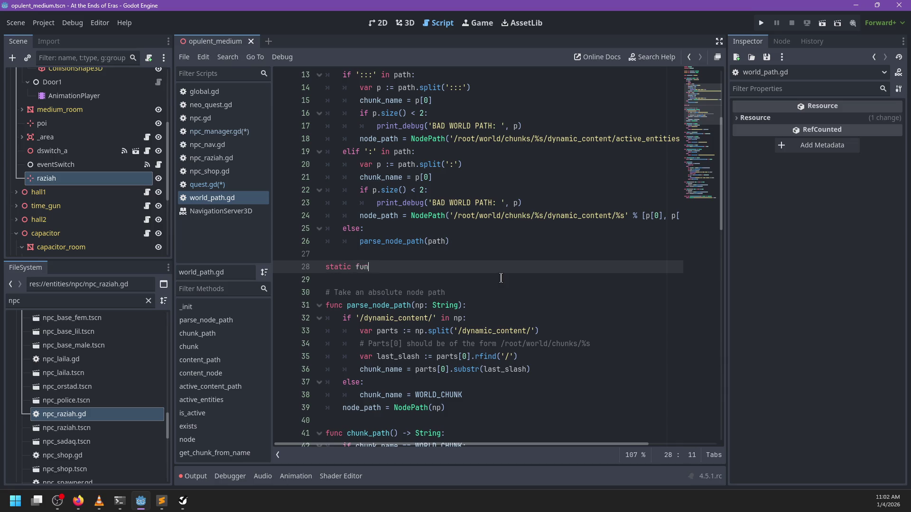
pyautogui.write('ode: N')
pyautogui.write('ode)')
pyautogui.press('Return')
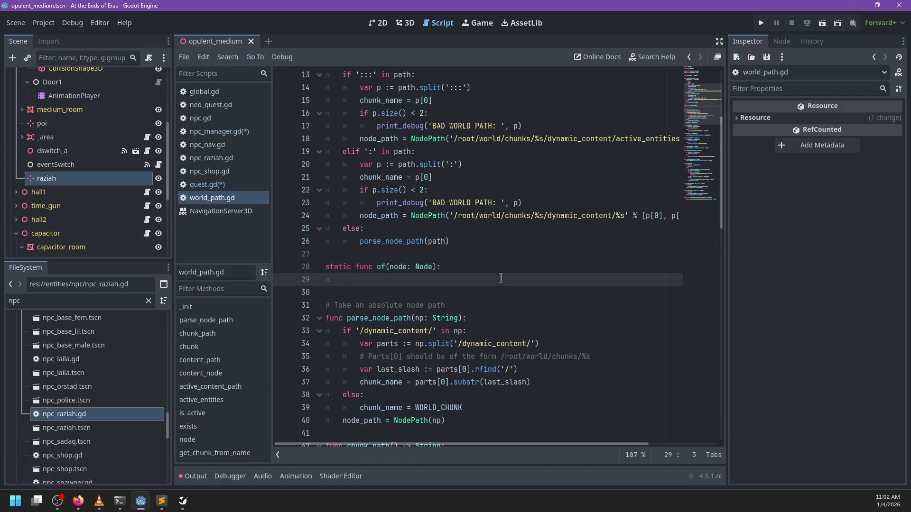
pyautogui.scroll(1, 394, 285)
pyautogui.doubleClick(392, 306)
pyautogui.click(389, 306)
pyautogui.write('p_')
pyautogui.click(407, 317)
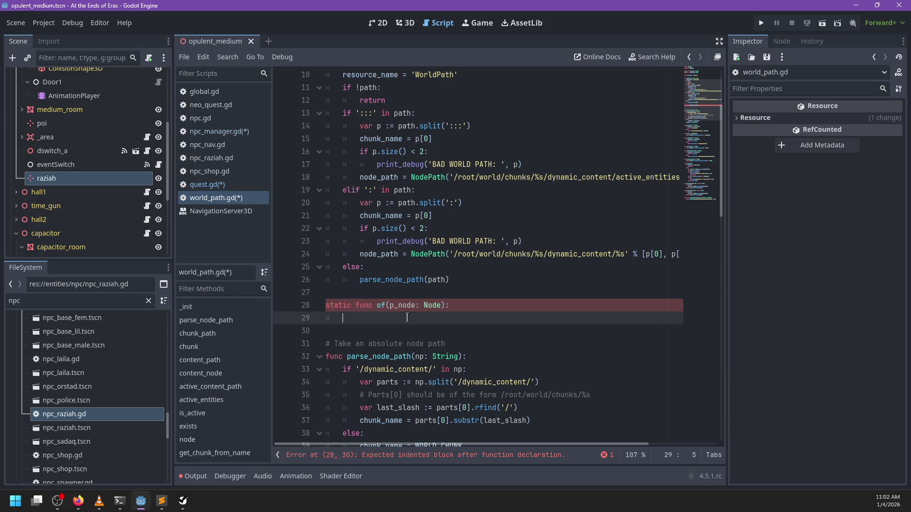
pyautogui.scroll(3, 407, 318)
pyautogui.scroll(-1, 469, 291)
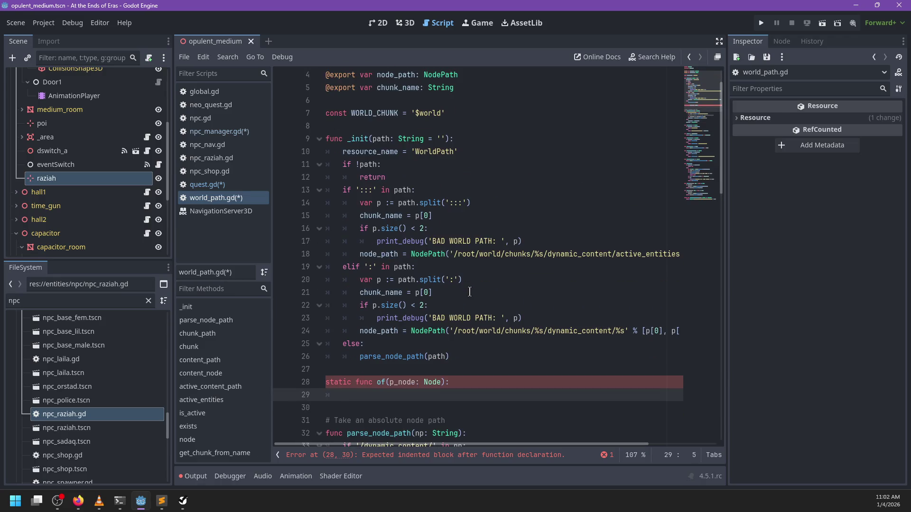
# Write the body: var path := str(node.get_path()) and return WorldPath.init(path), then save.
pyautogui.write('let')
pyautogui.press('BackSpace')
pyautogui.press('BackSpace')
pyautogui.press('BackSpace')
pyautogui.write('var str := ')
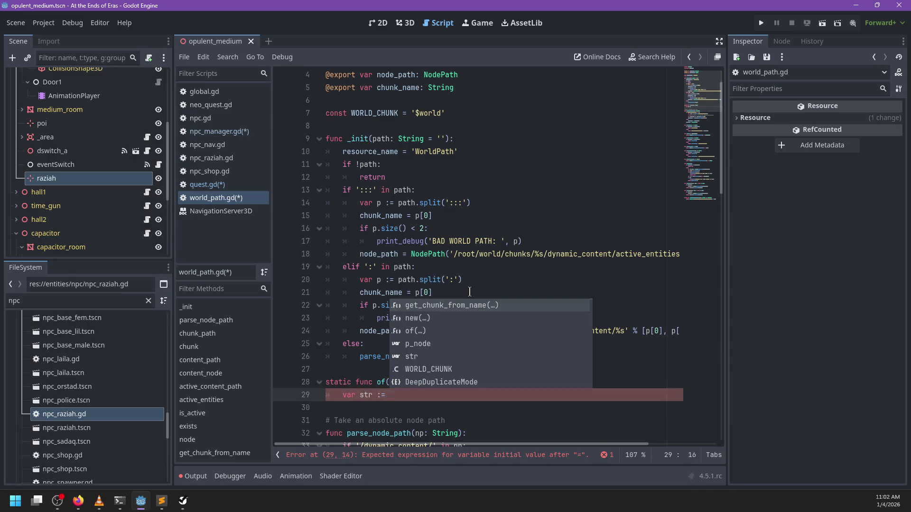
pyautogui.write('str')
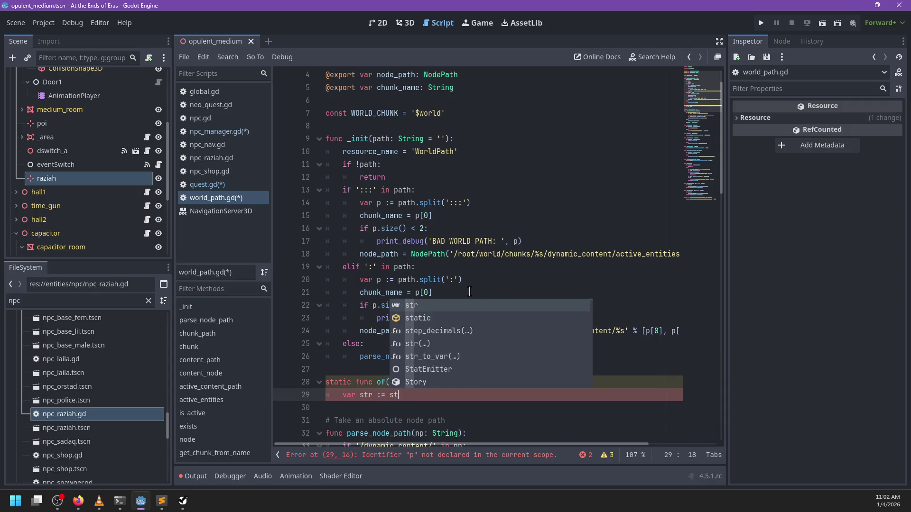
pyautogui.press('Left')
pyautogui.press('Left')
pyautogui.press('Left')
pyautogui.press('BackSpace')
pyautogui.press('BackSpace')
pyautogui.press('BackSpace')
pyautogui.write('path')
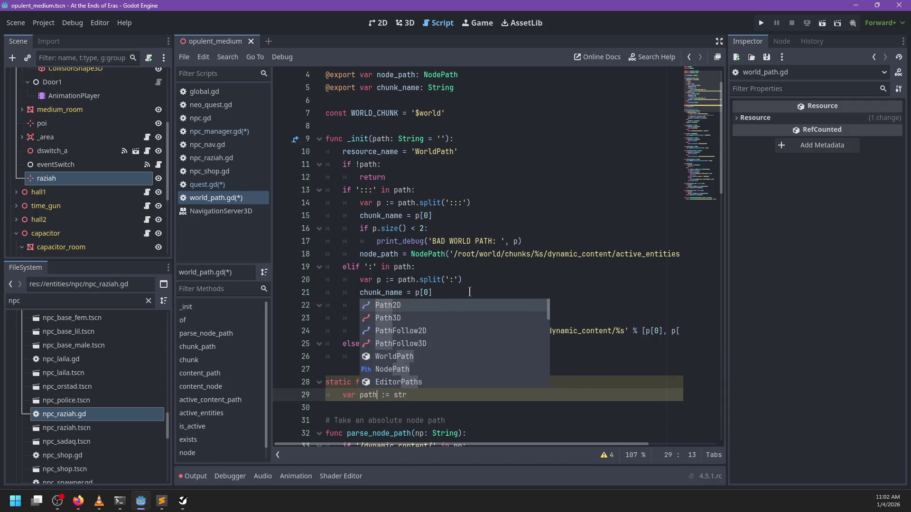
pyautogui.press('End')
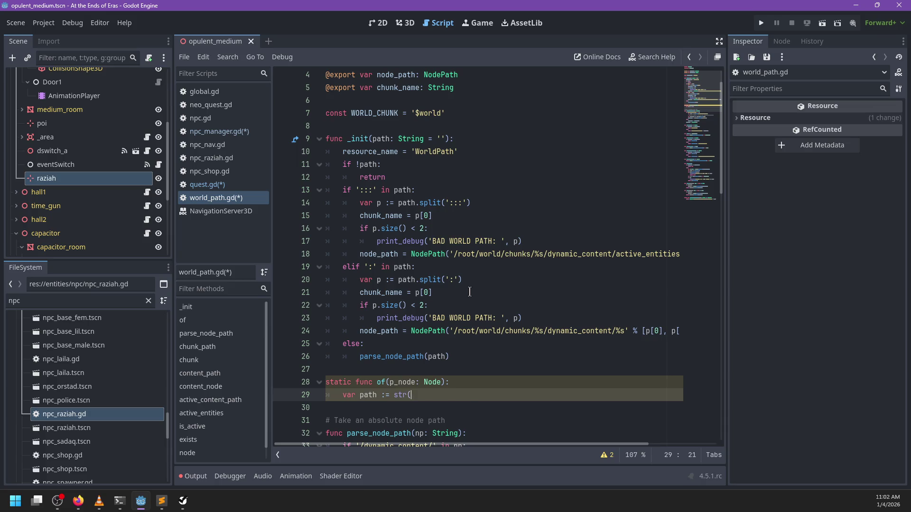
pyautogui.write('p_node.get_')
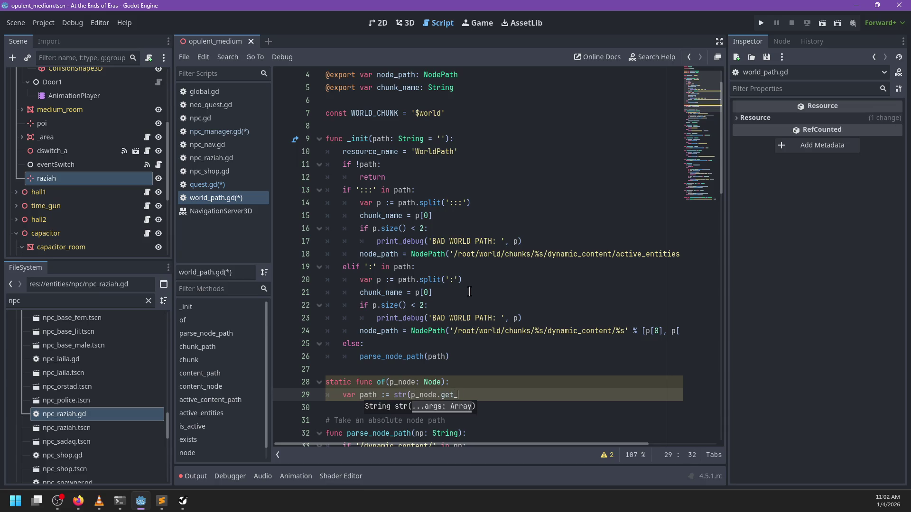
pyautogui.write('path())')
pyautogui.press('Return')
pyautogui.write('return WorldPath.init(path')
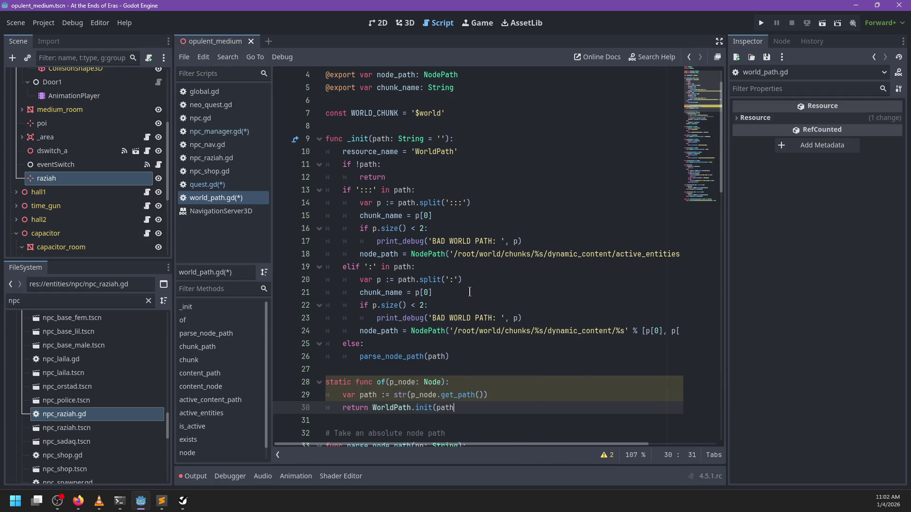
pyautogui.hotkey('ctrl', 's')
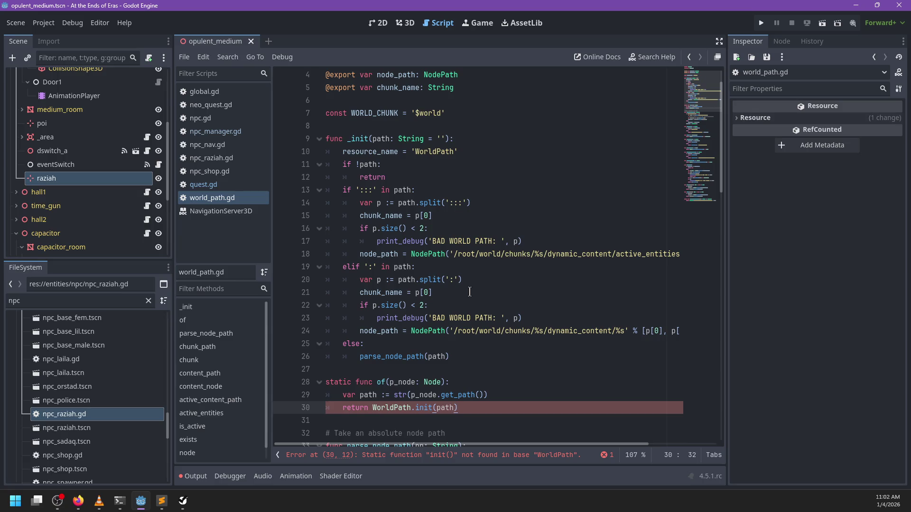
# Change WorldPath.init to WorldPath.new in the return statement, save, and return to quest.gd.
pyautogui.scroll(-2, 470, 383)
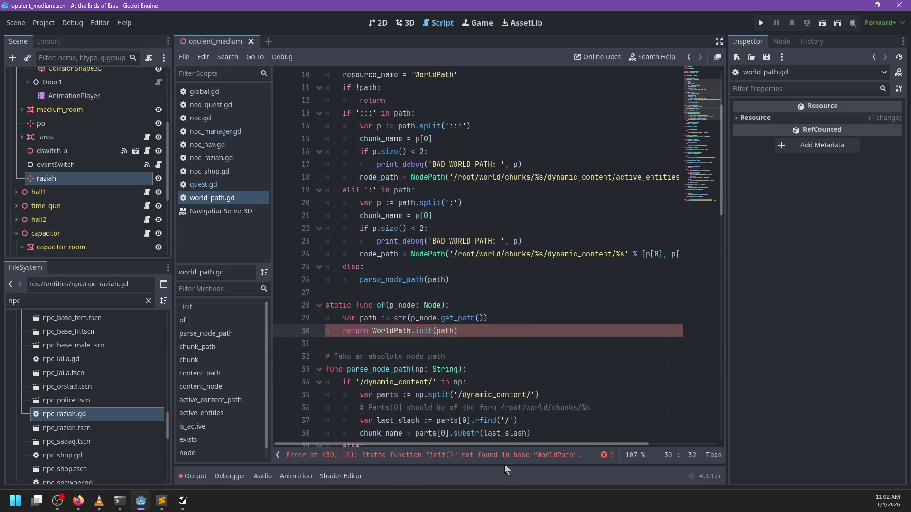
pyautogui.doubleClick(422, 331)
pyautogui.write('new')
pyautogui.click(471, 332)
pyautogui.hotkey('ctrl', 's')
pyautogui.scroll(1, 430, 299)
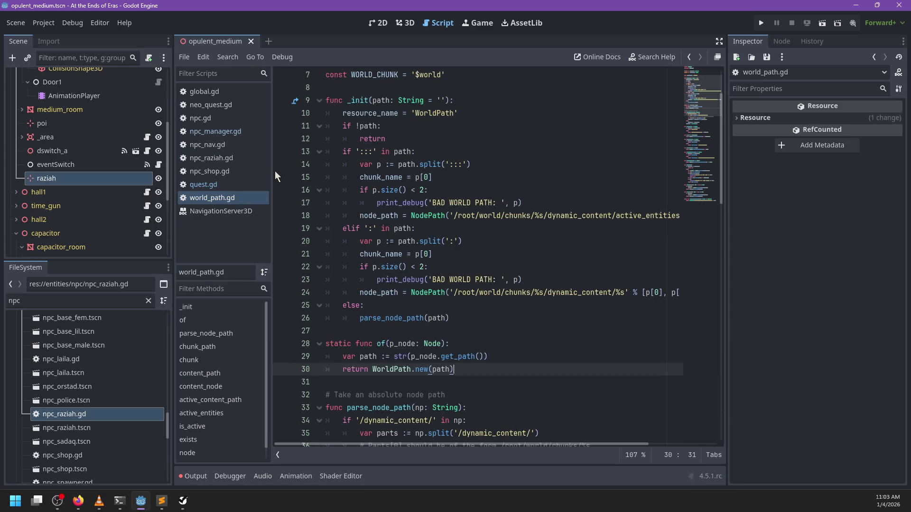
pyautogui.click(223, 186)
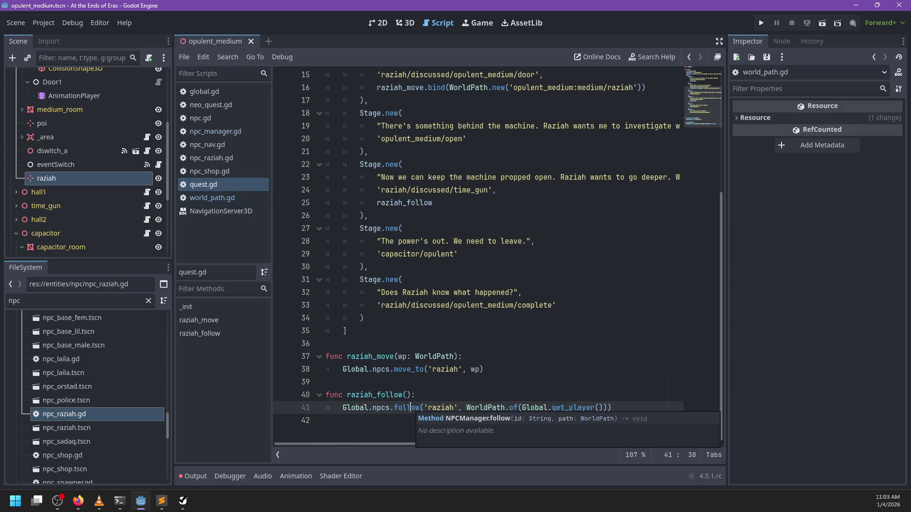
pyautogui.doubleClick(499, 408)
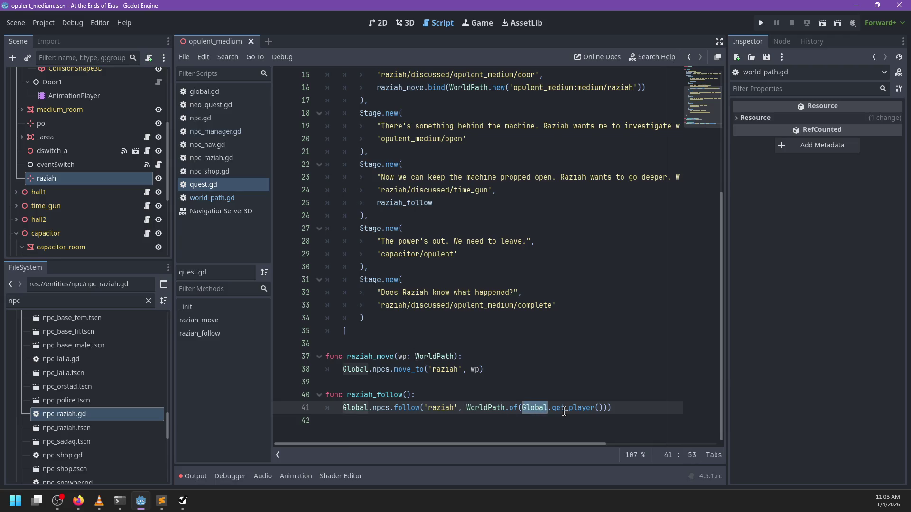
# Copy the raziah_move bind line into the machine stage after 'opulent_medium/open' on line 20.
pyautogui.click(409, 381)
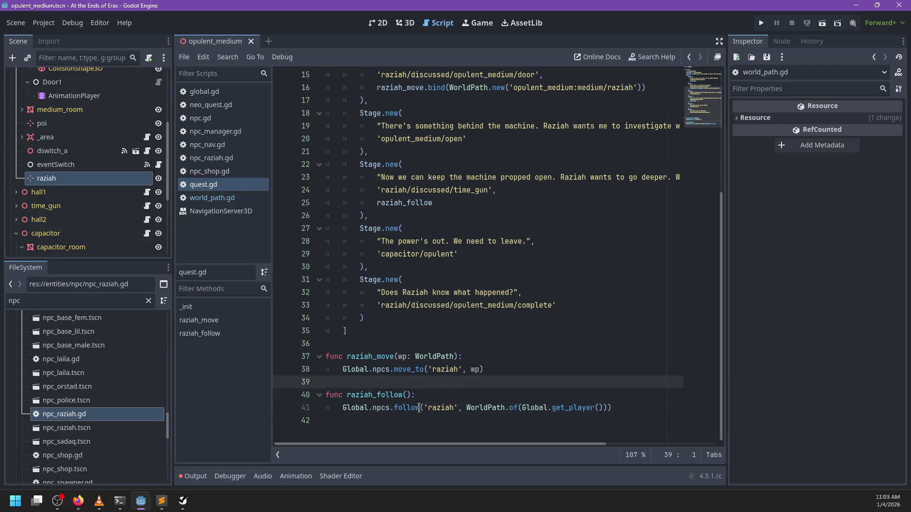
pyautogui.scroll(5, 415, 403)
pyautogui.scroll(-5, 418, 406)
pyautogui.scroll(5, 442, 369)
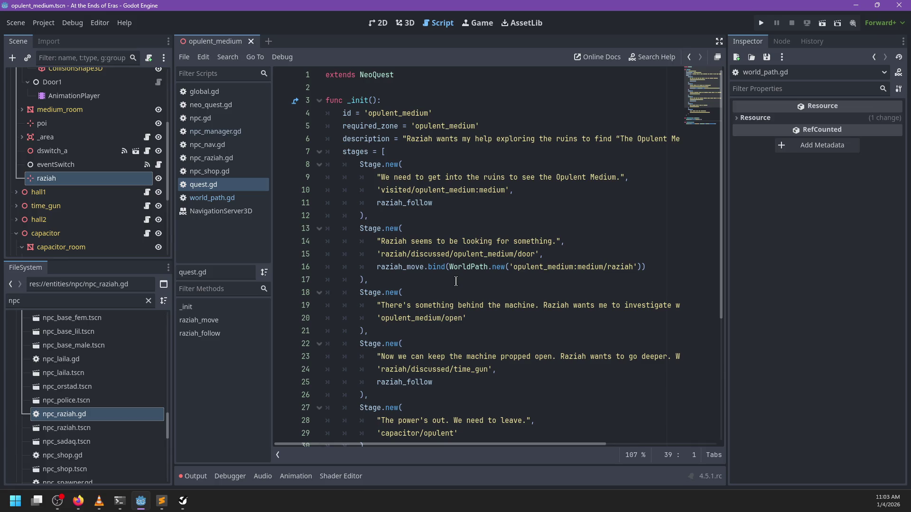
pyautogui.scroll(-1, 456, 282)
pyautogui.scroll(-4, 455, 276)
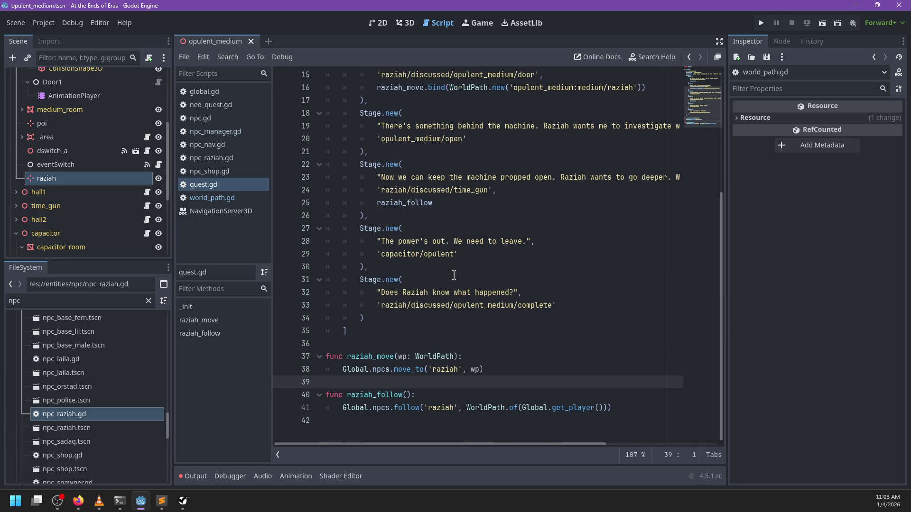
pyautogui.scroll(2, 454, 276)
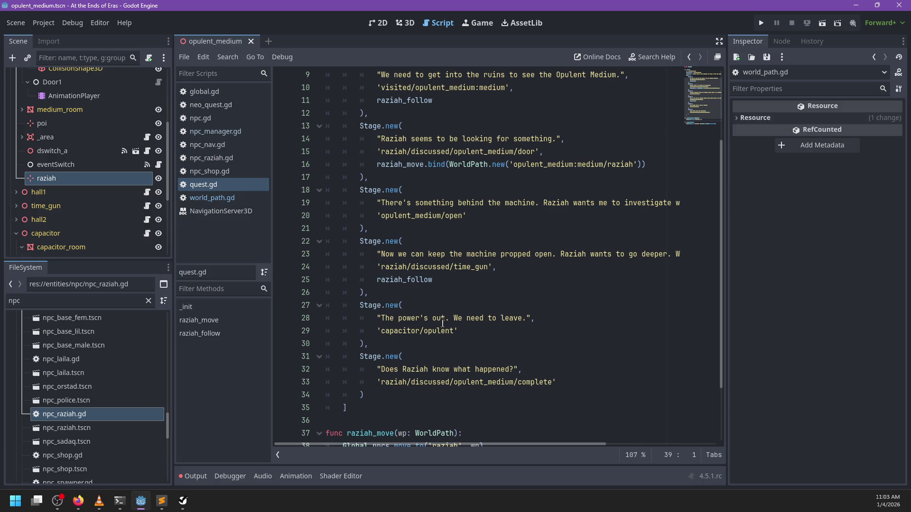
pyautogui.scroll(1, 439, 292)
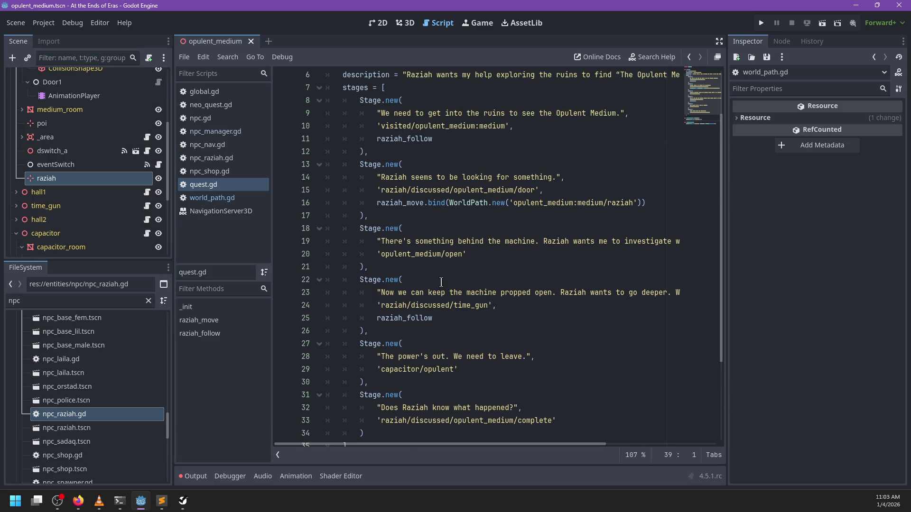
pyautogui.click(474, 253)
pyautogui.write(',')
pyautogui.press('Return')
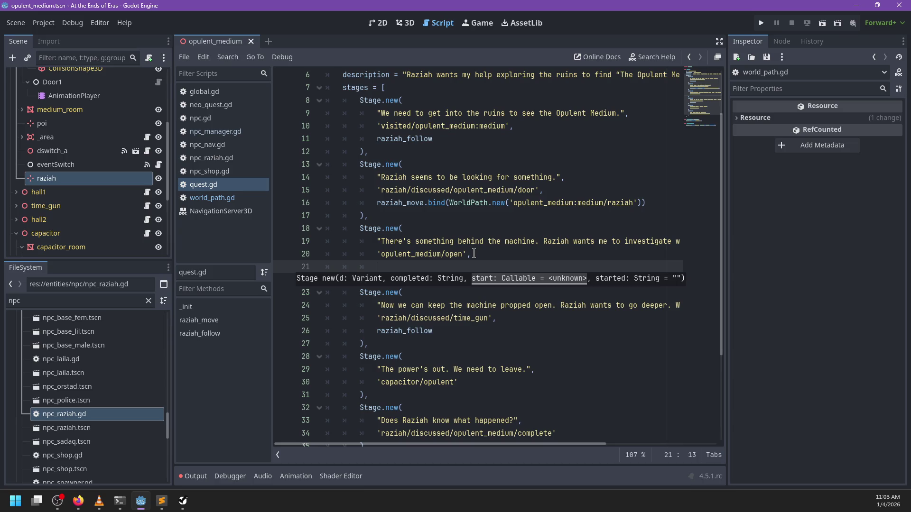
pyautogui.write('raziah')
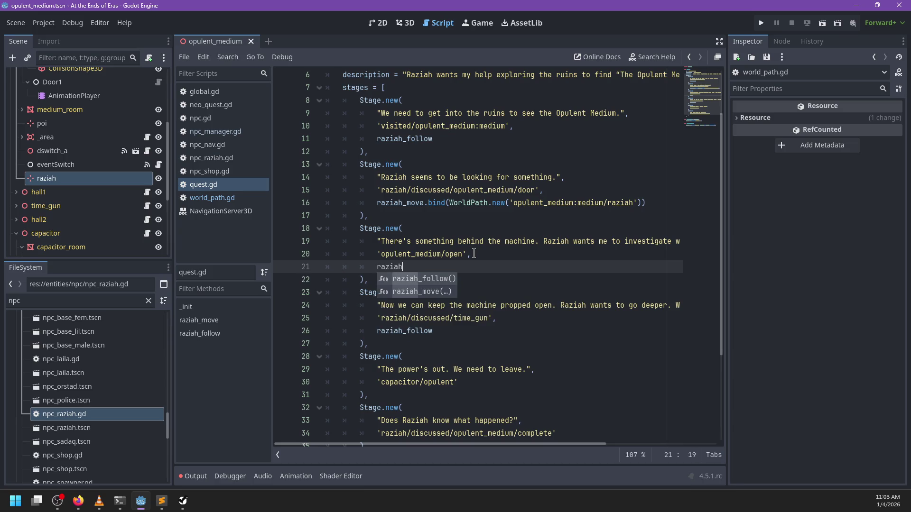
pyautogui.press('BackSpace')
pyautogui.press('BackSpace')
pyautogui.press('BackSpace')
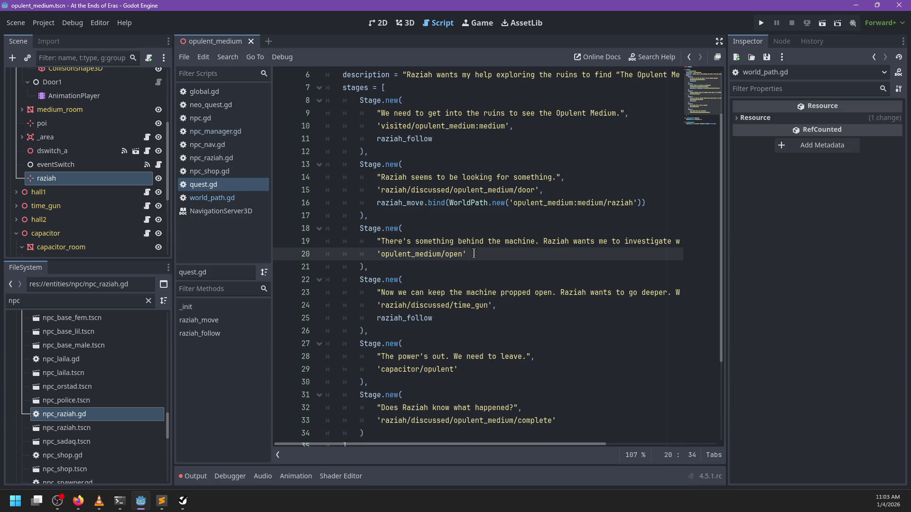
pyautogui.moveTo(647, 204); pyautogui.dragTo(538, 190)
pyautogui.hotkey('ctrl', 'c')
pyautogui.click(478, 254)
pyautogui.hotkey('ctrl', 'v')
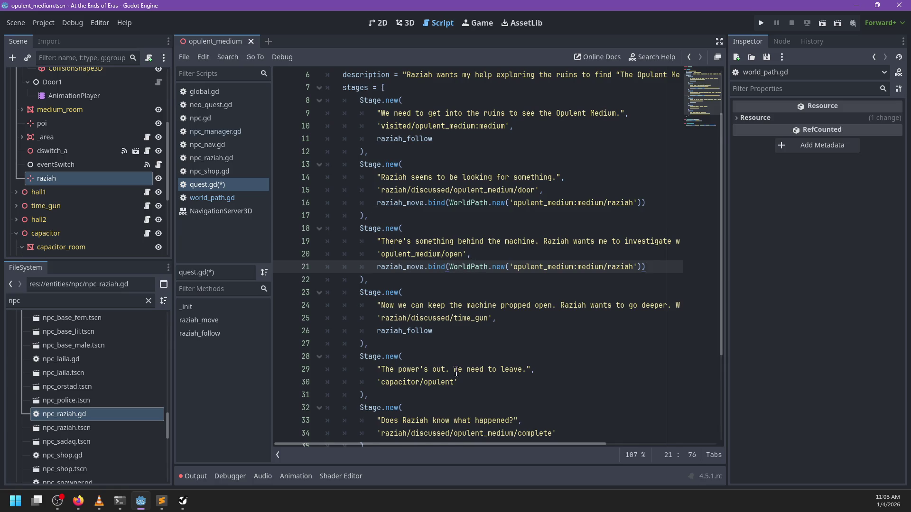
# Add raziah_follow as a start callable of the 'The power's out. We need to leave.' stage.
pyautogui.scroll(-1, 456, 347)
pyautogui.click(463, 346)
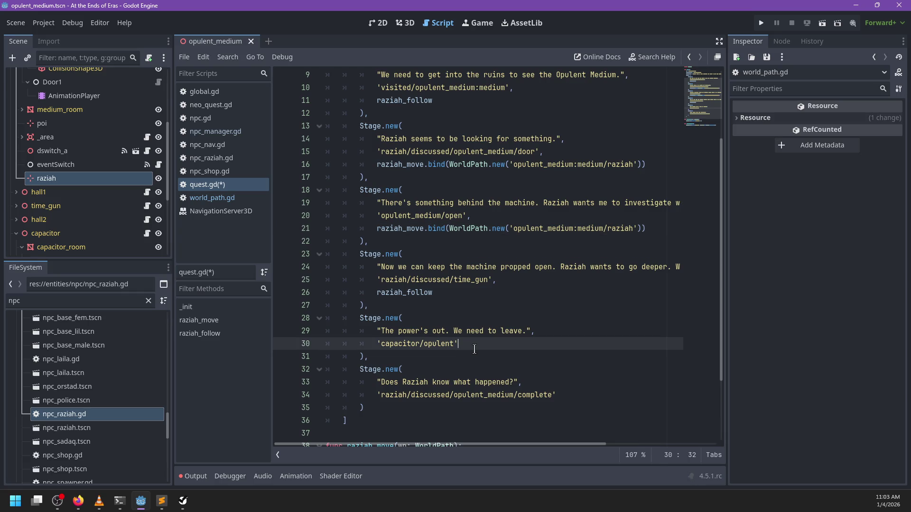
pyautogui.write(',')
pyautogui.press('Return')
pyautogui.write('raziah_follow')
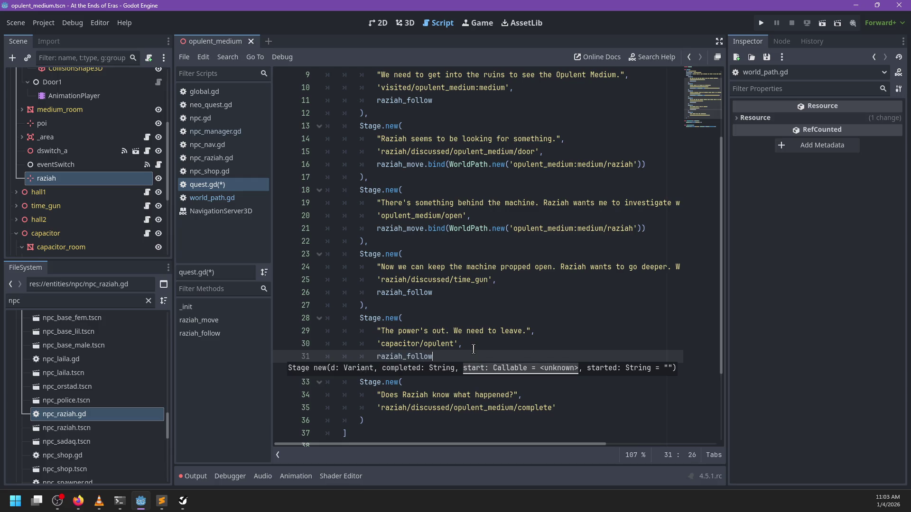
pyautogui.scroll(-3, 473, 351)
pyautogui.click(575, 309)
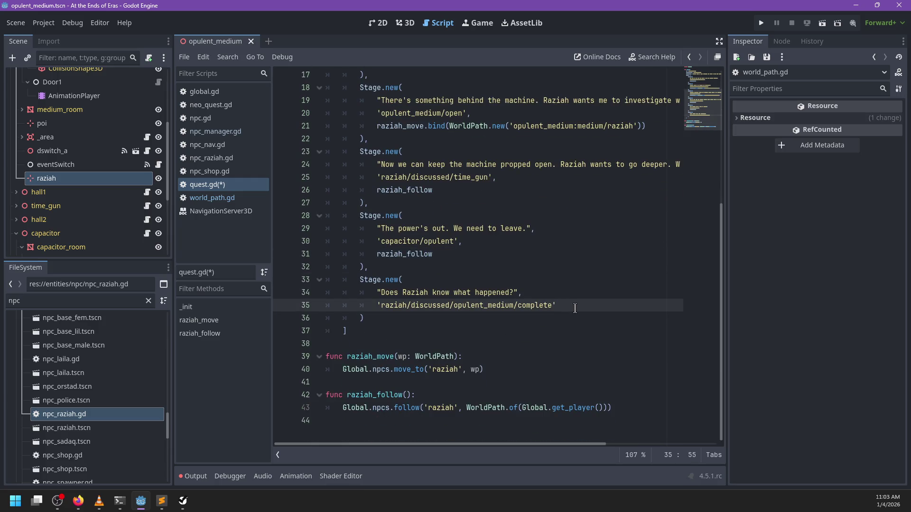
pyautogui.write(',')
# Add a raziah_dismiss call to the final Stage.new's callbacks.
pyautogui.press('Return')
pyautogui.write('raziah_end_follo')
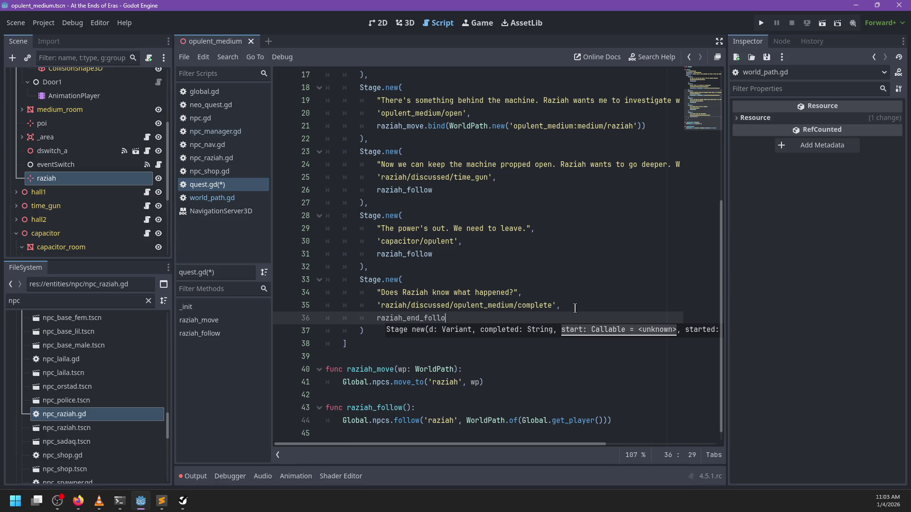
pyautogui.write('w')
pyautogui.scroll(-1, 432, 375)
pyautogui.click(434, 342)
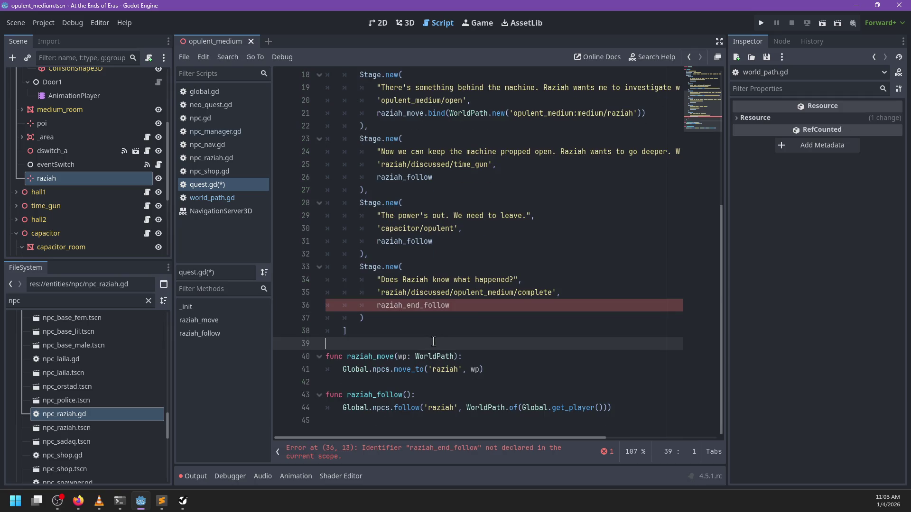
pyautogui.click(477, 306)
pyautogui.hotkey('ctrl', 'BackSpace')
pyautogui.write('raziah_dismiss')
# Define func raziah_dismiss() below the stage list, calling Global.npcs.dismiss('raziah').
pyautogui.press('Down')
pyautogui.press('Down')
pyautogui.press('Down')
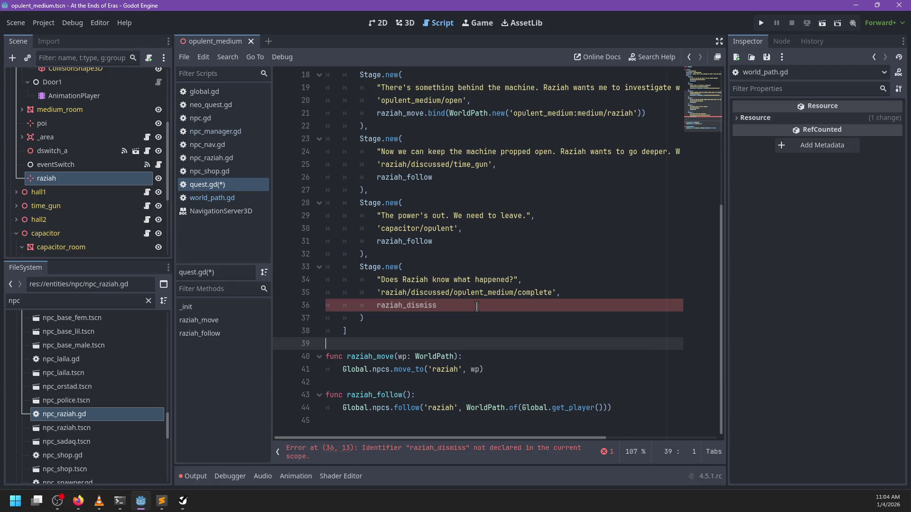
pyautogui.press('Return')
pyautogui.press('Return')
pyautogui.press('Up')
pyautogui.write('func raziah_dismiss(wp: ')
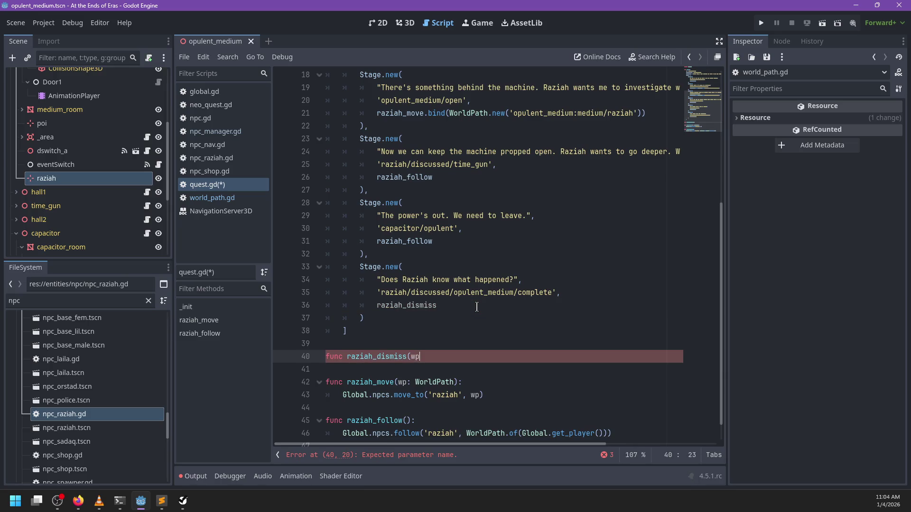
pyautogui.write('WorldPath):')
pyautogui.press('Return')
pyautogui.write('Global.npcs.dismiss(')
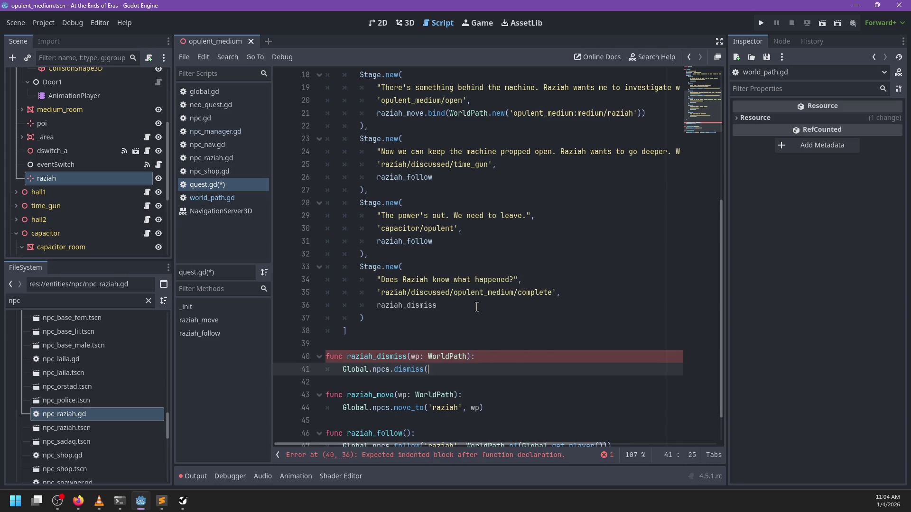
pyautogui.press('BackSpace')
pyautogui.press('BackSpace')
pyautogui.write("'raziah')")
pyautogui.press('Up')
pyautogui.hotkey('ctrl', 'shift', 'Left')
pyautogui.hotkey('ctrl', 'shift', 'Left')
pyautogui.hotkey('ctrl', 'shift', 'Left')
pyautogui.press('BackSpace')
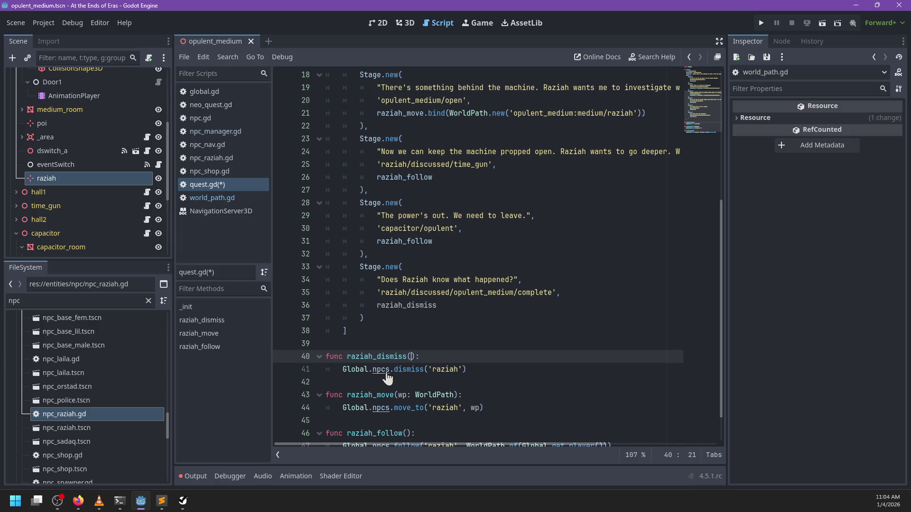
pyautogui.scroll(-1, 387, 380)
pyautogui.click(402, 409)
# Open npc_manager.gd at follow and add a func dismiss(id: String) header below it.
pyautogui.keyDown('ctrl'); pyautogui.click(404, 410); pyautogui.keyUp('ctrl')
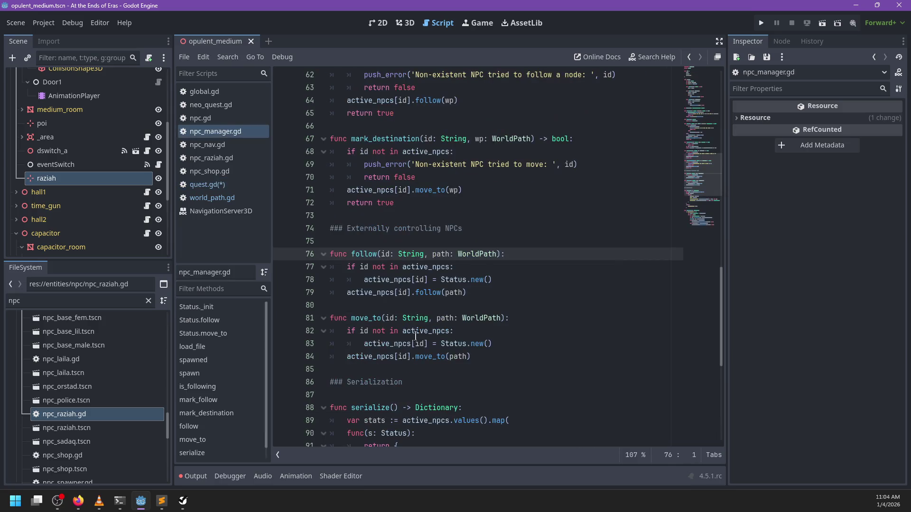
pyautogui.click(384, 228)
pyautogui.click(383, 243)
pyautogui.click(368, 303)
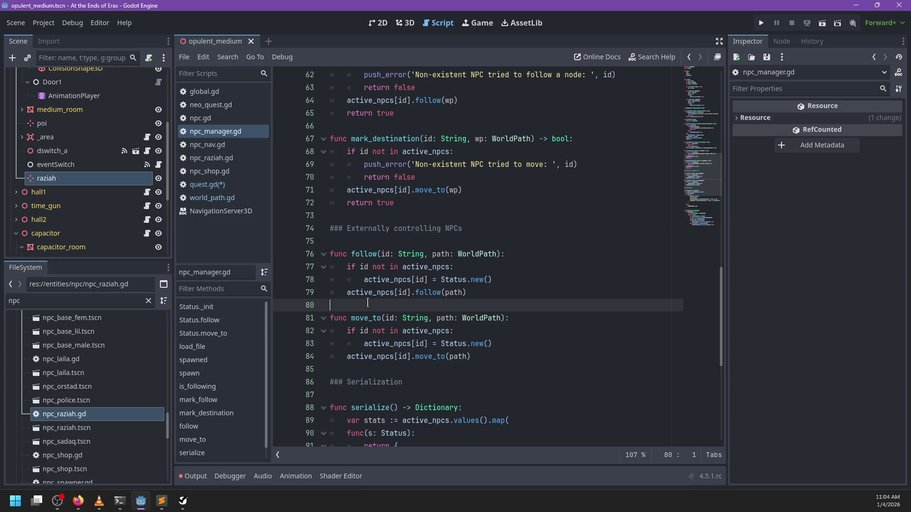
pyautogui.press('Return')
pyautogui.press('Return')
pyautogui.press('Up')
pyautogui.write('func dismi')
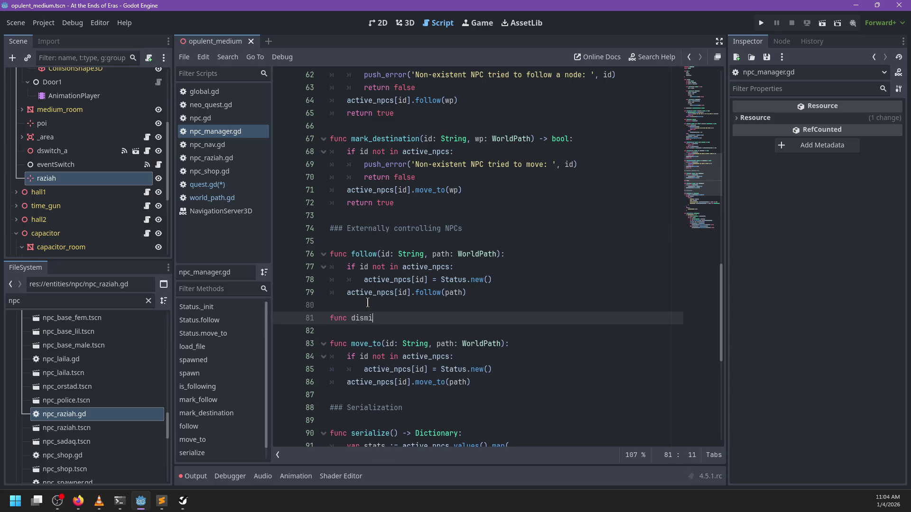
pyautogui.write('ss(id: String):')
pyautogui.press('Return')
# Copy follow's missing-NPC status check into dismiss, set active_npcs[id].status = Mode.Idle, and save.
pyautogui.moveTo(532, 285); pyautogui.dragTo(531, 256)
pyautogui.hotkey('ctrl', 'c')
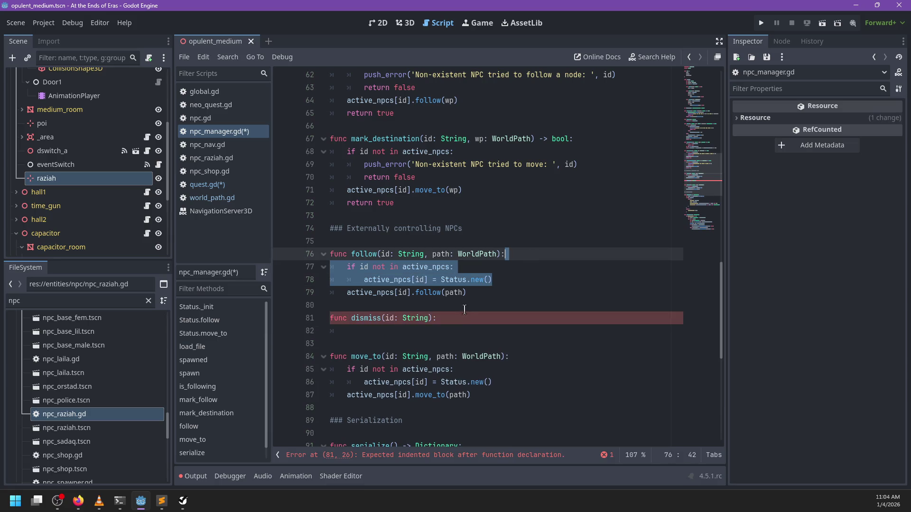
pyautogui.click(460, 317)
pyautogui.hotkey('ctrl', 'v')
pyautogui.click(403, 357)
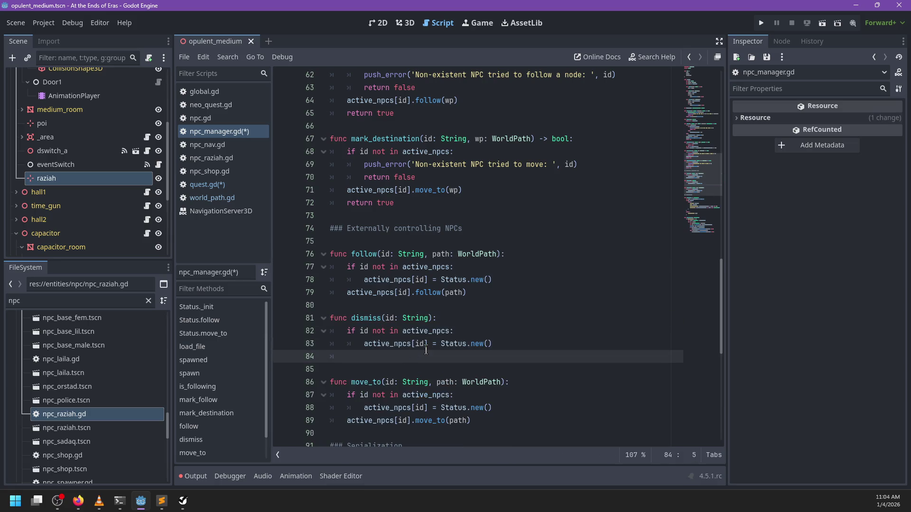
pyautogui.write('ctive_npcs[id].s')
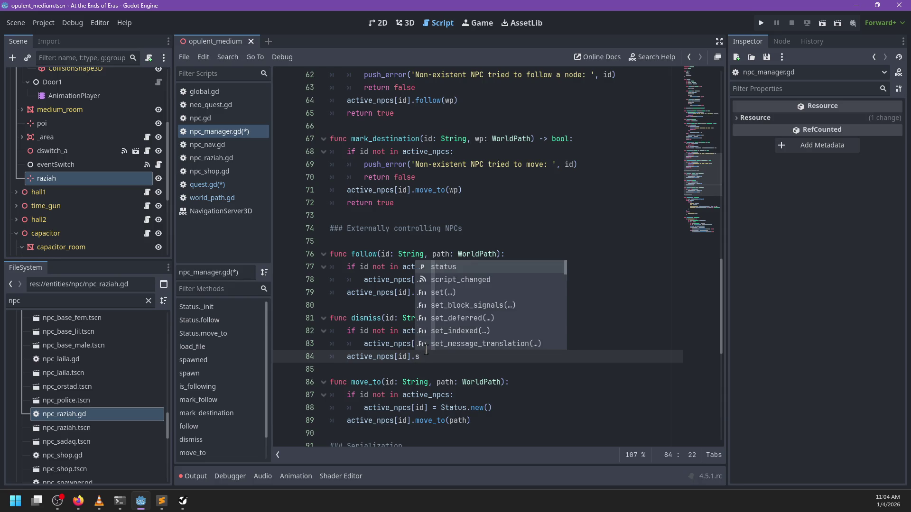
pyautogui.press('Return')
pyautogui.write('= Mode.id')
pyautogui.press('Return')
pyautogui.scroll(-1, 437, 292)
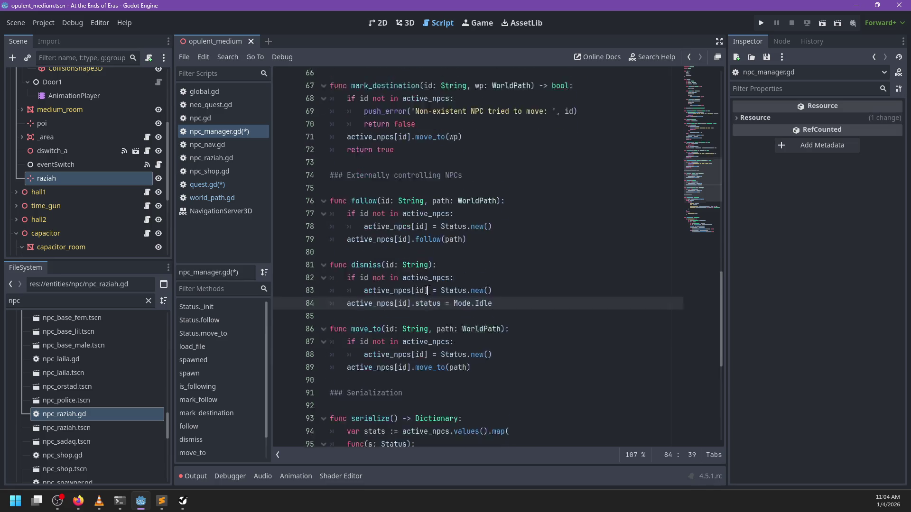
pyautogui.scroll(-2, 427, 290)
pyautogui.hotkey('ctrl', 's')
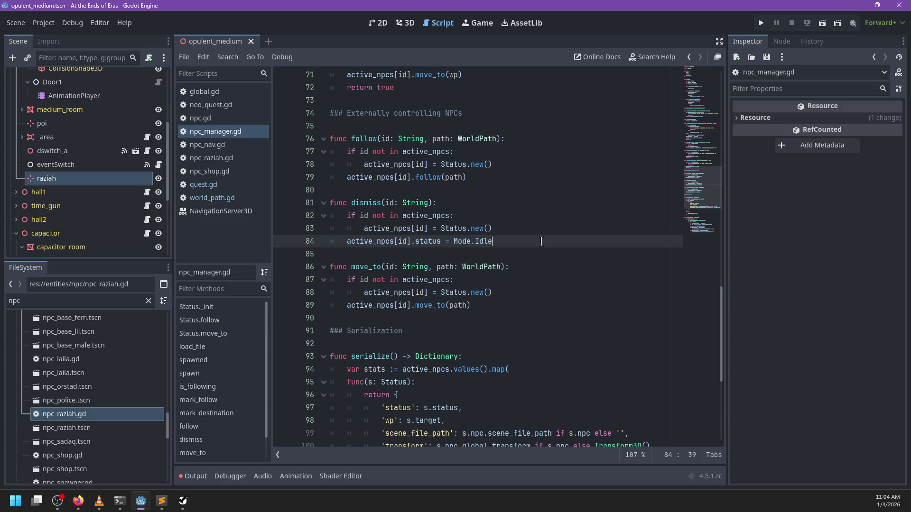
# Replace the status assignment with a call to active_npcs[id].dismiss().
pyautogui.press('BackSpace')
pyautogui.press('BackSpace')
pyautogui.press('BackSpace')
pyautogui.write('dle()')
pyautogui.press('Delete')
pyautogui.press('Delete')
pyautogui.press('Delete')
pyautogui.write('dismiss(')
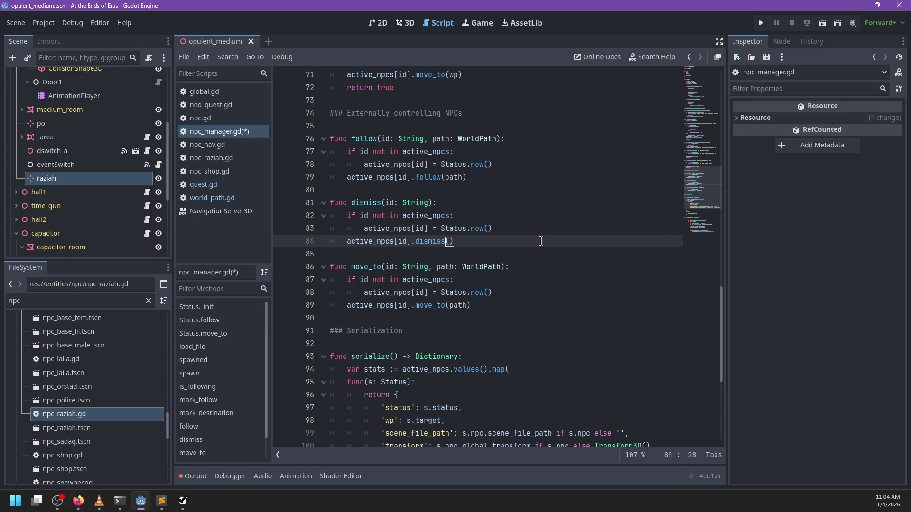
pyautogui.scroll(20, 542, 241)
pyautogui.scroll(-3, 527, 258)
# Add a func dismiss(): method to the Status class after move_to.
pyautogui.click(548, 297)
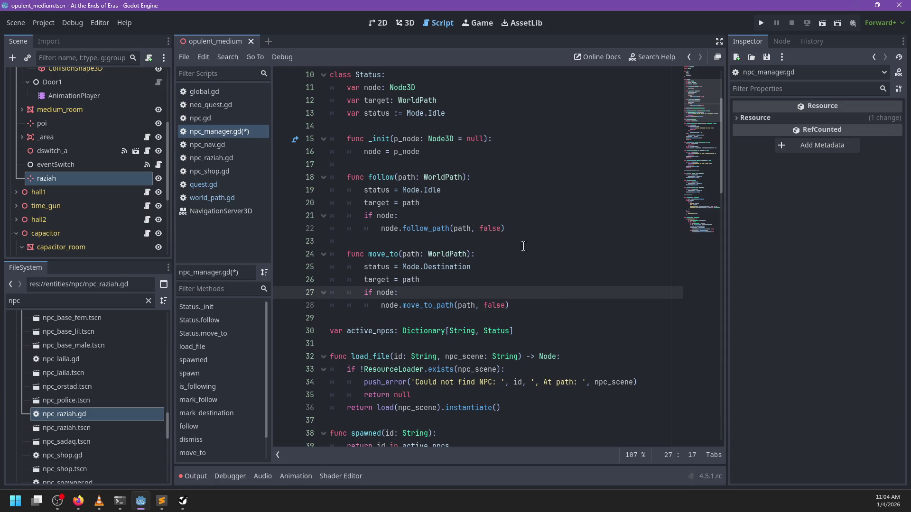
pyautogui.click(533, 320)
pyautogui.click(531, 306)
pyautogui.press('Return')
pyautogui.press('BackSpace')
pyautogui.press('BackSpace')
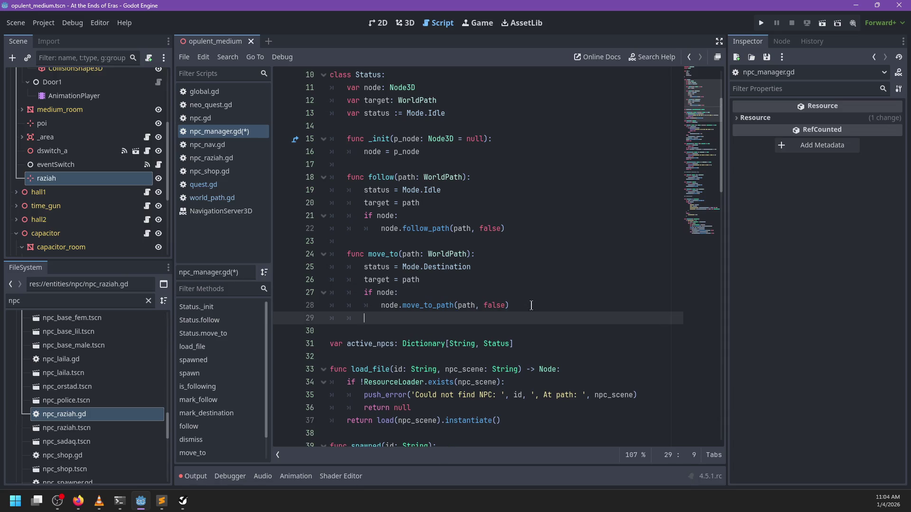
pyautogui.press('Return')
pyautogui.write('func dismiss():')
pyautogui.press('Return')
# Make Status.dismiss set status = Mode.Idle and call node.dismiss() if node exists.
pyautogui.write('status = Mode.Idle')
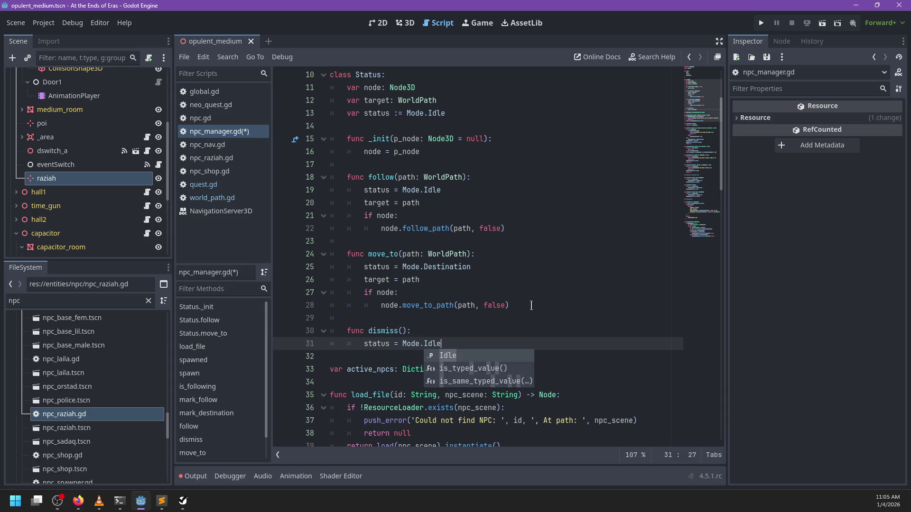
pyautogui.press('Return')
pyautogui.press('Return')
pyautogui.write('if node:')
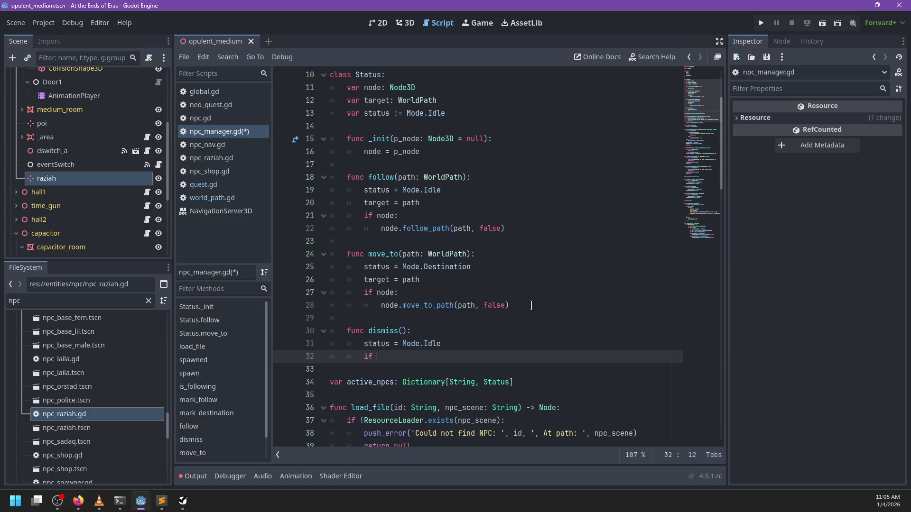
pyautogui.press('Return')
pyautogui.write('node.dismisss')
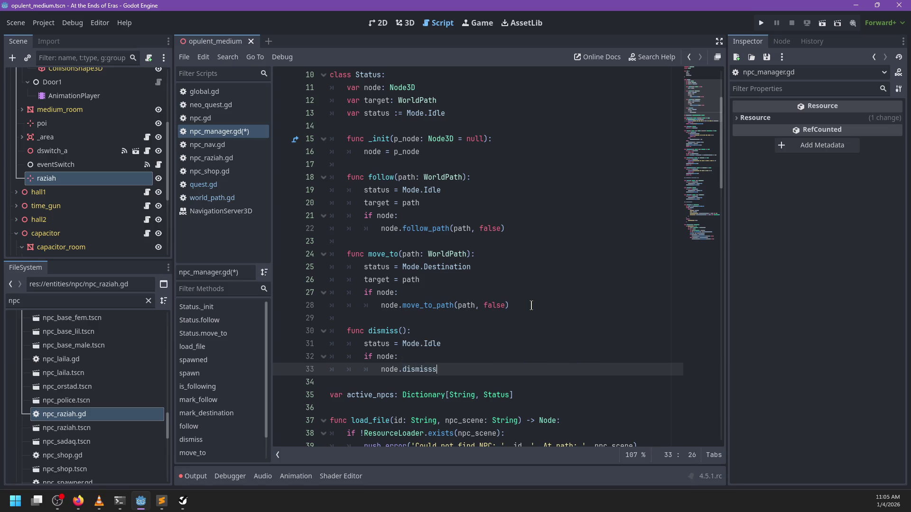
pyautogui.press('BackSpace')
pyautogui.write('()')
pyautogui.click(213, 132)
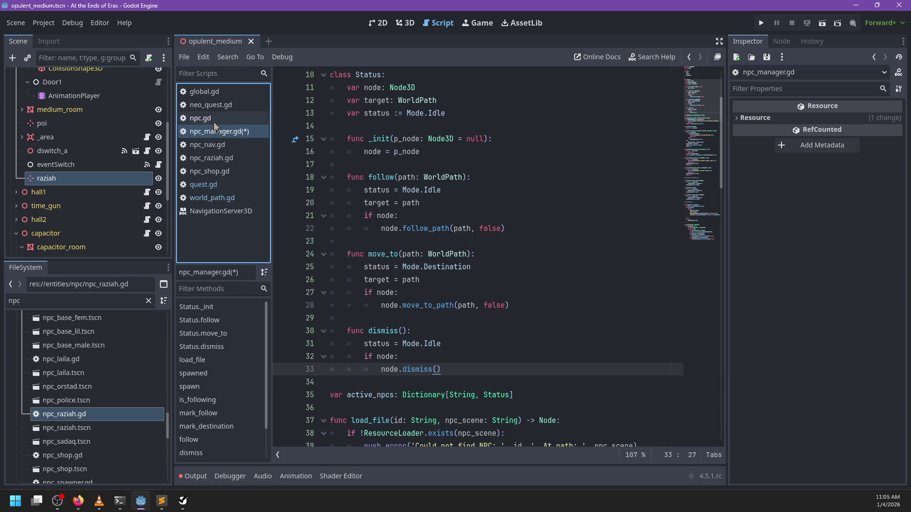
# Go to the dismiss function in npc_nav.gd and remove its placeholder pass.
pyautogui.click(213, 123)
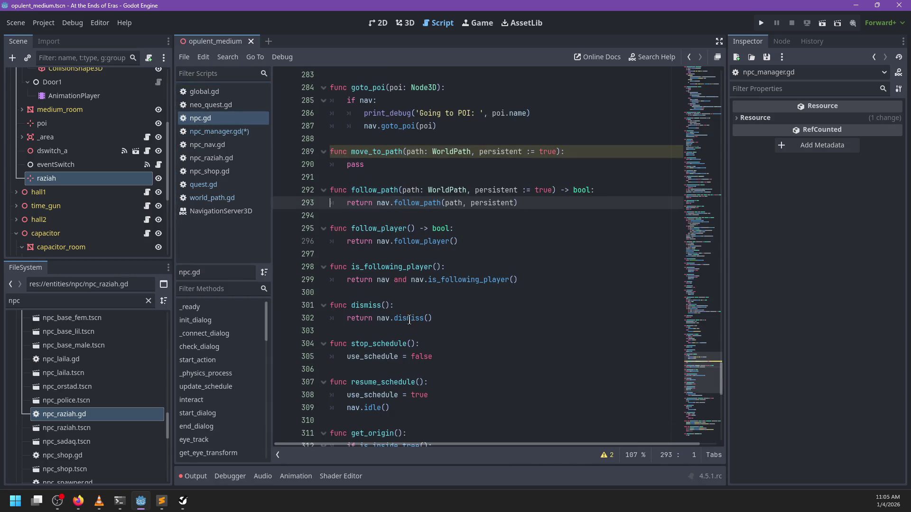
pyautogui.keyDown('ctrl'); pyautogui.click(411, 320); pyautogui.keyUp('ctrl')
pyautogui.click(425, 262)
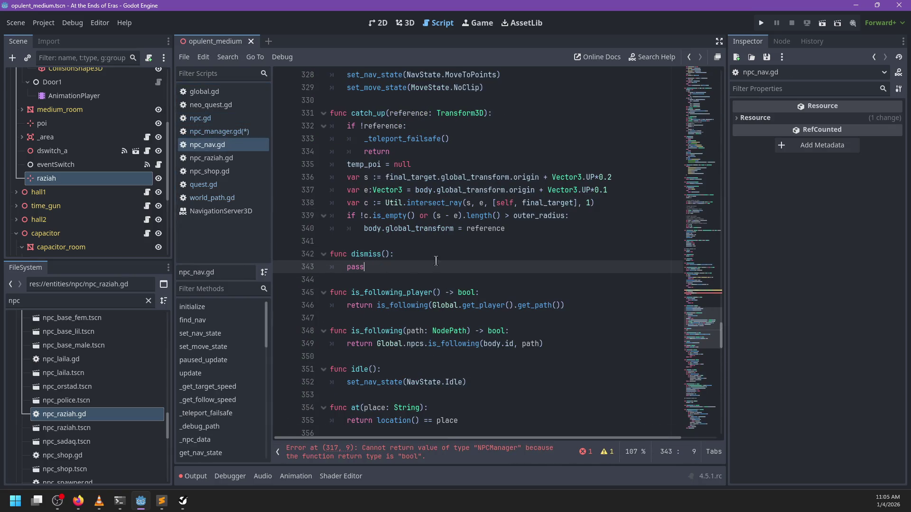
pyautogui.press('BackSpace')
pyautogui.press('BackSpace')
pyautogui.press('BackSpace')
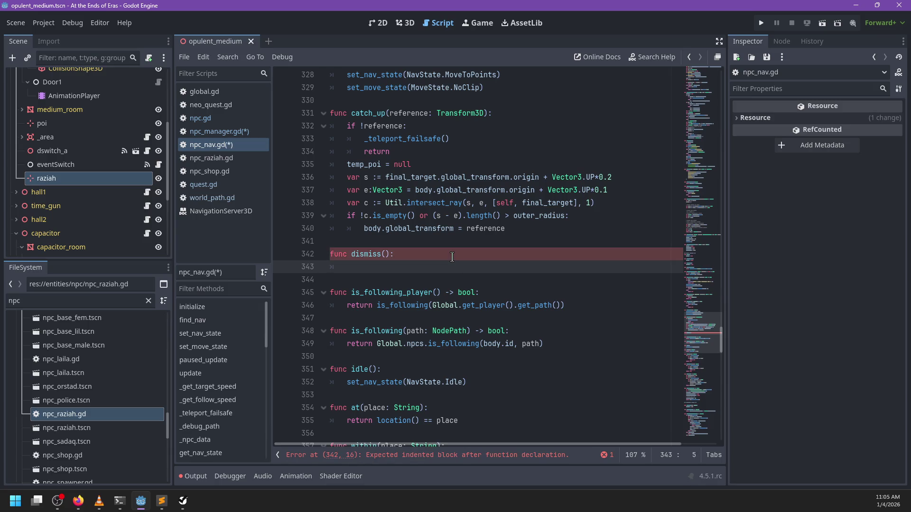
pyautogui.write('mode')
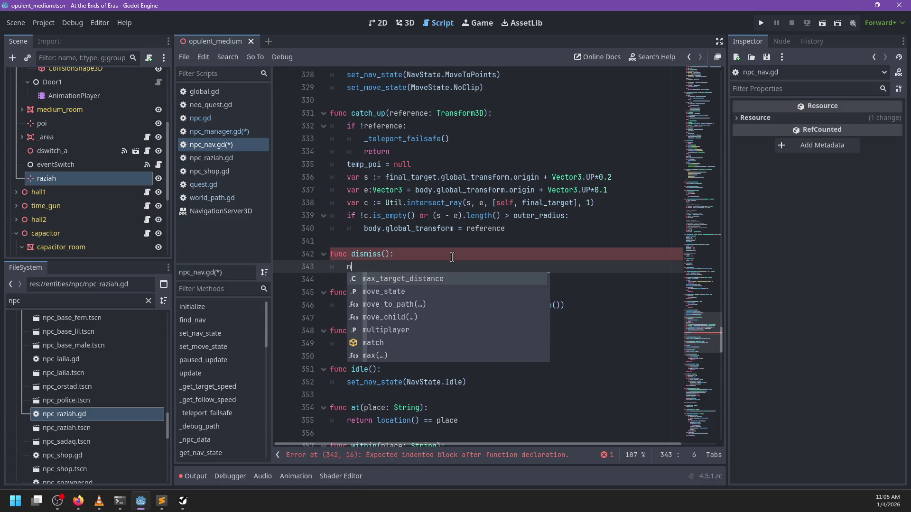
pyautogui.press('BackSpace')
pyautogui.press('BackSpace')
pyautogui.press('BackSpace')
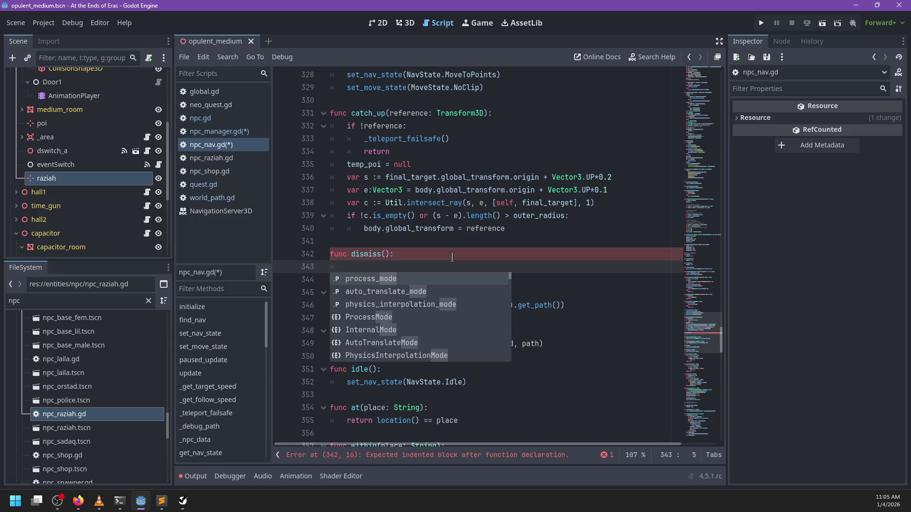
pyautogui.scroll(20, 518, 281)
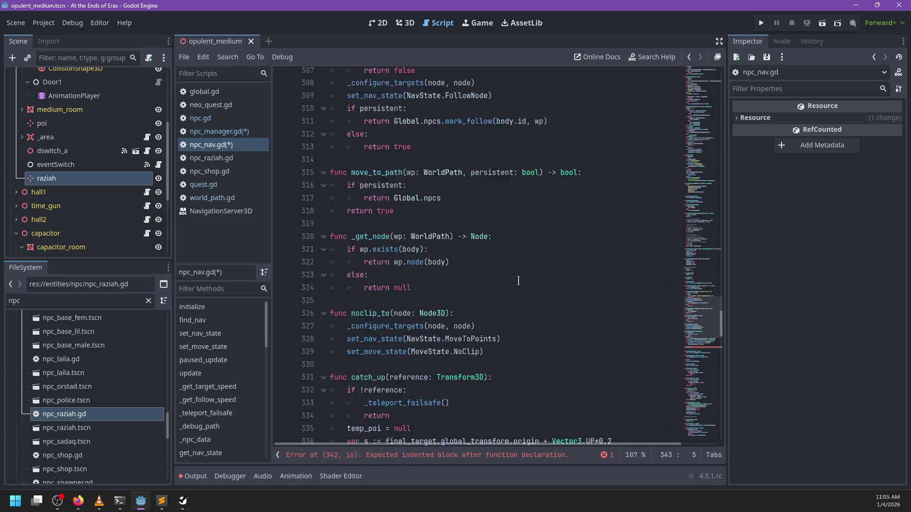
pyautogui.scroll(20, 519, 281)
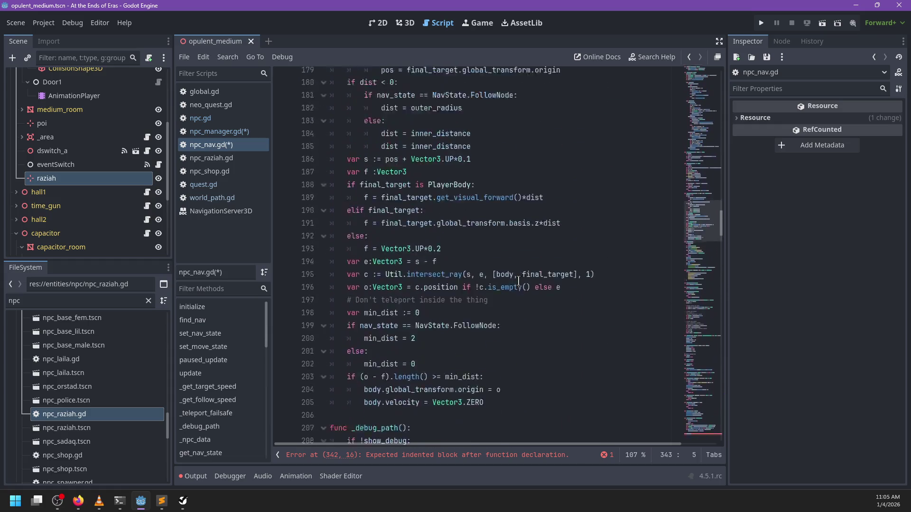
pyautogui.scroll(17, 518, 280)
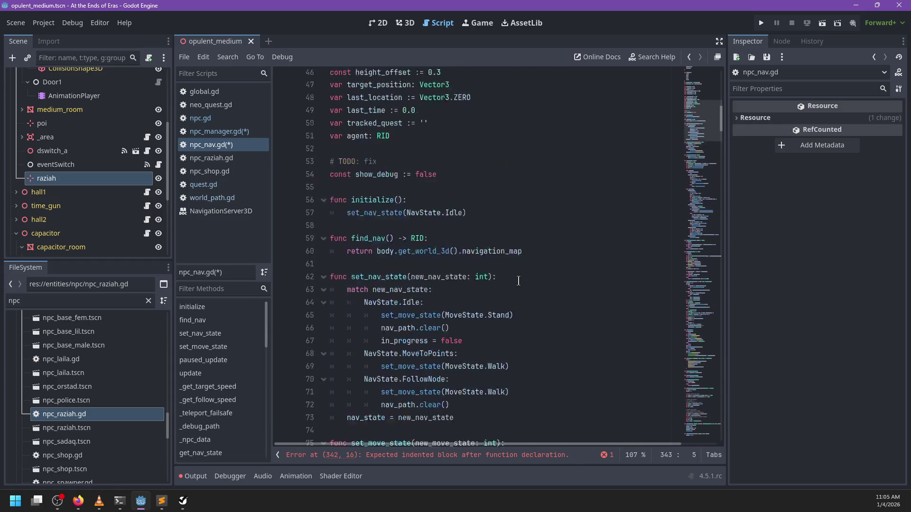
pyautogui.scroll(-7, 518, 280)
pyautogui.scroll(8, 519, 280)
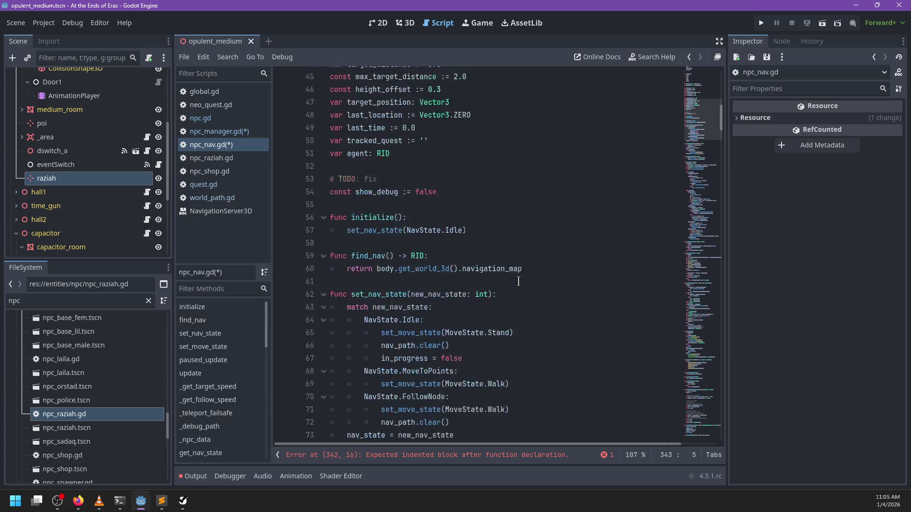
pyautogui.scroll(2, 518, 282)
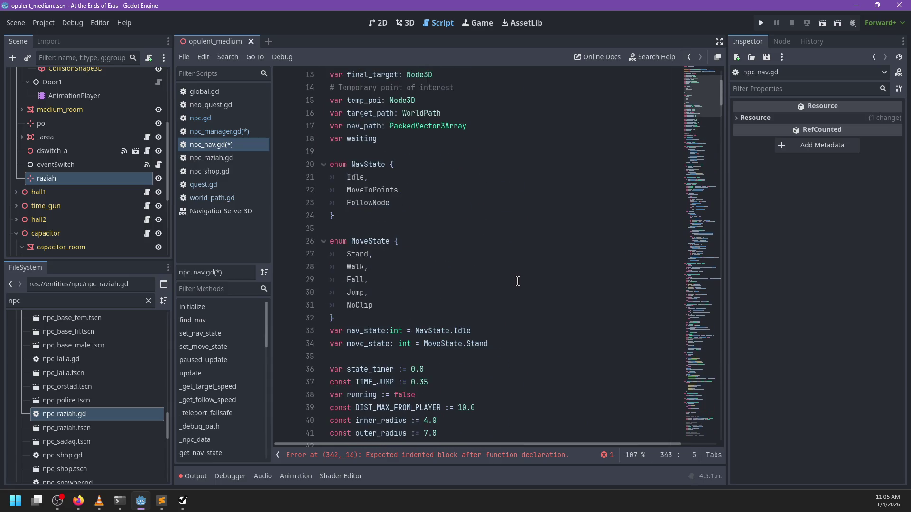
# Set nav_state = NavState.Idle inside dismiss.
pyautogui.write('na')
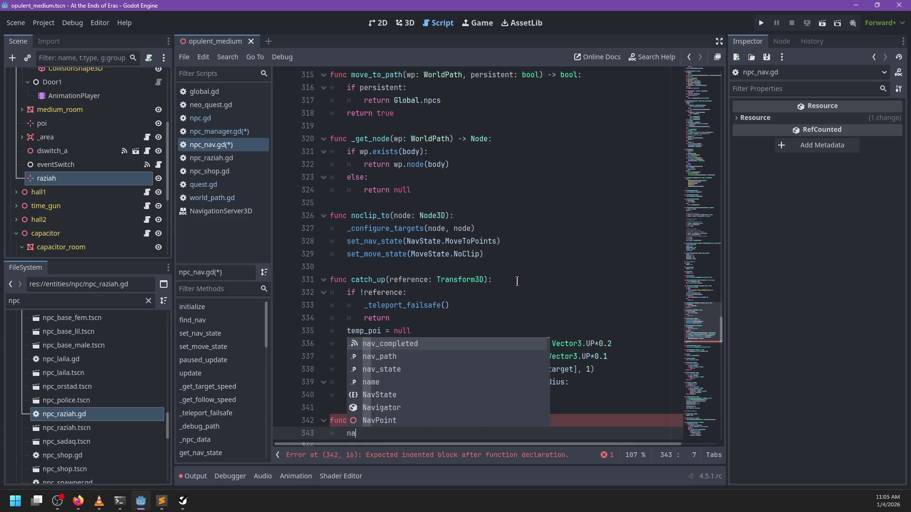
pyautogui.write('v_')
pyautogui.press('Down')
pyautogui.press('Return')
pyautogui.write('=')
pyautogui.press('BackSpace')
pyautogui.write('= ')
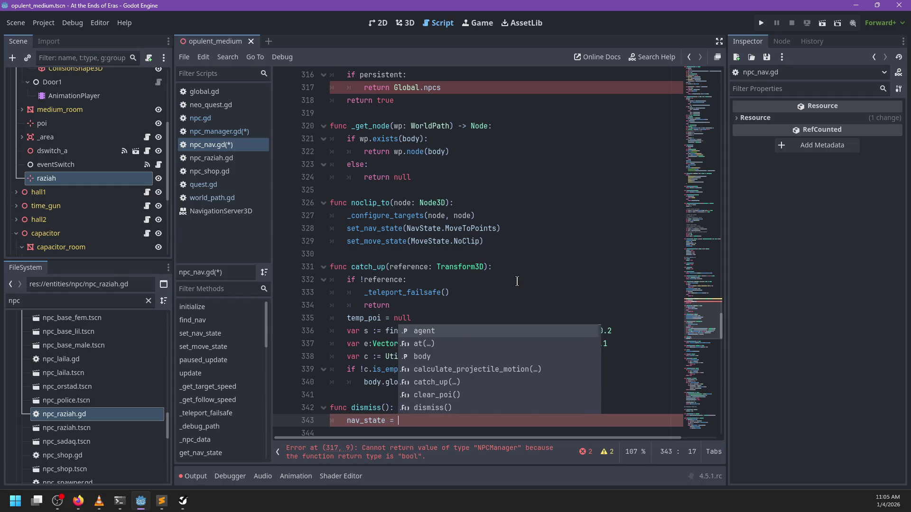
pyautogui.write('NavState.Idle')
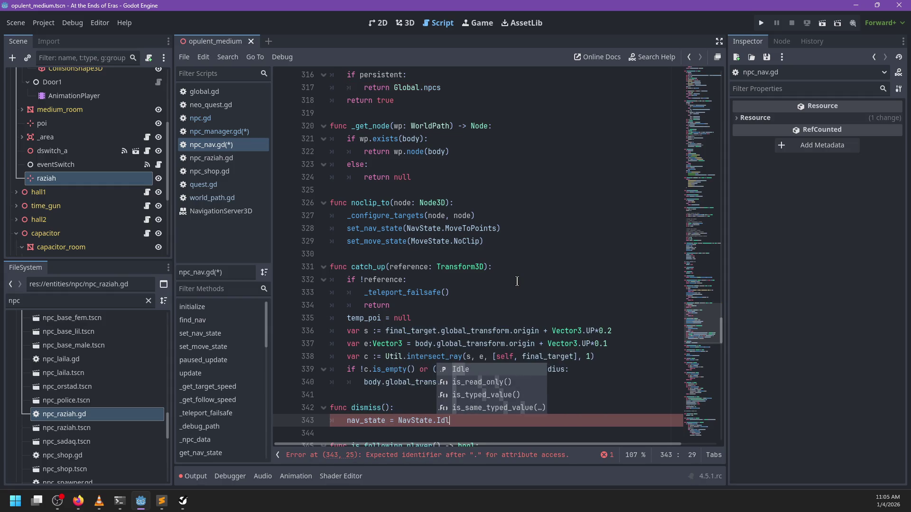
pyautogui.scroll(-2, 492, 272)
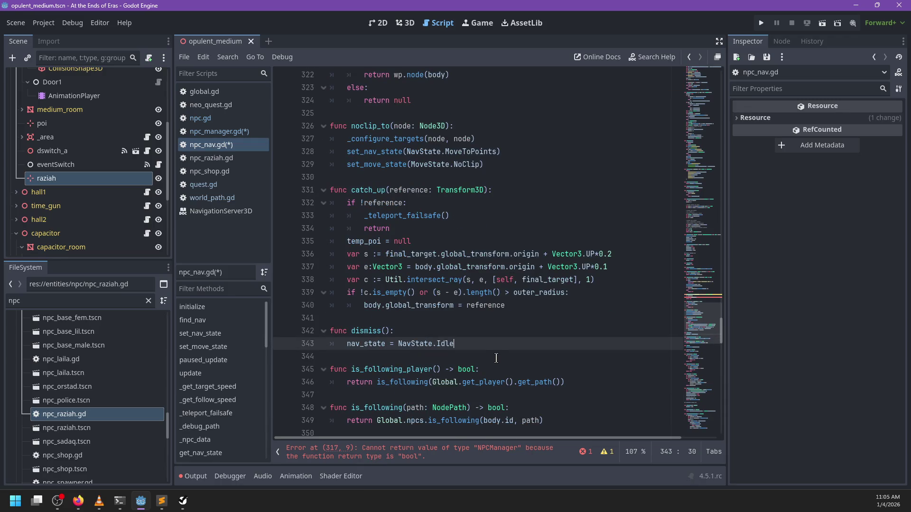
# Add a persistent := true parameter and call Global.npcs.mark_dismissed(id) when persistent.
pyautogui.press('Up')
pyautogui.press('Left')
pyautogui.write('persistent :')
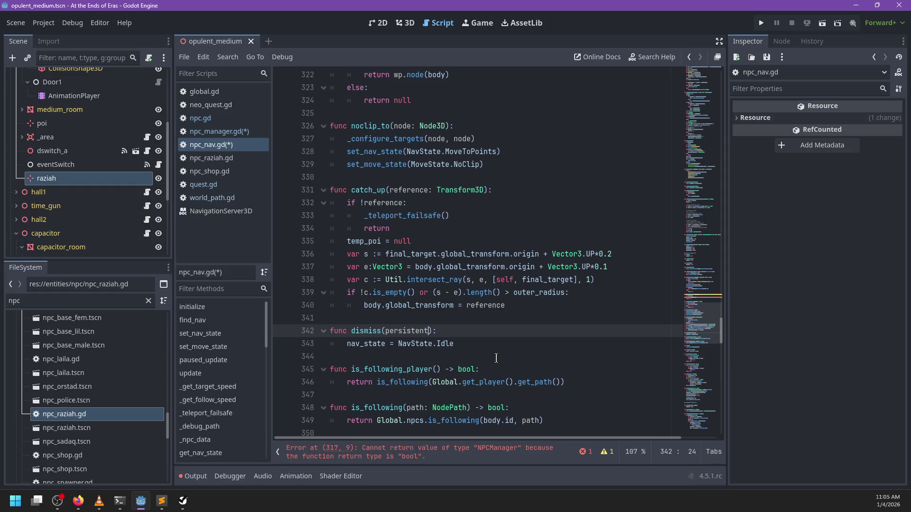
pyautogui.write('= true')
pyautogui.press('Down')
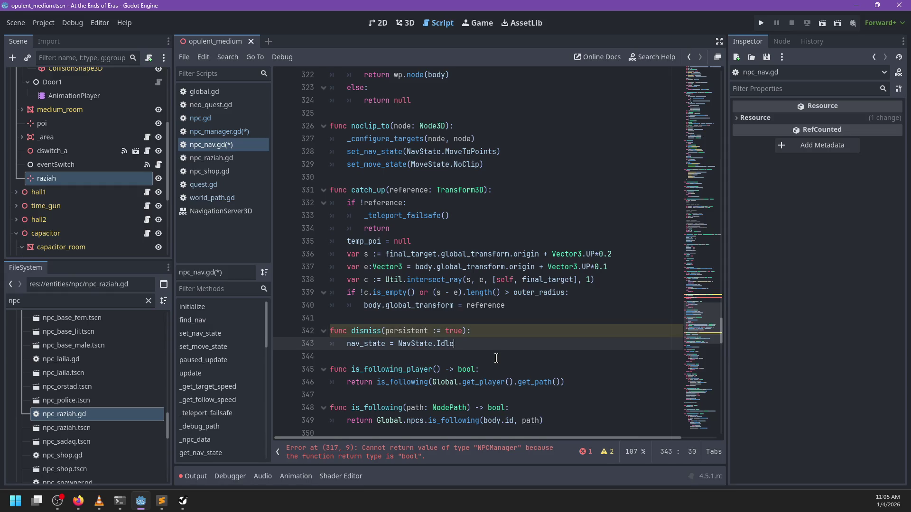
pyautogui.press('Return')
pyautogui.write('if persistent:')
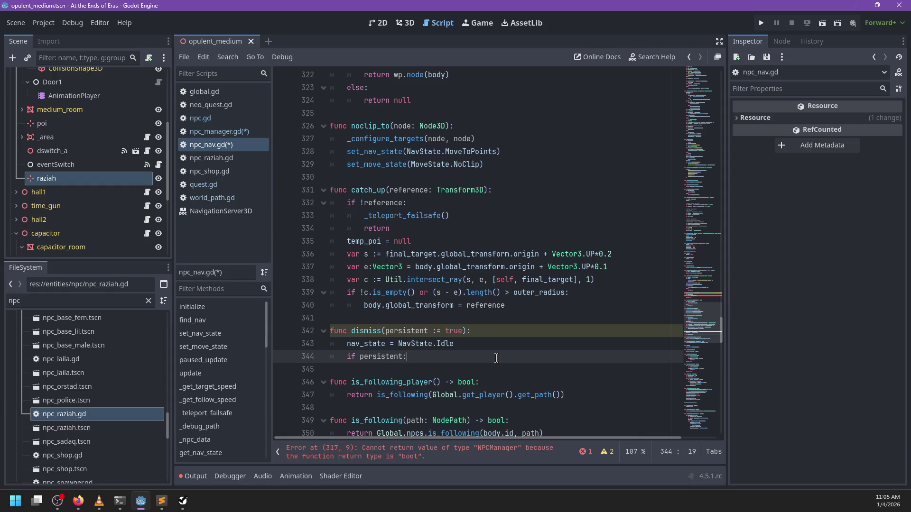
pyautogui.press('Return')
pyautogui.write('n')
pyautogui.press('BackSpace')
pyautogui.press('BackSpace')
pyautogui.press('BackSpace')
pyautogui.write('Global.')
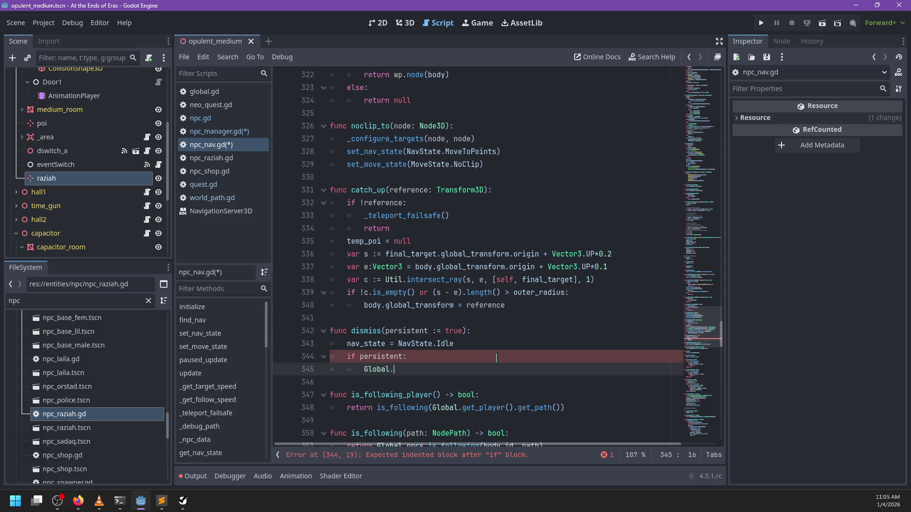
pyautogui.write('npcs.mark_d')
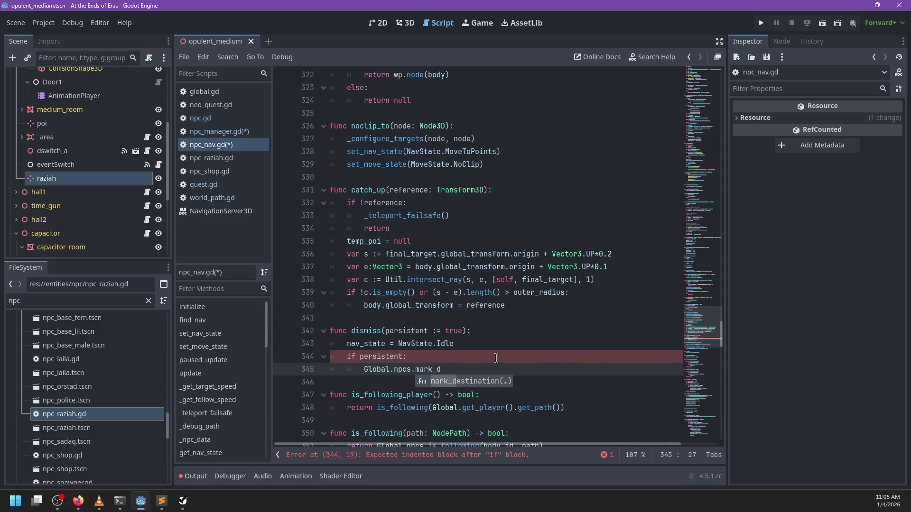
pyautogui.write('ismissed(id')
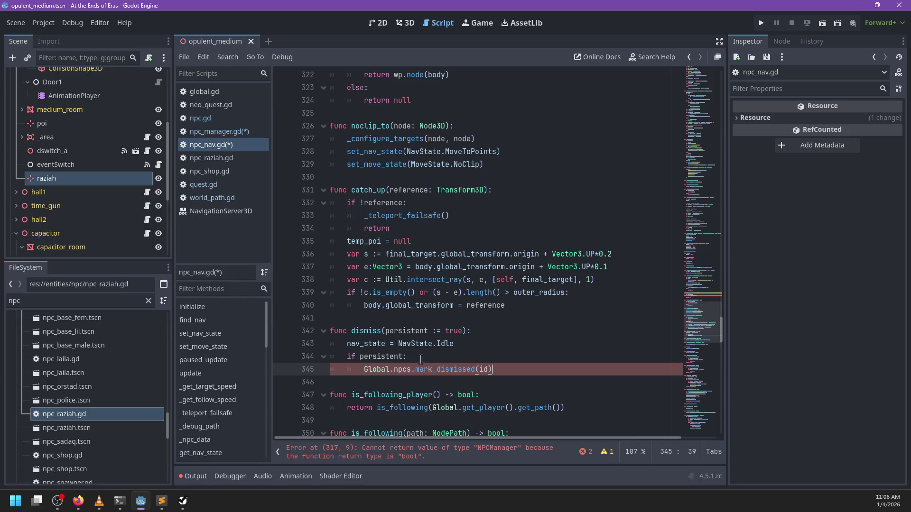
pyautogui.keyDown('ctrl'); pyautogui.click(401, 371); pyautogui.keyUp('ctrl')
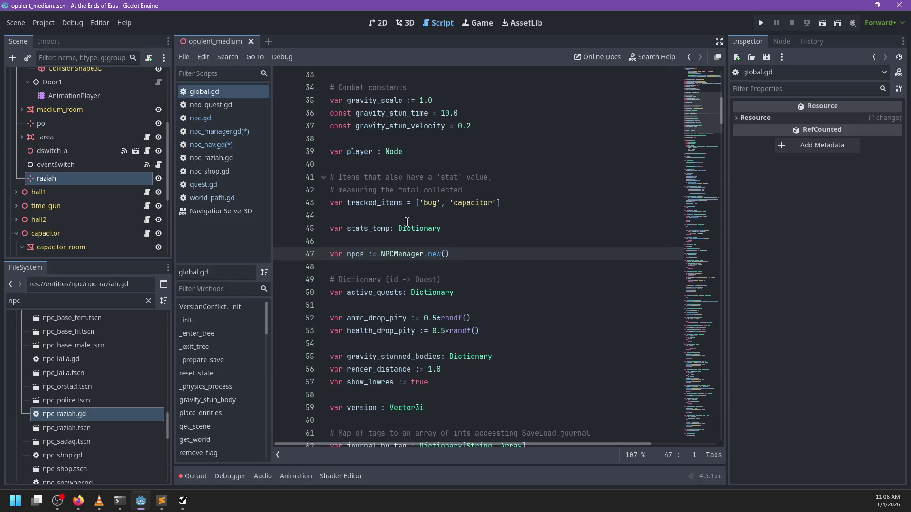
# In npc_manager.gd, start a new func after mark_destination and move mark_follow below mark_destination.
pyautogui.keyDown('ctrl'); pyautogui.click(408, 259); pyautogui.keyUp('ctrl')
pyautogui.scroll(-20, 490, 277)
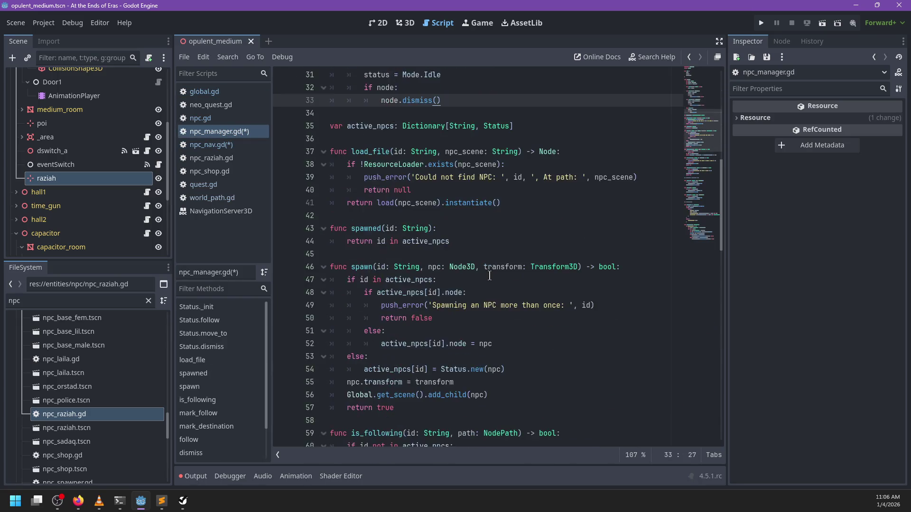
pyautogui.scroll(4, 454, 269)
pyautogui.click(447, 280)
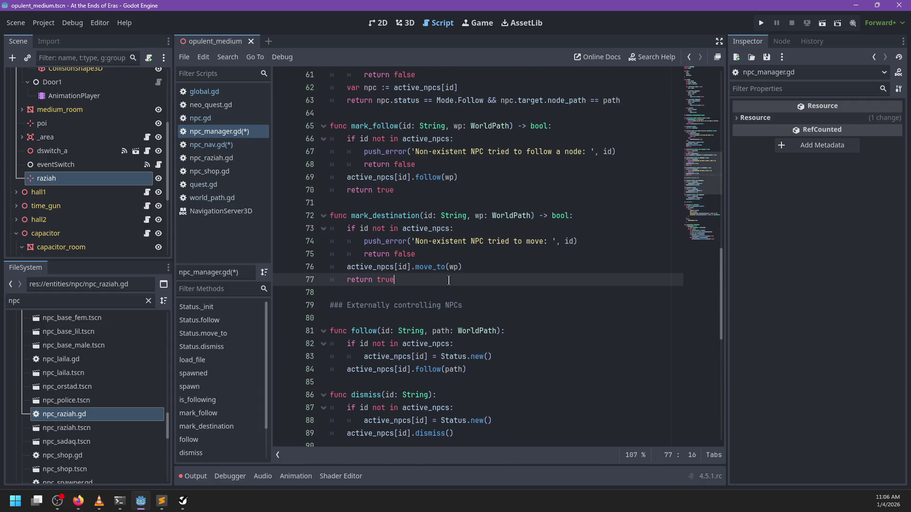
pyautogui.press('Return')
pyautogui.press('Return')
pyautogui.write('func')
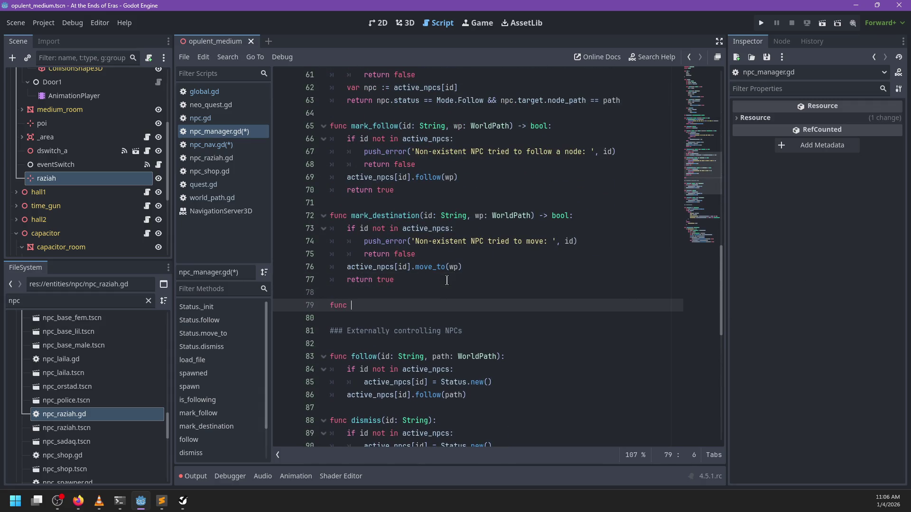
pyautogui.moveTo(397, 204)
pyautogui.mouseDown()
pyautogui.moveTo(417, 101)
pyautogui.moveTo(424, 112)
pyautogui.mouseUp()
pyautogui.hotkey('ctrl', 'c')
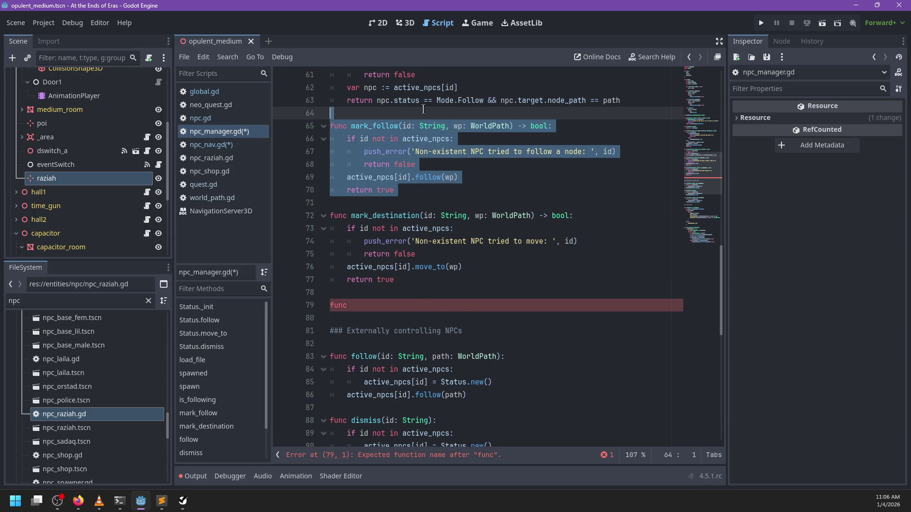
pyautogui.press('BackSpace')
pyautogui.click(366, 204)
pyautogui.hotkey('ctrl', 'v')
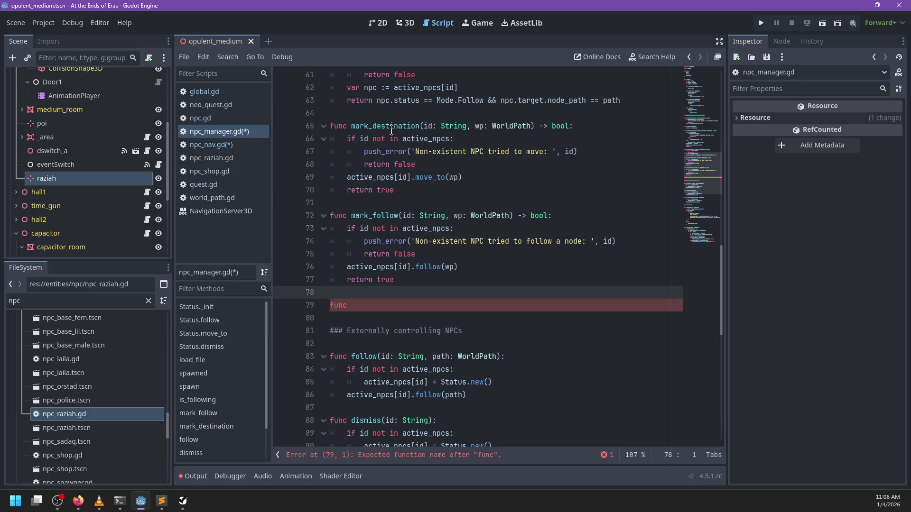
# Move the move_to function above follow.
pyautogui.scroll(-3, 397, 207)
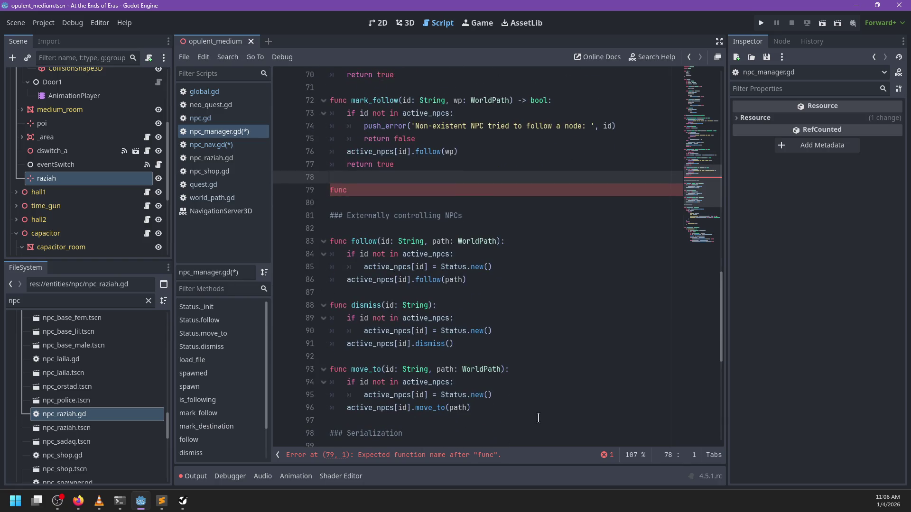
pyautogui.moveTo(533, 418); pyautogui.dragTo(541, 362)
pyautogui.hotkey('ctrl', 'x')
pyautogui.click(377, 228)
pyautogui.hotkey('ctrl', 'v')
pyautogui.scroll(-2, 380, 337)
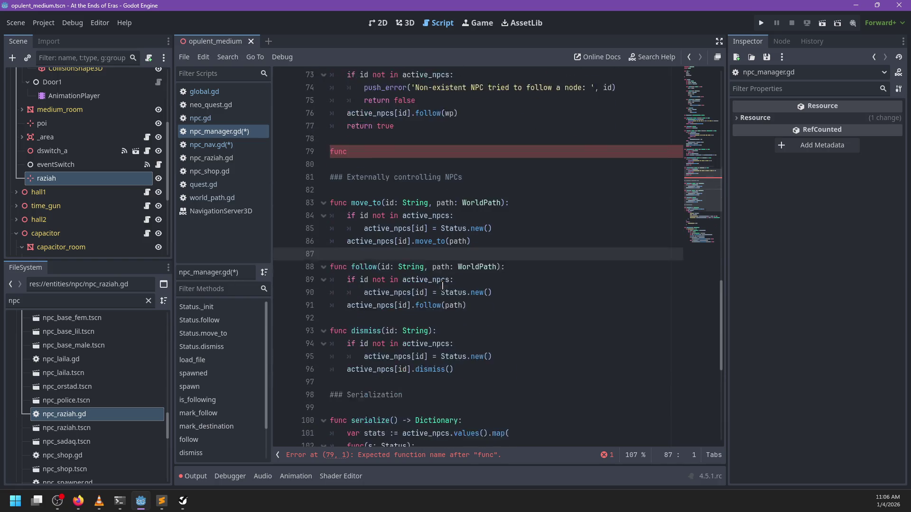
pyautogui.scroll(1, 375, 340)
# Name the new function mark_dismiss(id), reuse mark_follow's body, and change the error to 'tried to be dismissed'.
pyautogui.click(392, 151)
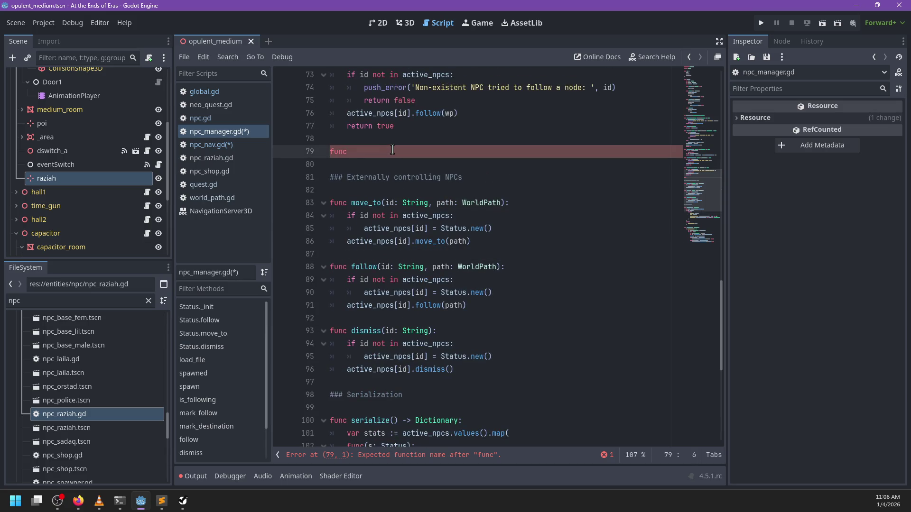
pyautogui.write('mark_dismiss')
pyautogui.write('(id')
pyautogui.press('Return')
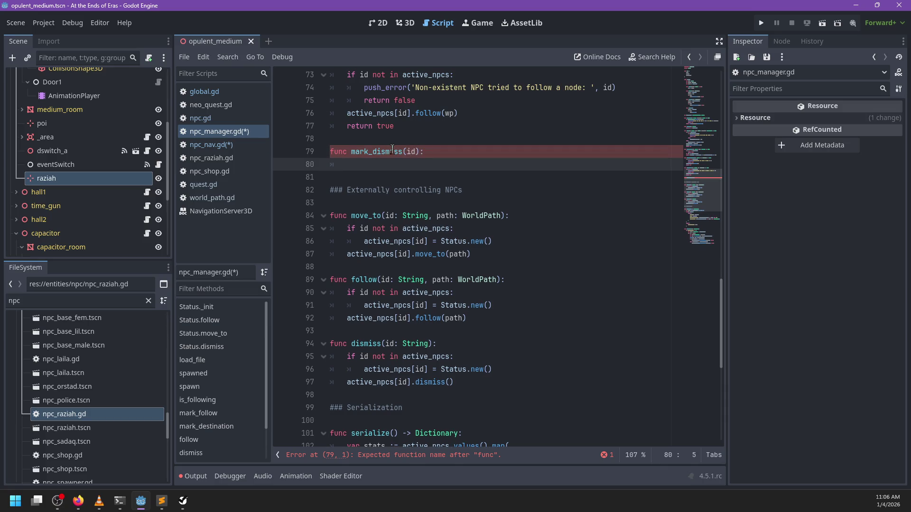
pyautogui.scroll(5, 440, 235)
pyautogui.moveTo(415, 319); pyautogui.dragTo(582, 259)
pyautogui.hotkey('ctrl', 'c')
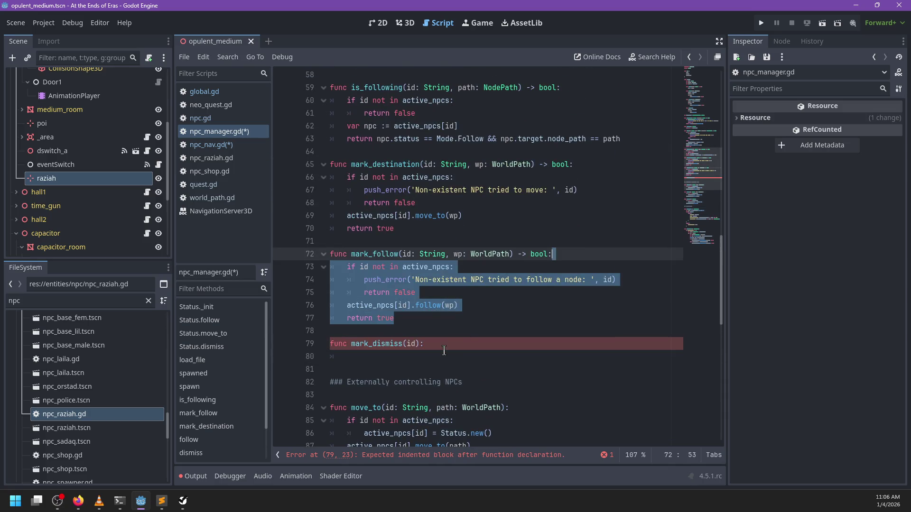
pyautogui.click(445, 348)
pyautogui.hotkey('ctrl', 'v')
pyautogui.moveTo(519, 370); pyautogui.dragTo(582, 372)
pyautogui.press('BackSpace')
pyautogui.write('o be dis')
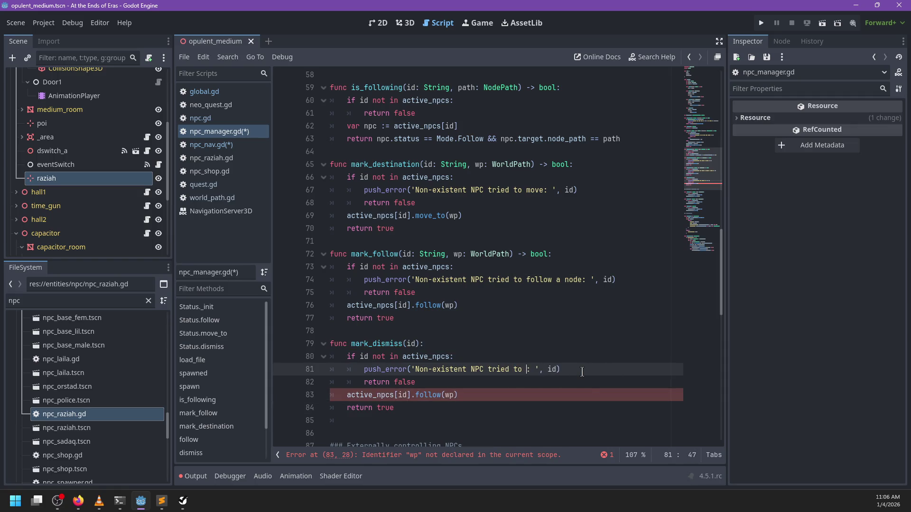
pyautogui.write('missed')
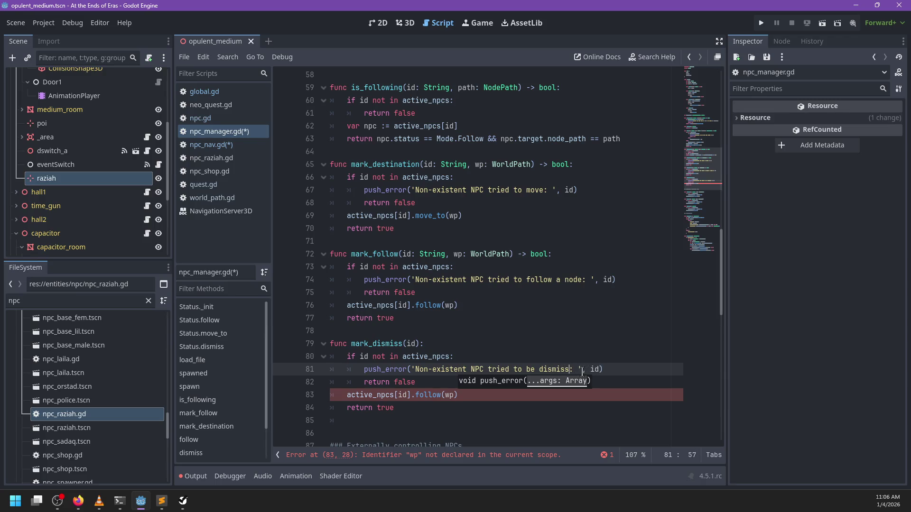
# Replace the follow call with dismiss in mark_dismiss and remove the extra blank line.
pyautogui.scroll(-3, 448, 352)
pyautogui.click(460, 282)
pyautogui.doubleClick(427, 281)
pyautogui.write('dismiss')
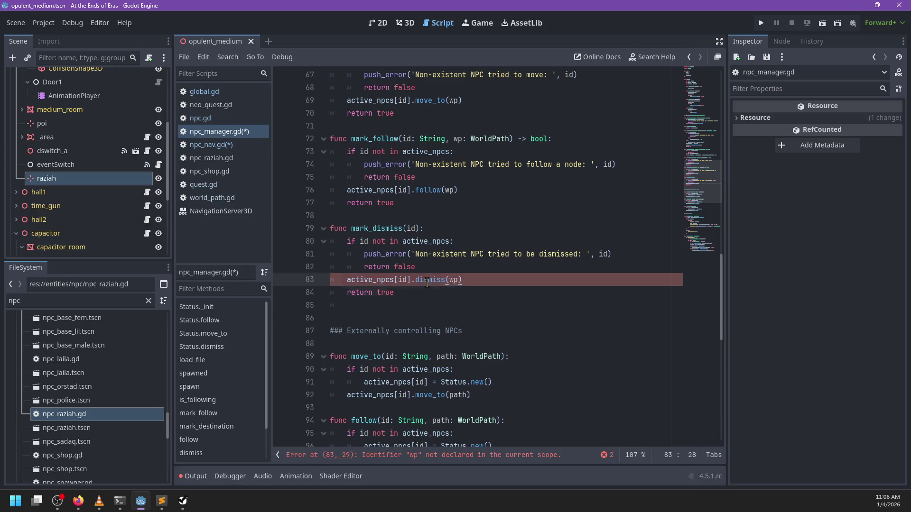
pyautogui.press('Down')
pyautogui.press('Down')
pyautogui.press('BackSpace')
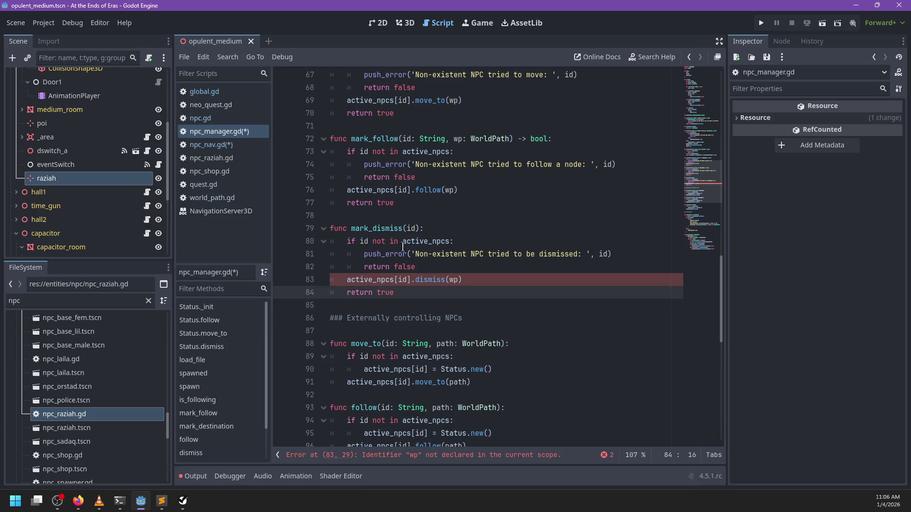
# Rename the function to mark_dismissed, drop the wp argument from dismiss(), and save.
pyautogui.click(402, 229)
pyautogui.write('ed')
pyautogui.click(420, 292)
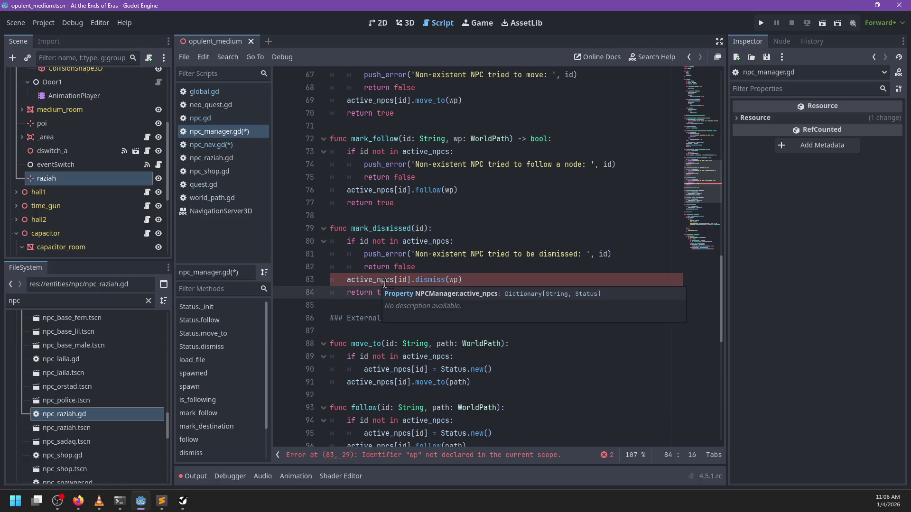
pyautogui.doubleClick(456, 279)
pyautogui.press('BackSpace')
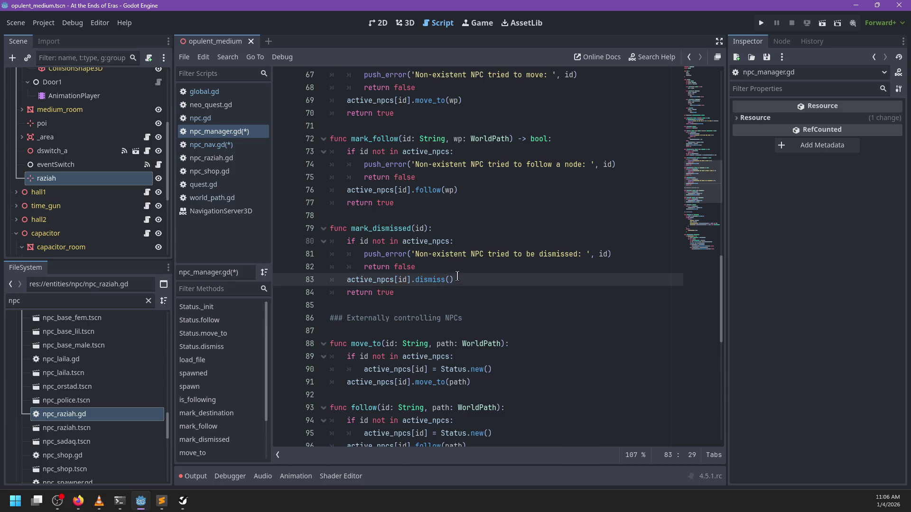
pyautogui.click(439, 292)
pyautogui.hotkey('ctrl', 's')
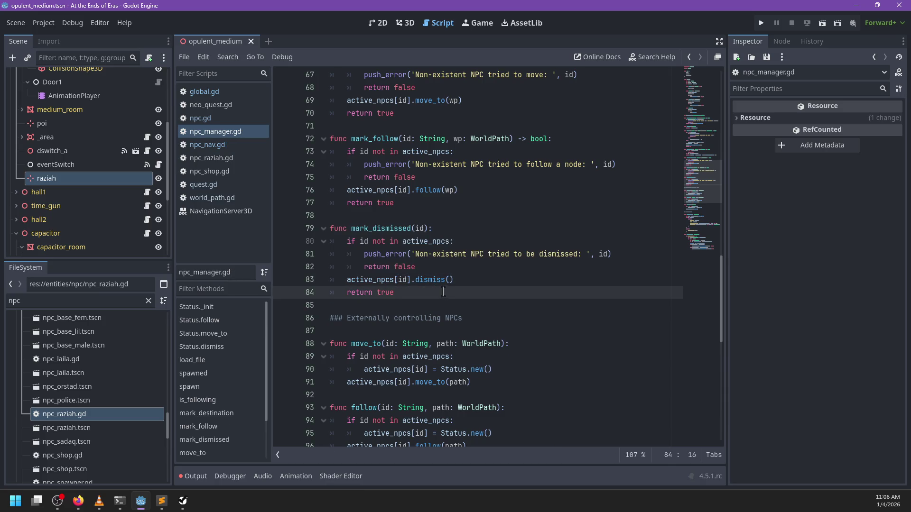
# Switch to npc_nav.gd from the script list.
pyautogui.scroll(-1, 443, 292)
pyautogui.scroll(5, 458, 275)
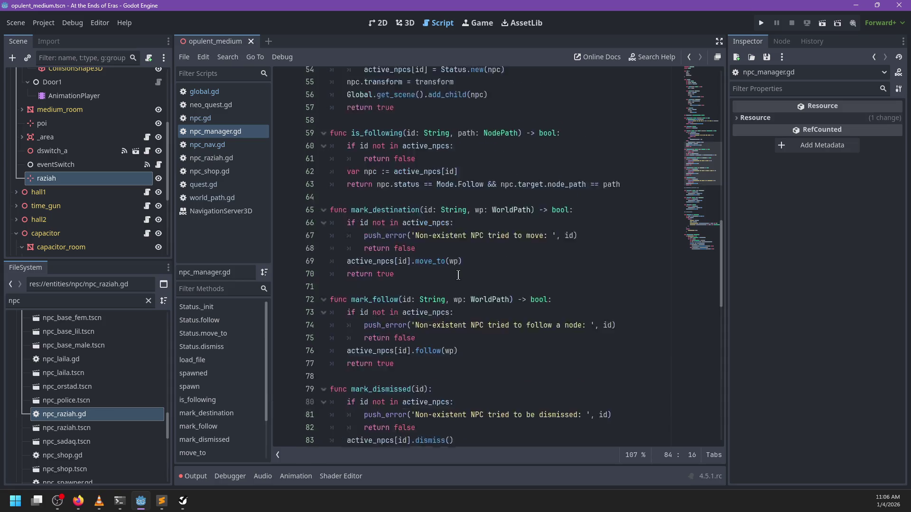
pyautogui.scroll(15, 459, 275)
pyautogui.scroll(-4, 458, 275)
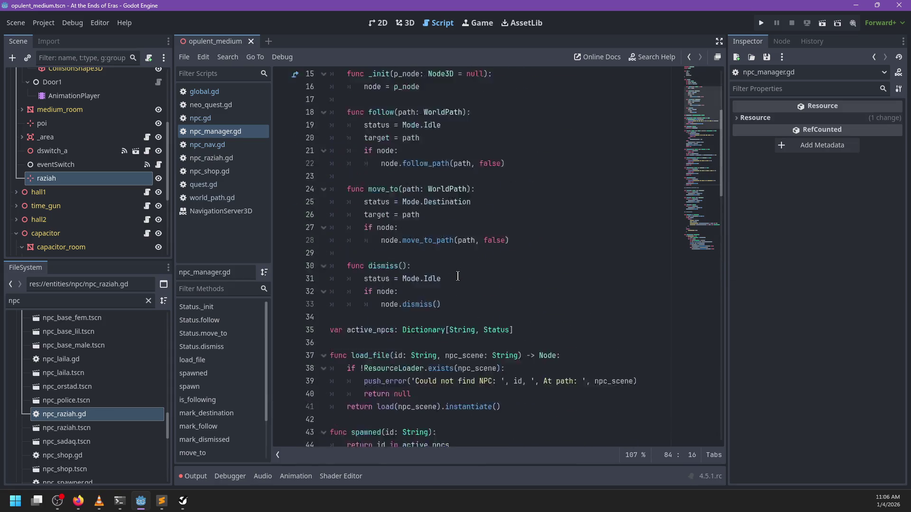
pyautogui.scroll(-15, 458, 276)
pyautogui.click(228, 144)
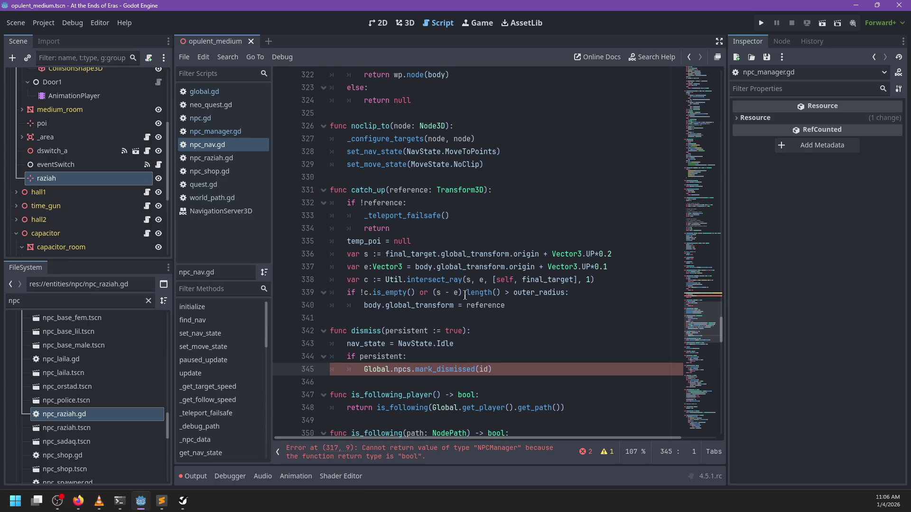
# Make npc_nav.gd's dismiss function return the mark_dismissed call.
pyautogui.scroll(-1, 445, 335)
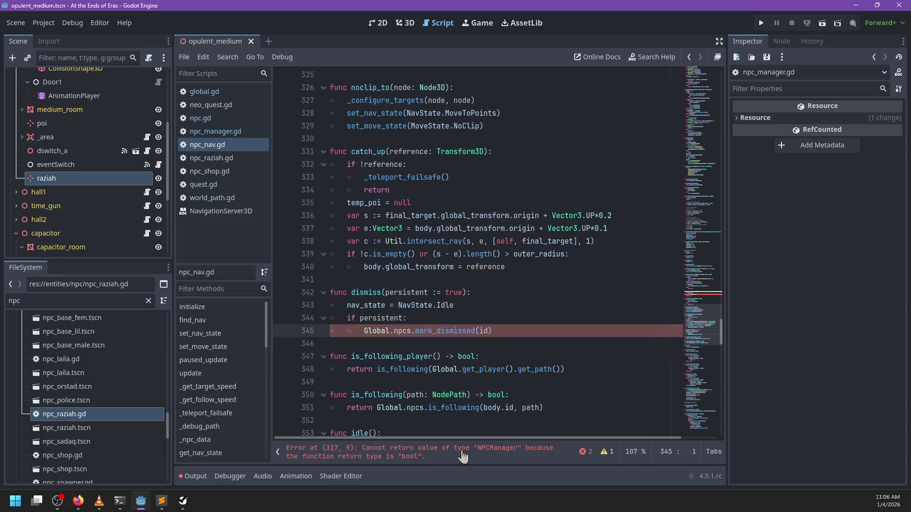
pyautogui.click(364, 331)
pyautogui.write('return')
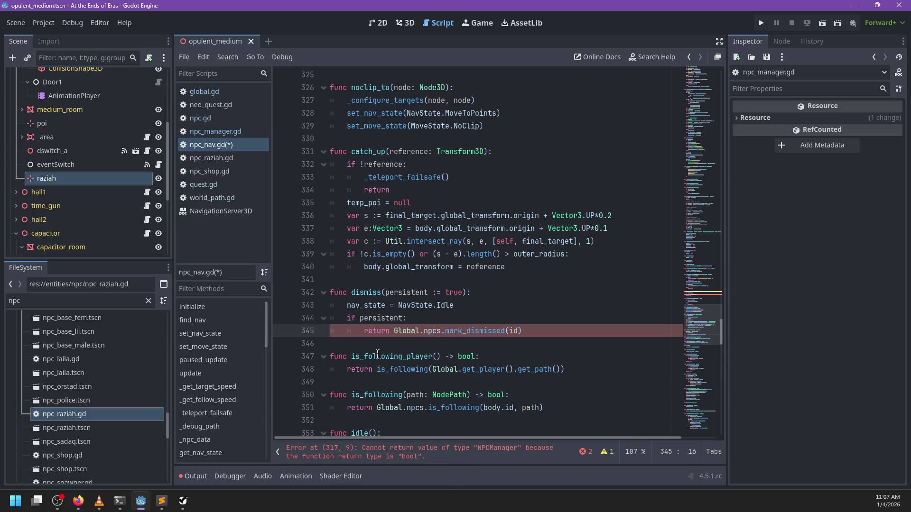
pyautogui.press('Down')
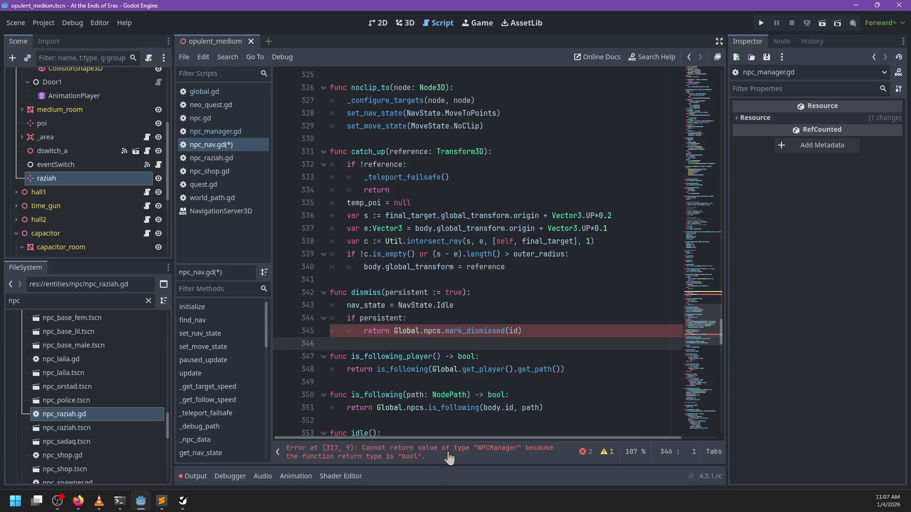
# Fix the return-type error line in move_to_path by completing mark_destination(id, wp).
pyautogui.click(450, 456)
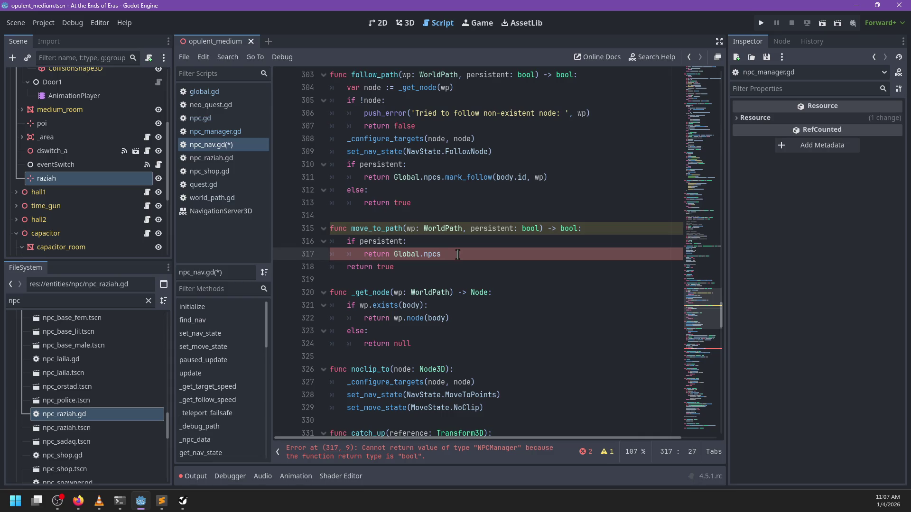
pyautogui.write('.')
pyautogui.write('mar')
pyautogui.press('Return')
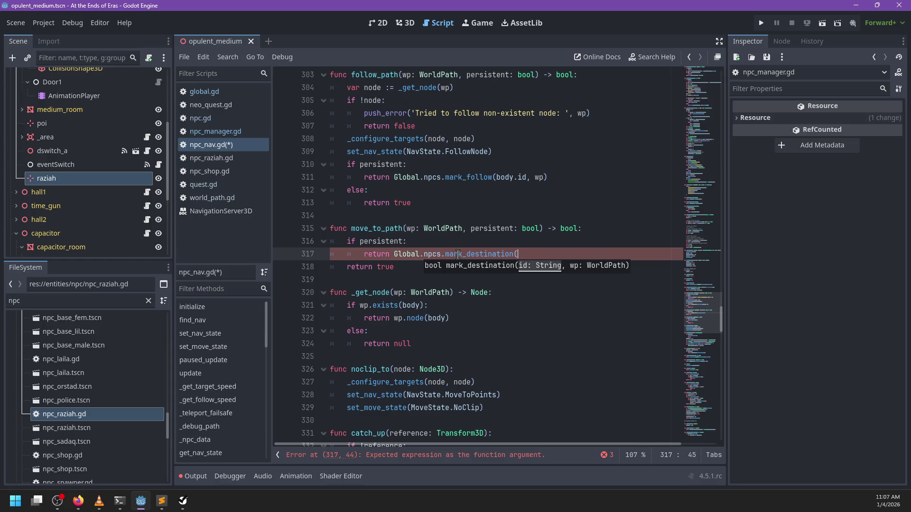
pyautogui.write('wp)')
# Add a _configure_targets call directly under the move_to_path header.
pyautogui.press('Up')
pyautogui.press('Up')
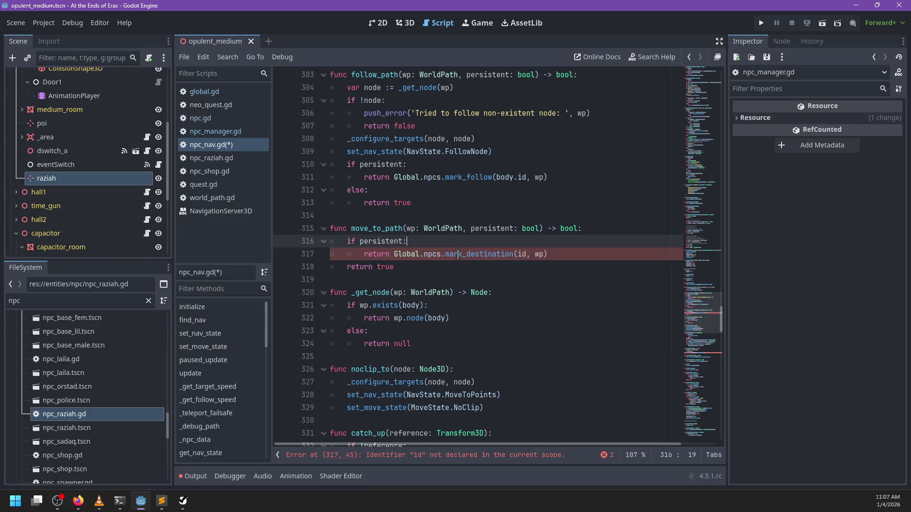
pyautogui.press('End')
pyautogui.press('Return')
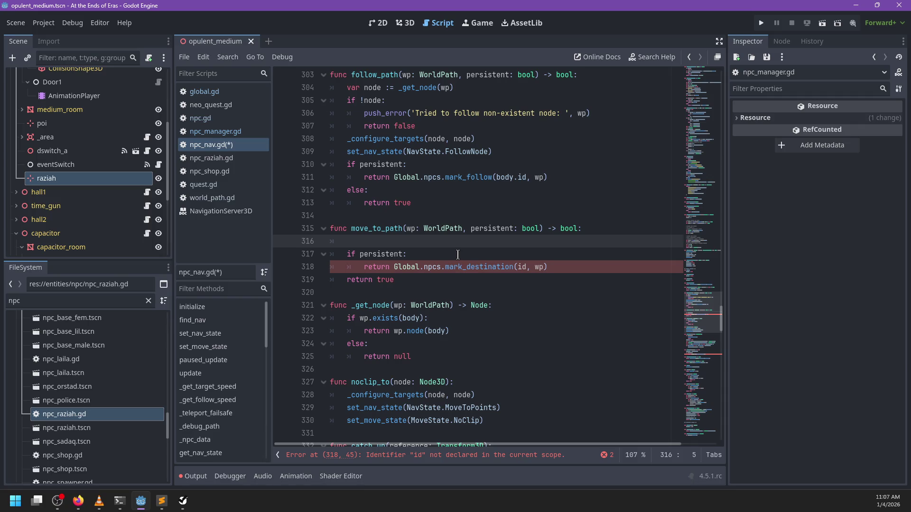
pyautogui.write('_confi')
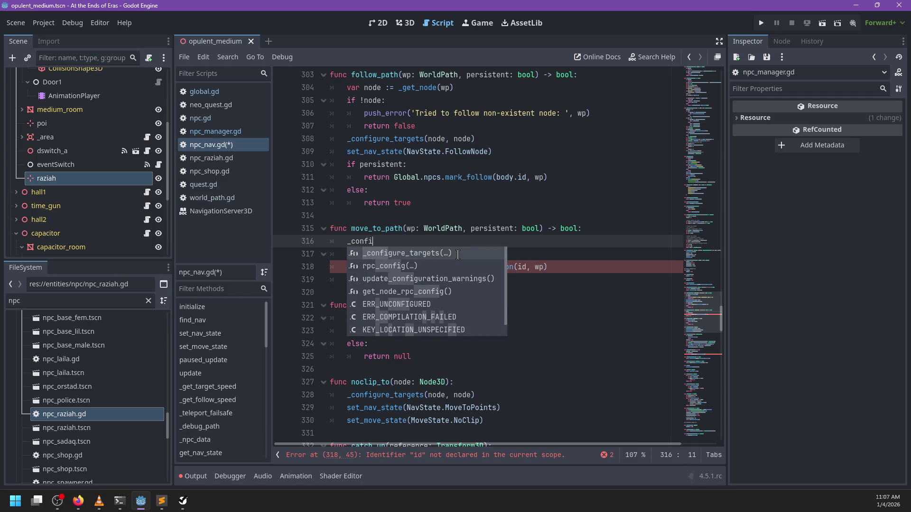
pyautogui.press('Return')
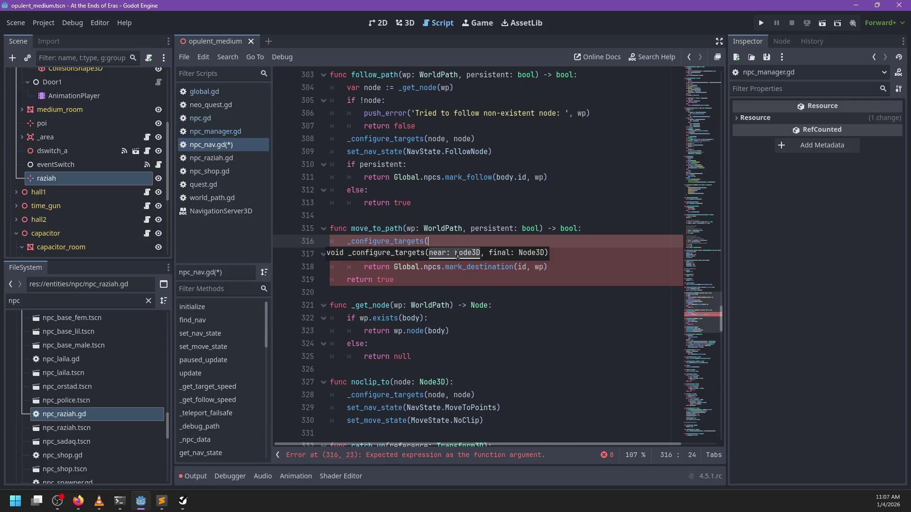
pyautogui.press('Escape')
# Insert var node = wp.node() above it and pass node, node to _configure_targets.
pyautogui.hotkey('ctrl', 'shift', 'Return')
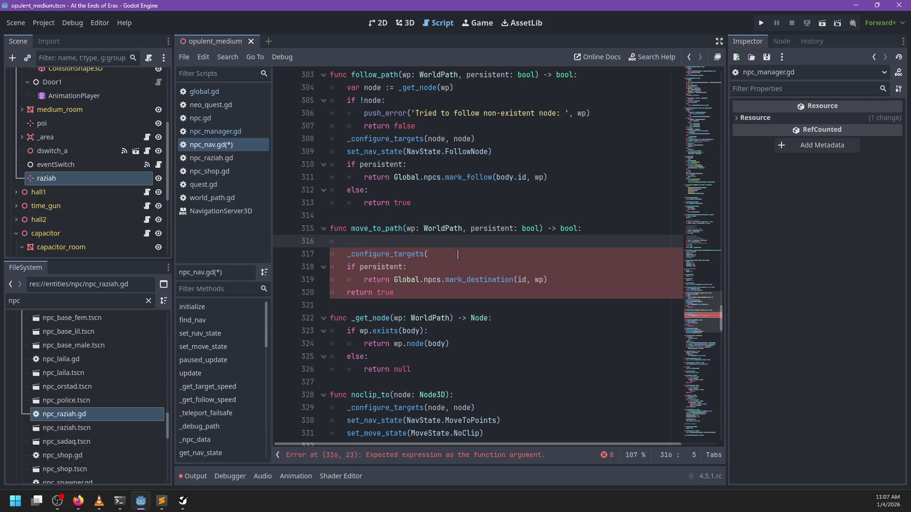
pyautogui.hotkey('ctrl', 'z')
pyautogui.hotkey('ctrl', 'y')
pyautogui.press('BackSpace')
pyautogui.press('BackSpace')
pyautogui.press('BackSpace')
pyautogui.write('var node = wpo')
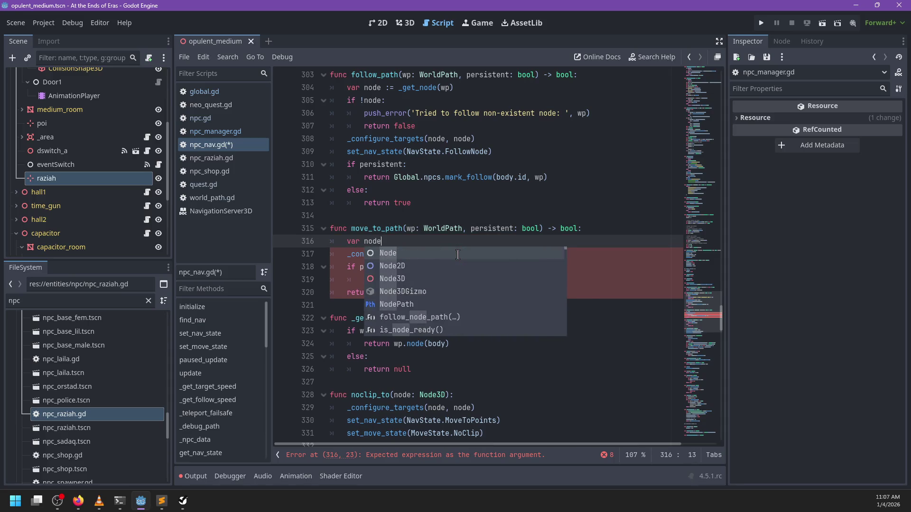
pyautogui.press('BackSpace')
pyautogui.write('.node')
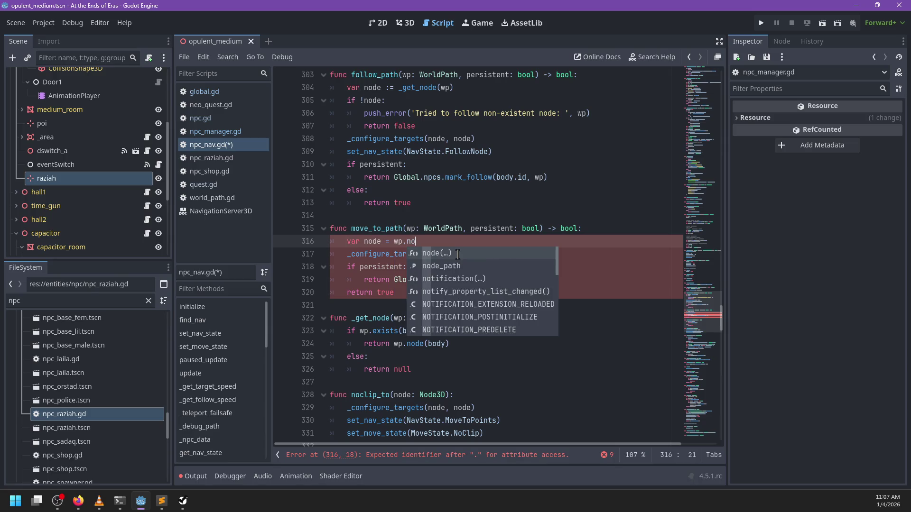
pyautogui.press('Return')
pyautogui.press('Down')
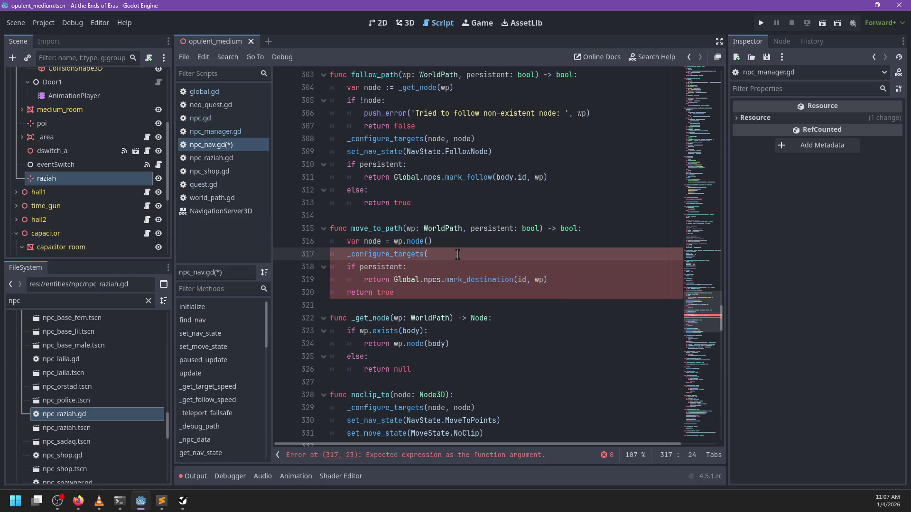
pyautogui.write('node, node)')
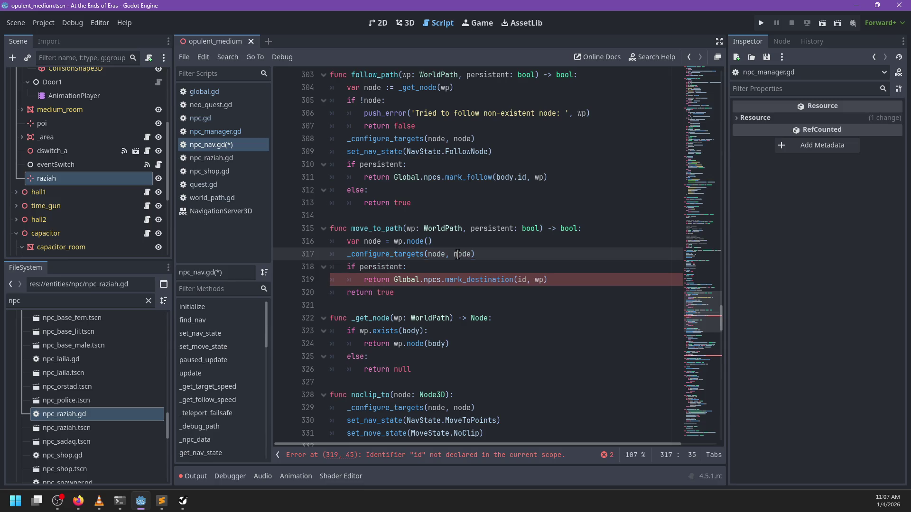
# Start a set_nav_state( call on a new line after _configure_targets.
pyautogui.press('Return')
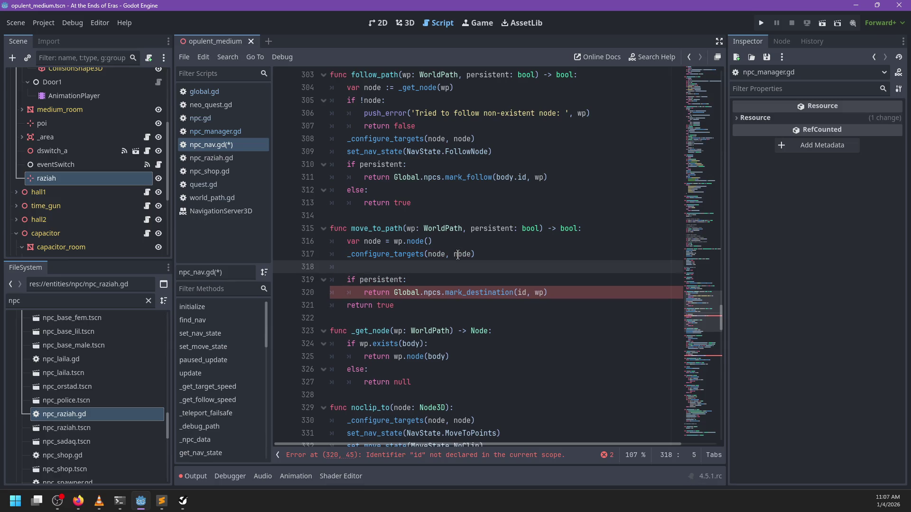
pyautogui.scroll(-1, 458, 255)
pyautogui.write('set_nav')
pyautogui.press('Return')
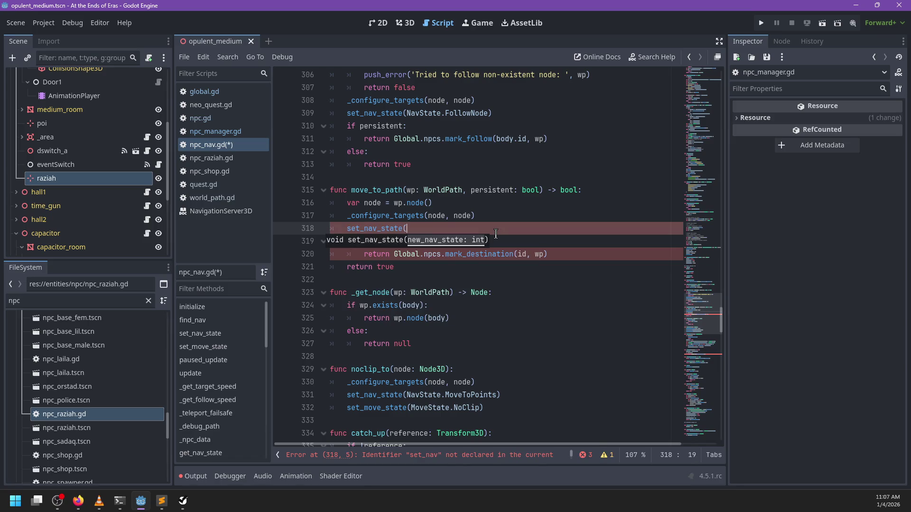